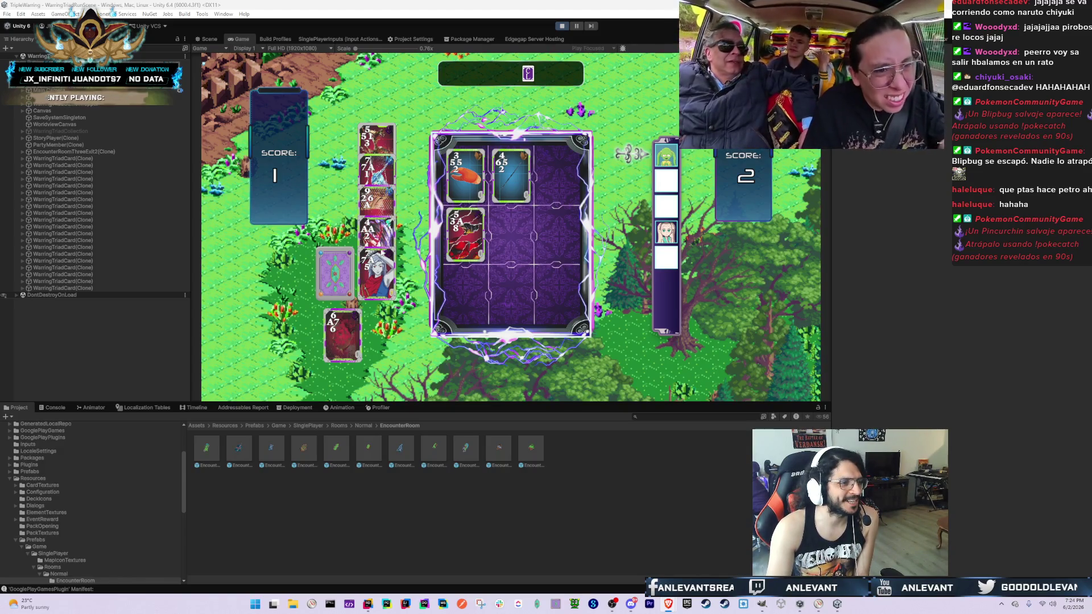
- Play three hand cards into the centre and middle-right board slots to win the battle 6–3
mouse_move(350, 332)
left_mouse_down()
mouse_move(538, 222)
mouse_move(513, 233)
left_mouse_up()
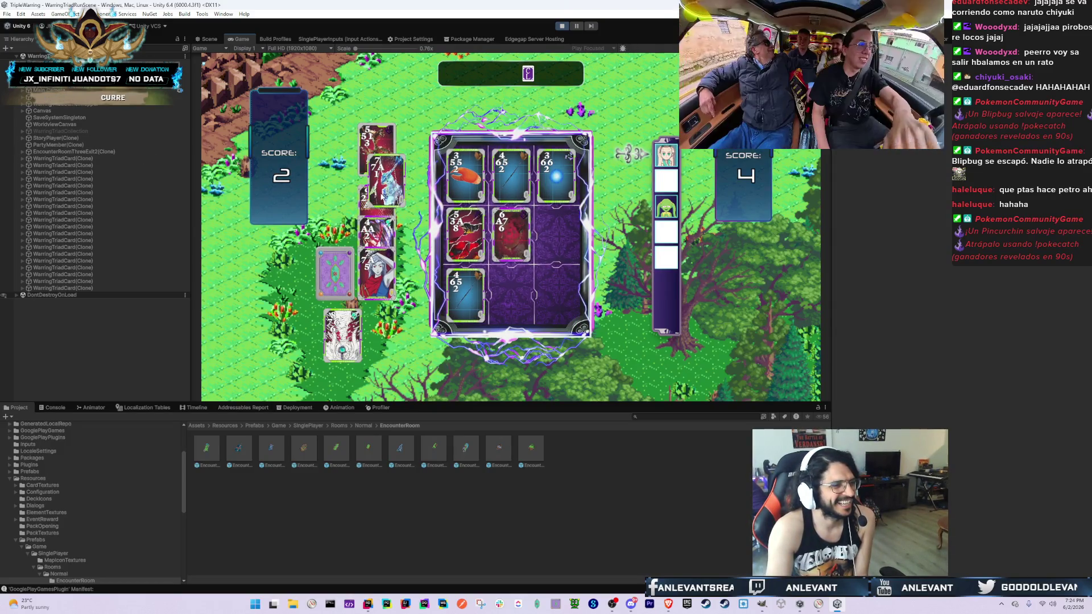
mouse_move(334, 351)
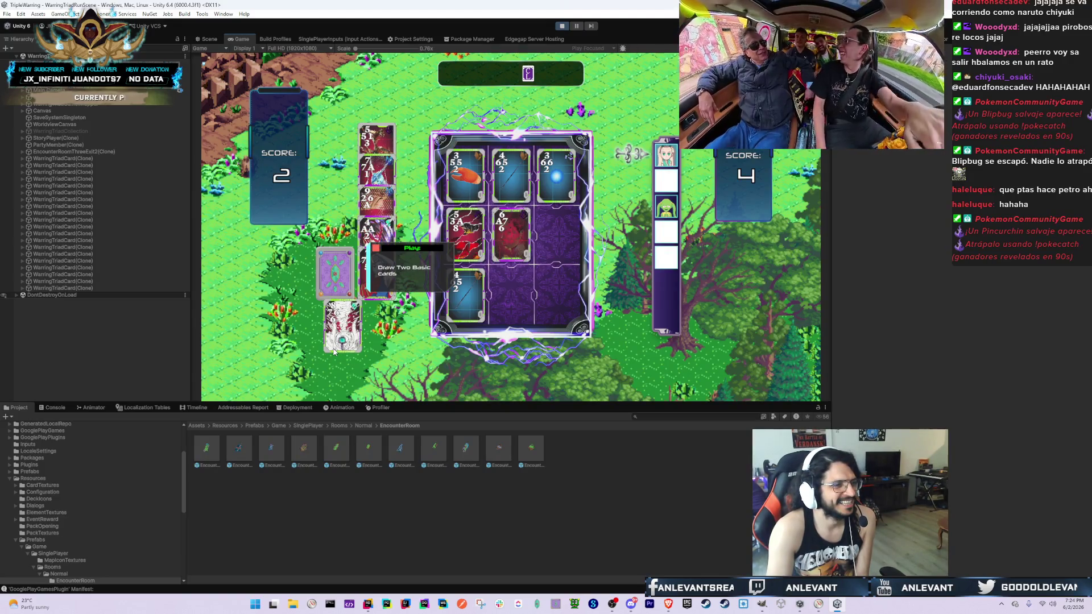
left_click_drag(376, 199, 561, 233)
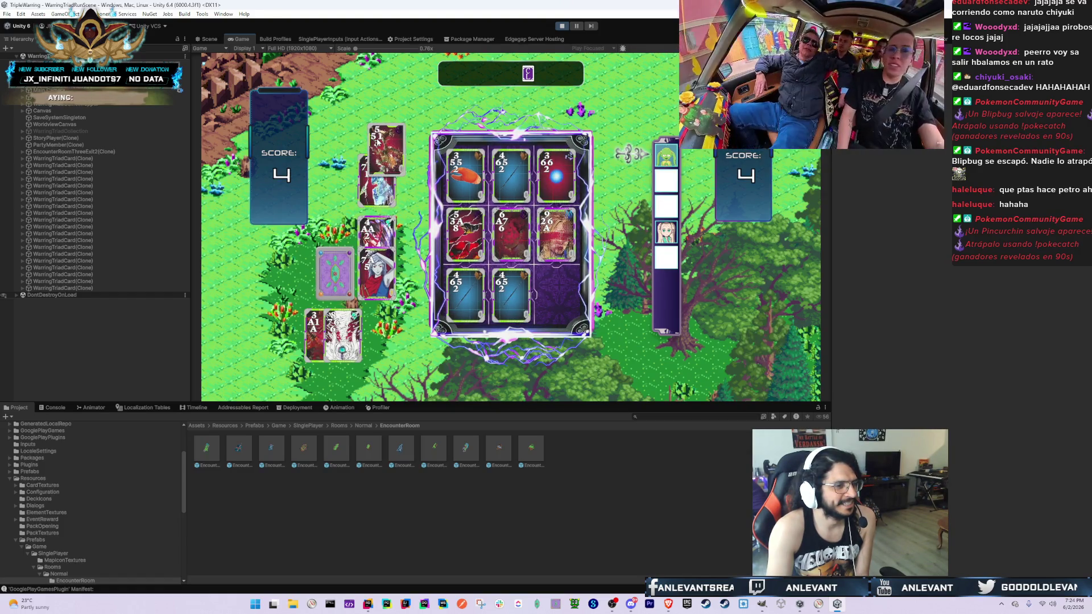
left_click_drag(406, 203, 555, 293)
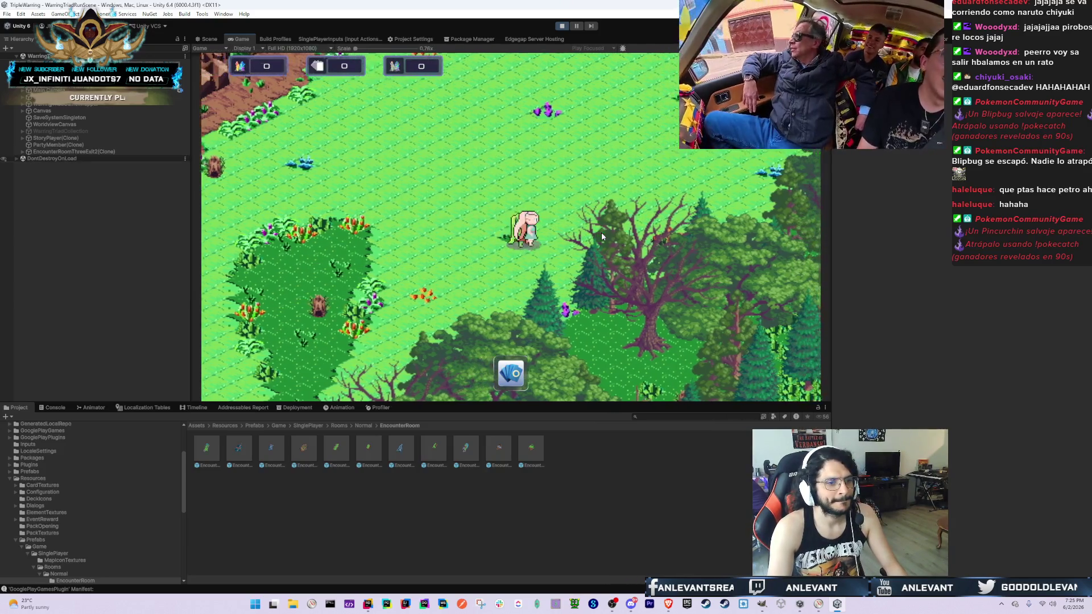
- Walk the party north, right and down across the forest map, then select EncounterRoomThreeExit2(Clone)
key("w")
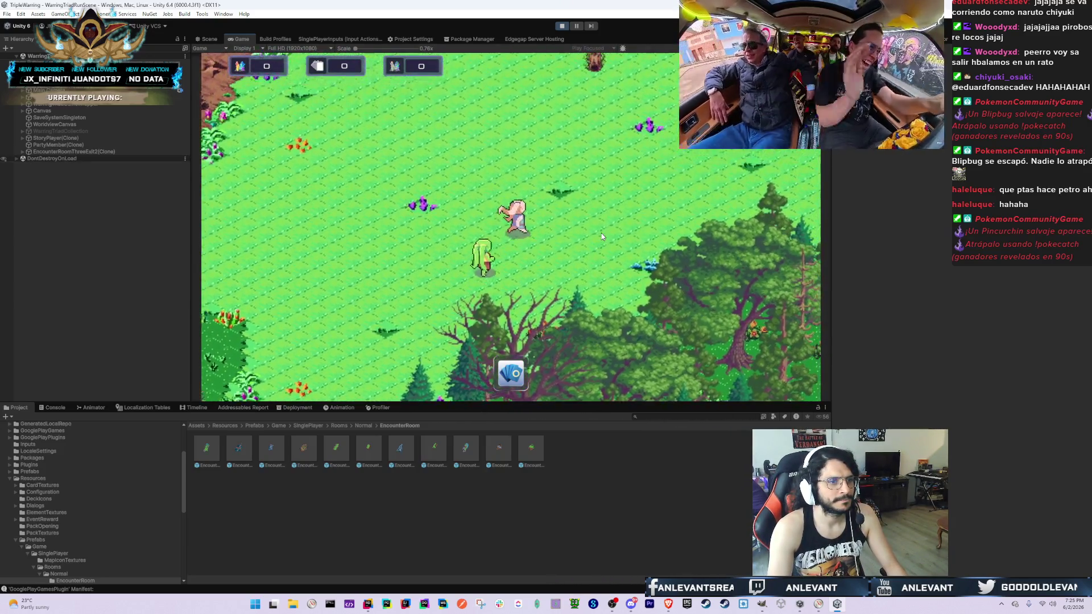
key("w")
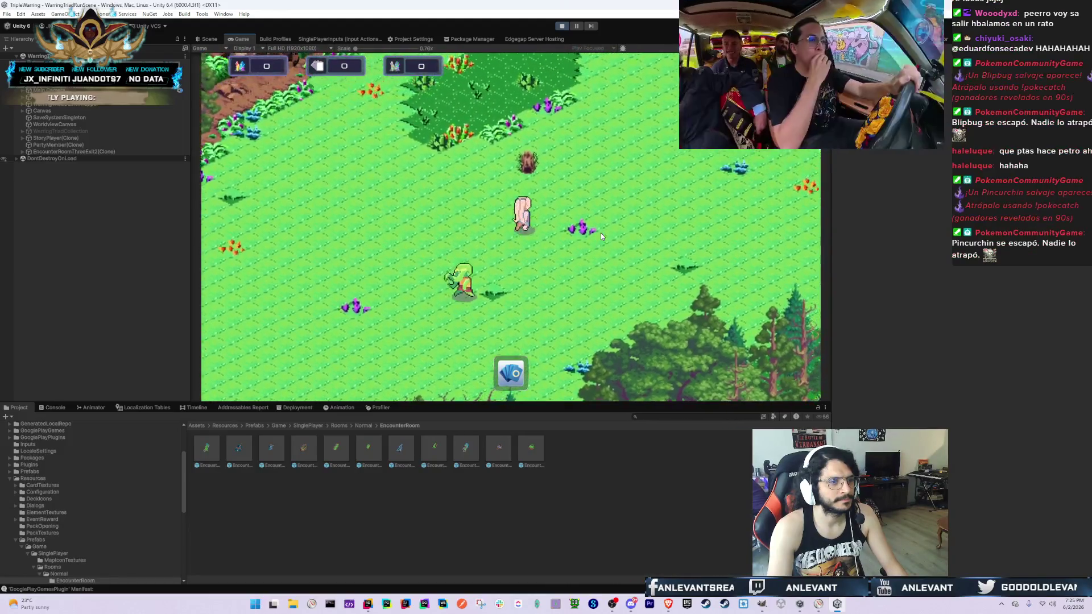
key("w")
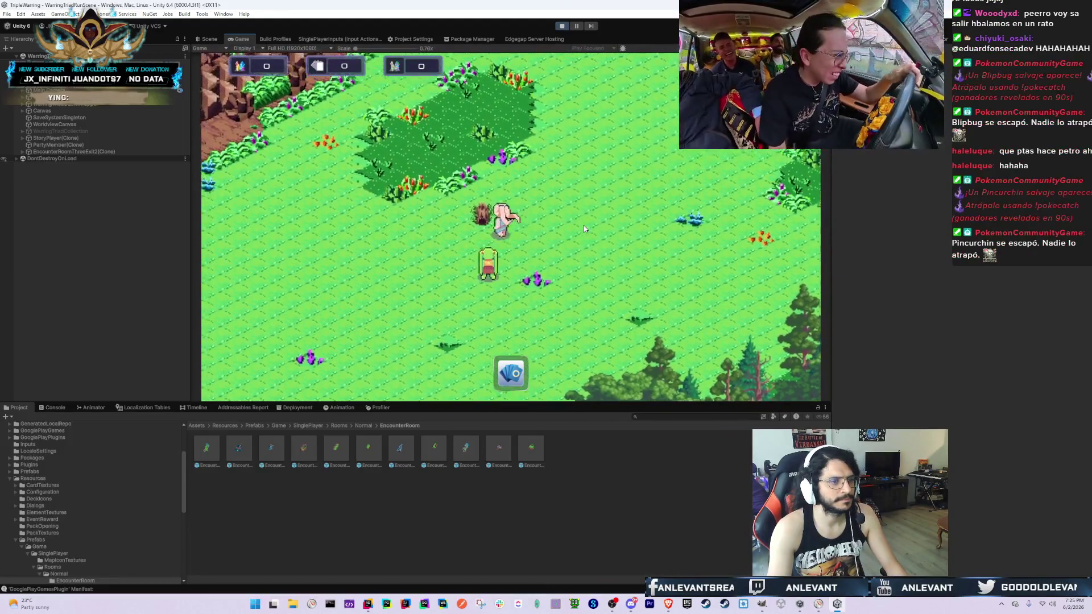
key("w")
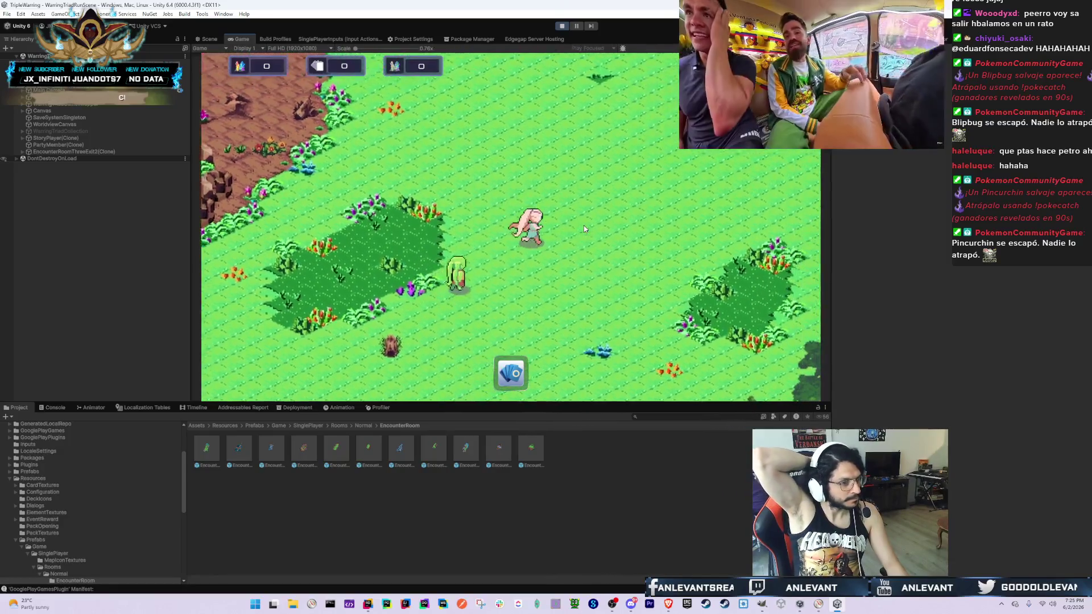
key("d")
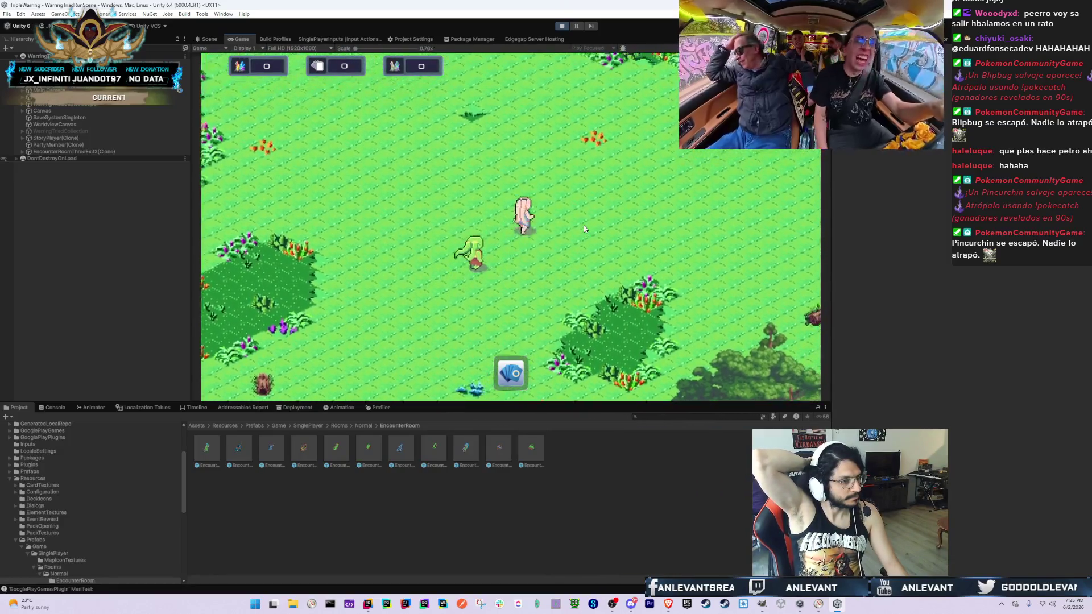
key("s")
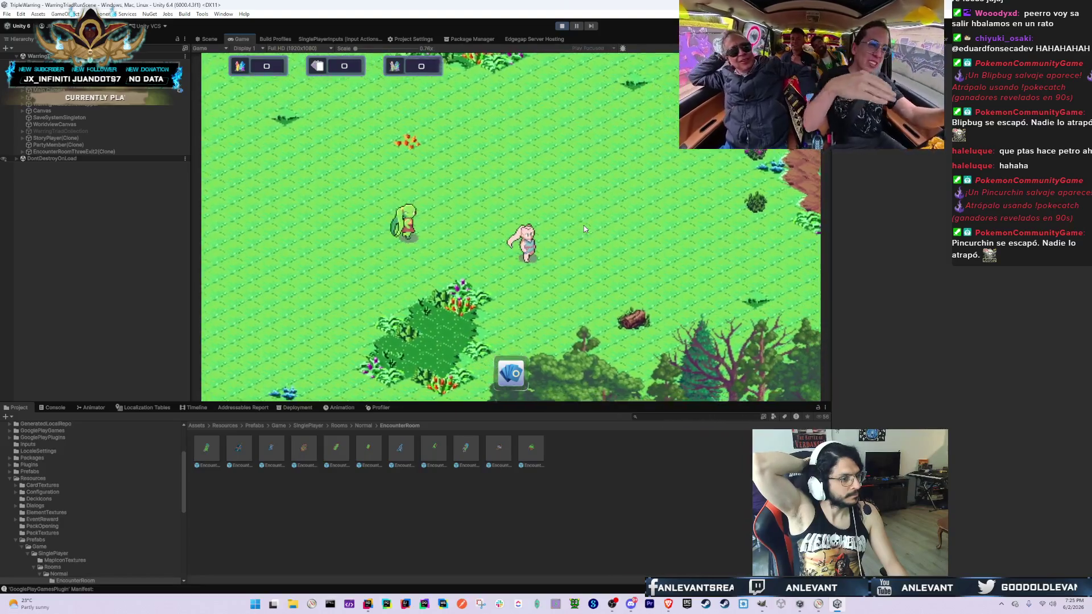
key("s")
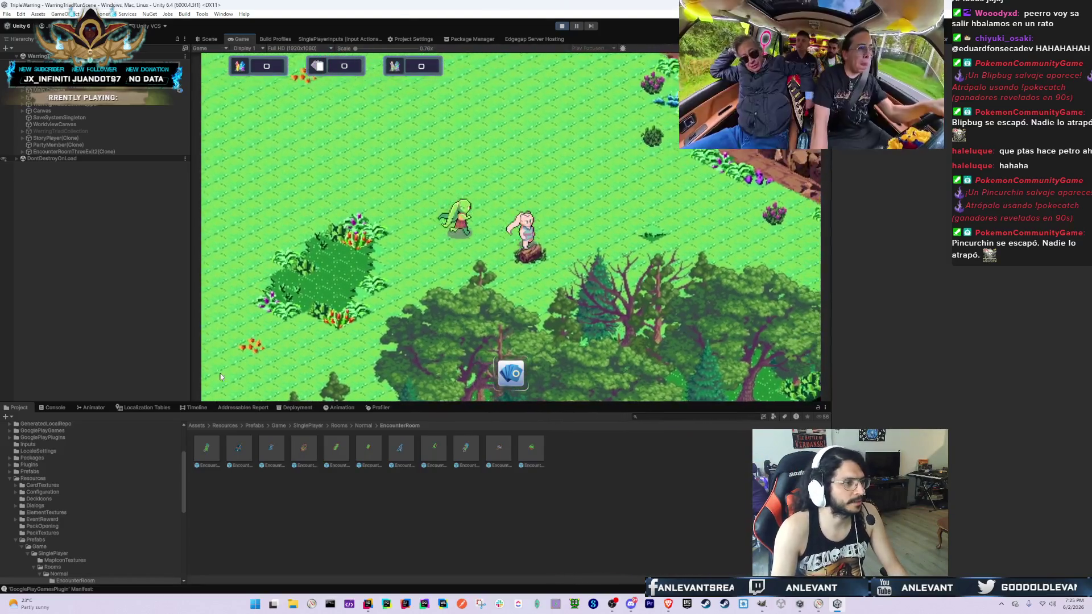
left_click(83, 152)
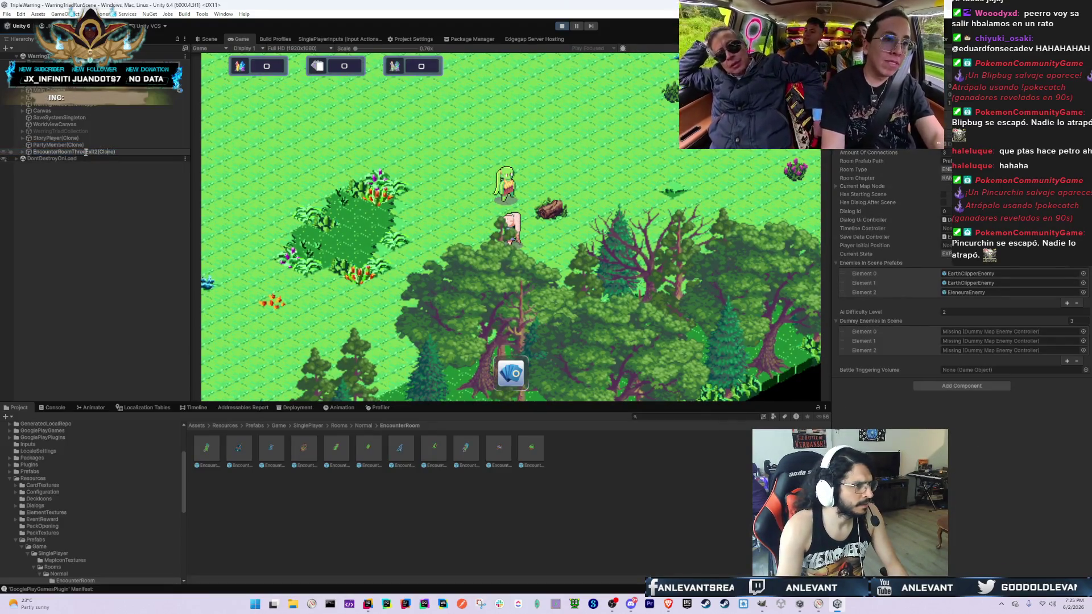
- Search the Project for EncounterRoomThreeExit2 and open its prefab, ignoring the unwanted-modifications warning
left_click(661, 417)
type("EncounterRoomThreeExit2")
double_click(207, 448)
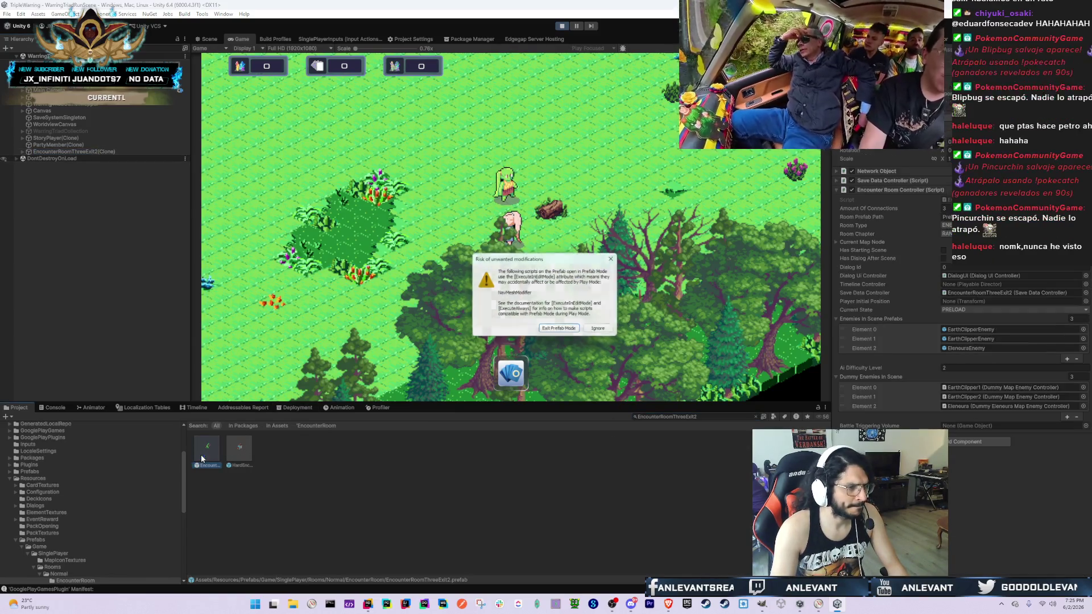
left_click(601, 330)
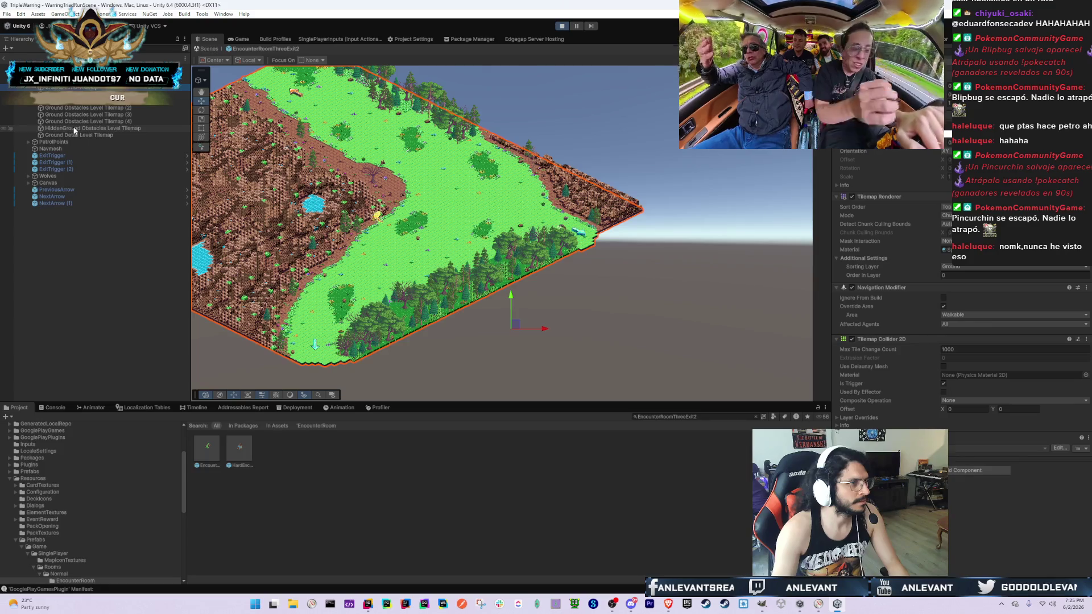
- Enable the Tilemap Renderer on HiddenGround Obstacles Level Tilemap and open the Tile Palette
left_click(76, 129)
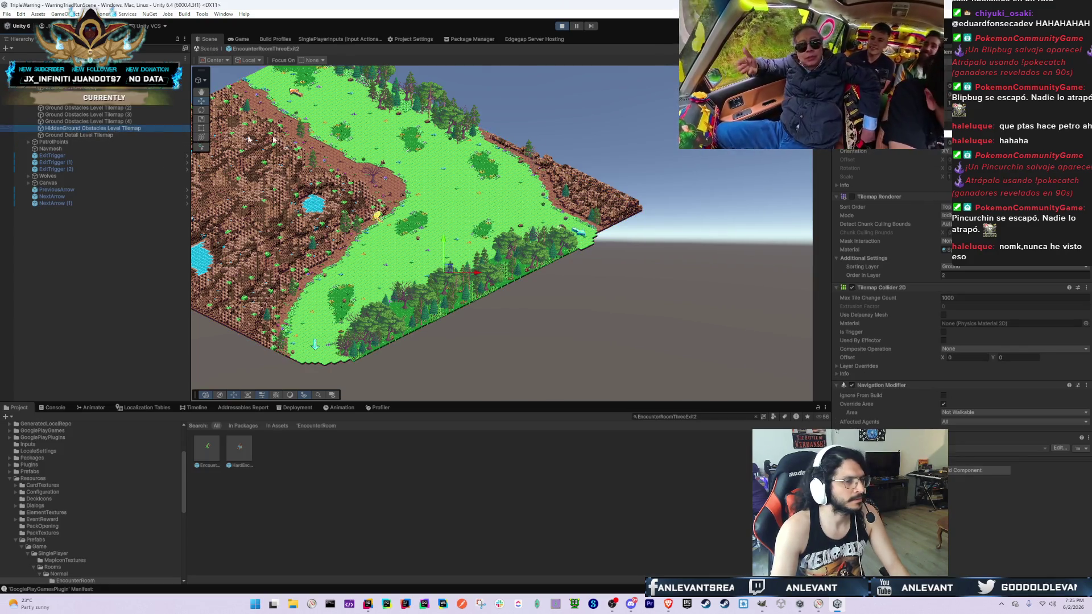
left_click(852, 197)
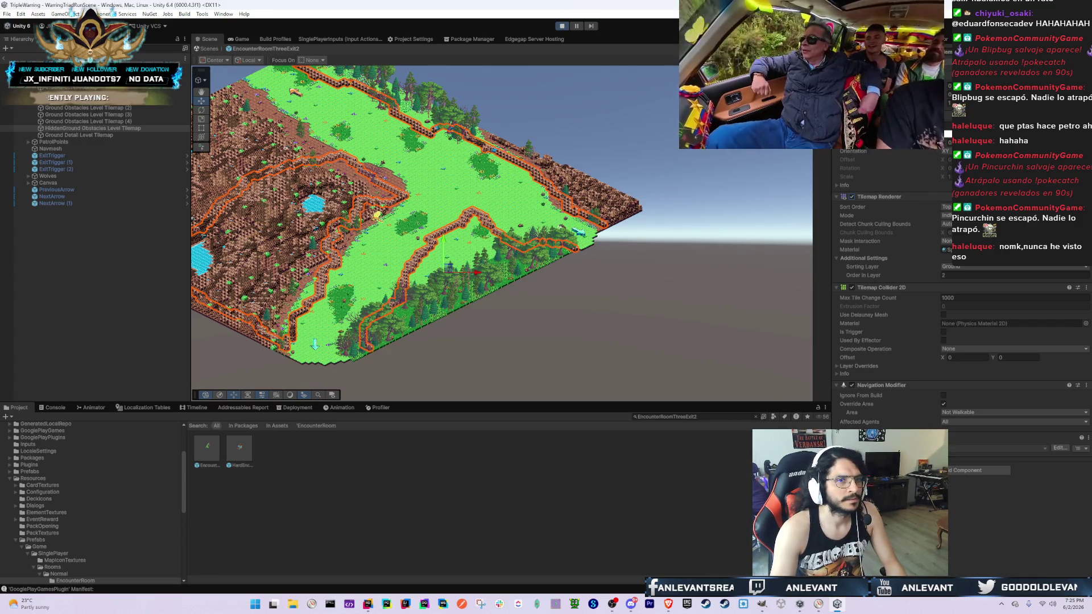
left_click(931, 194)
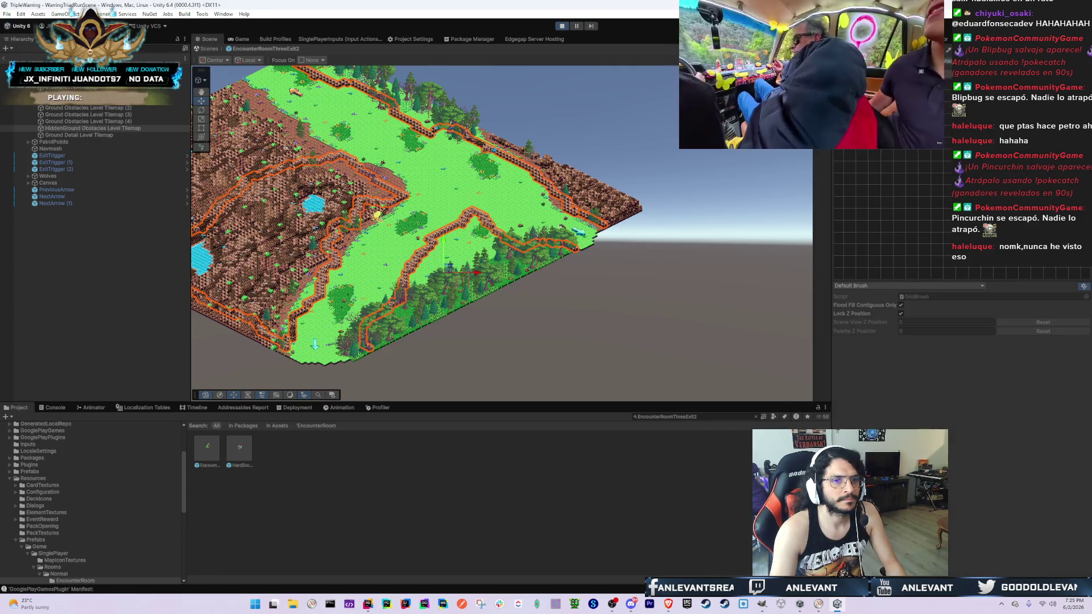
- Erase the orange obstacle tiles along the upper and upper-right cliff ridge
left_click(465, 226)
mouse_move(465, 226)
left_mouse_down()
mouse_move(427, 242)
mouse_move(405, 285)
left_mouse_up()
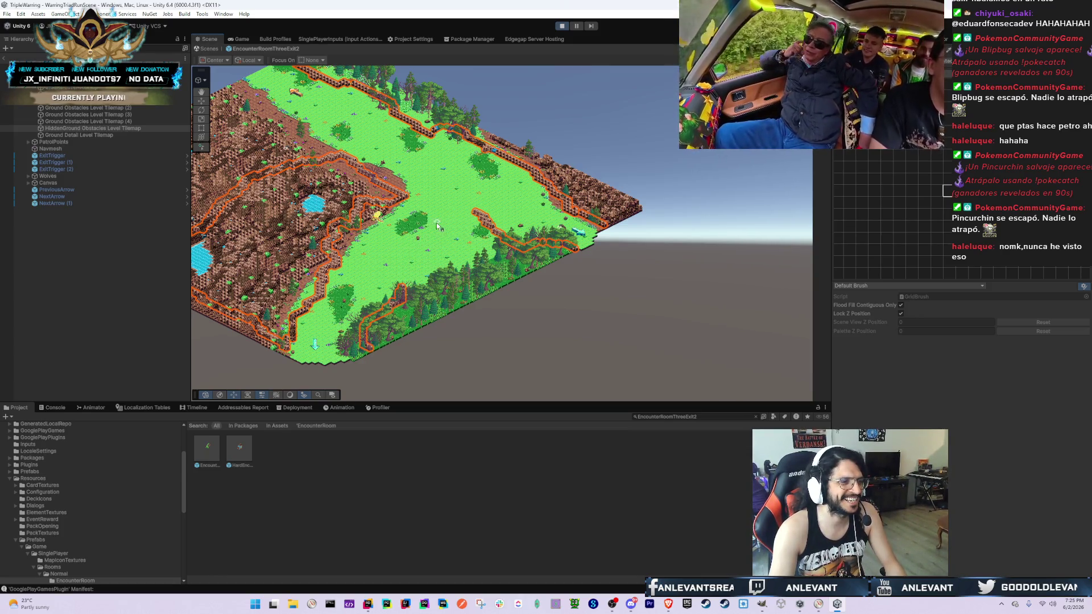
left_click(489, 223)
left_click_drag(486, 218, 480, 220)
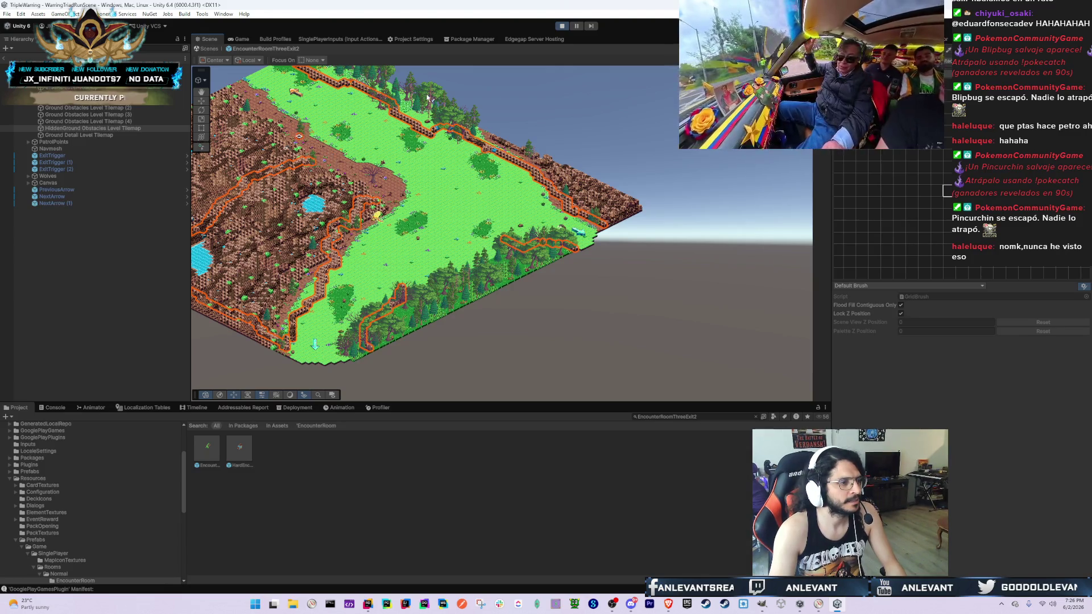
left_click_drag(371, 139, 537, 129)
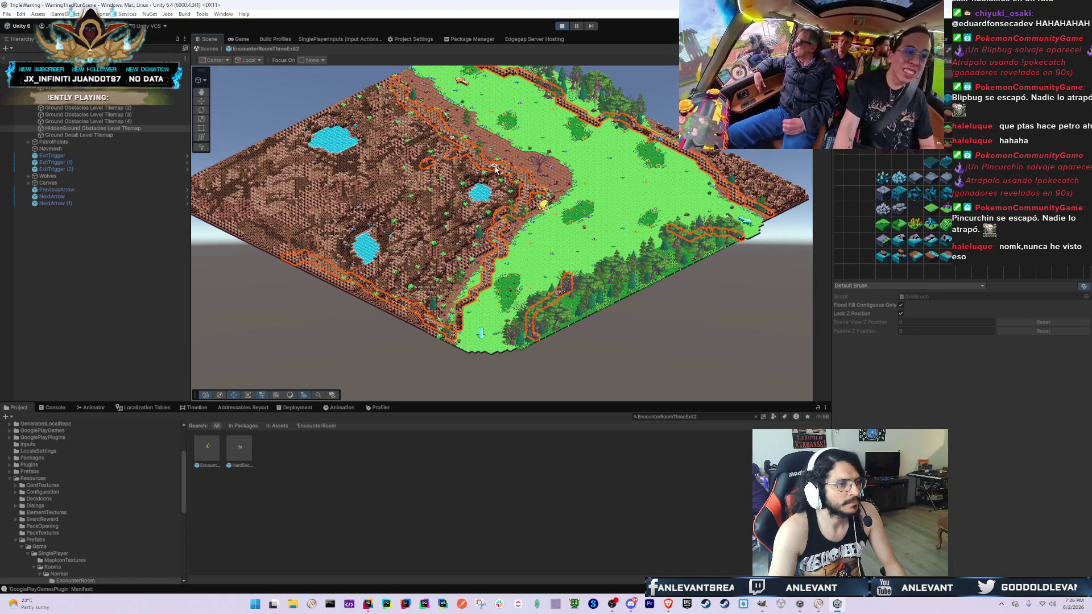
- Paint a line of obstacle tiles along the forest edge at the room's bottom
scroll(503, 175, "up", 5)
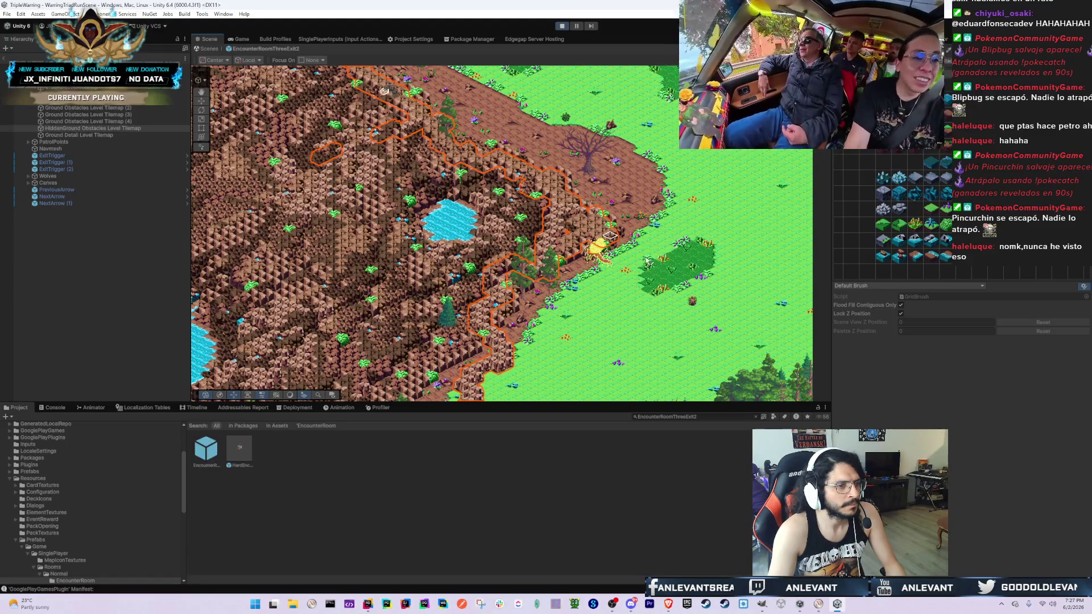
left_click_drag(606, 243, 487, 178)
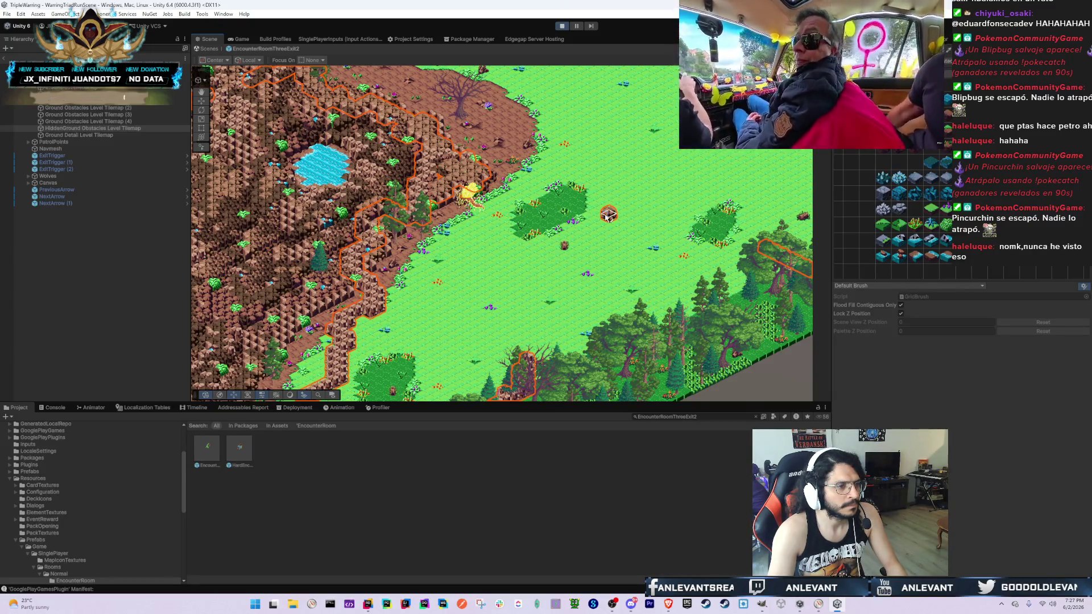
left_click_drag(620, 236, 497, 138)
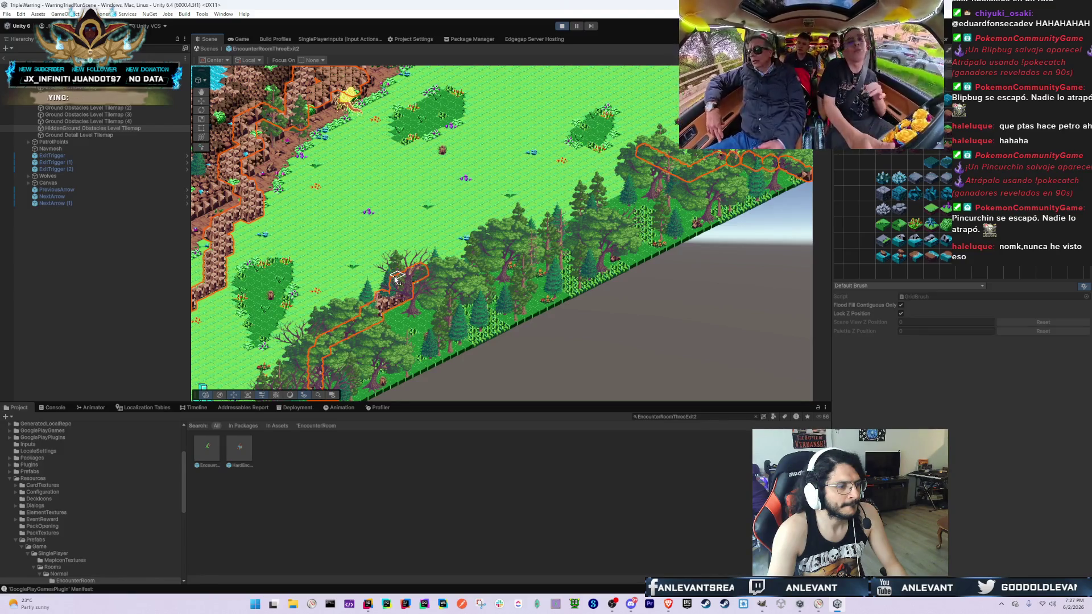
mouse_move(437, 289)
left_mouse_down()
mouse_move(582, 252)
mouse_move(623, 215)
mouse_move(551, 254)
mouse_move(653, 183)
left_mouse_up()
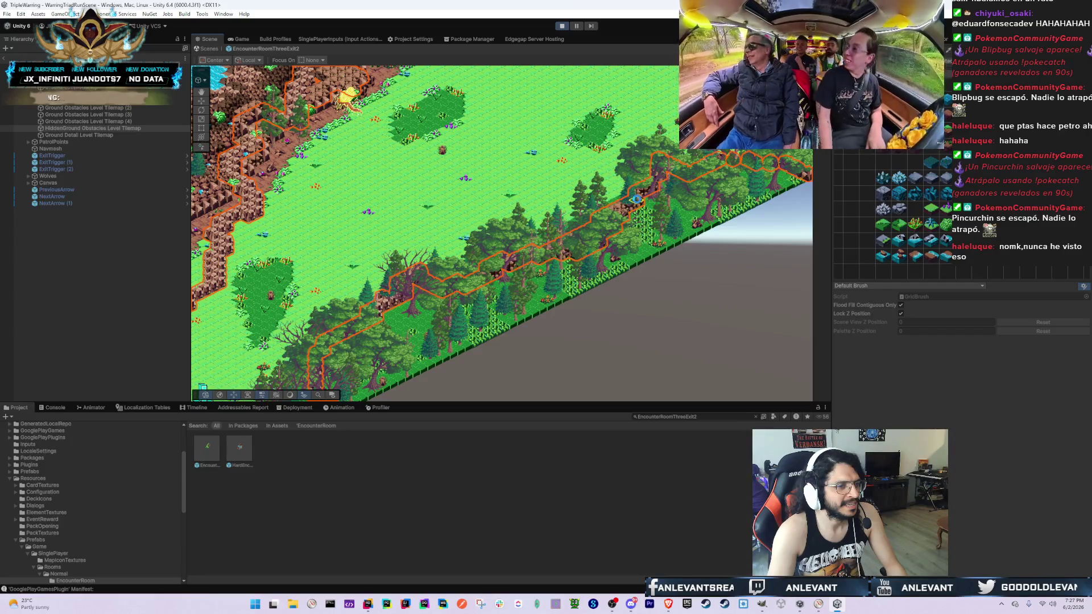
scroll(625, 196, "right", 5)
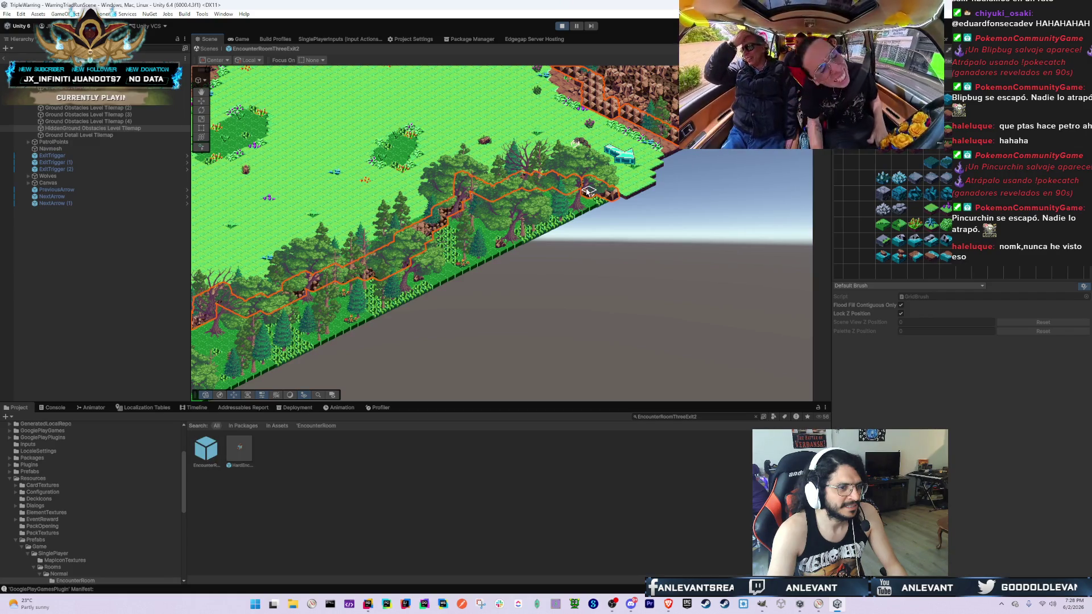
left_click_drag(641, 197, 646, 256)
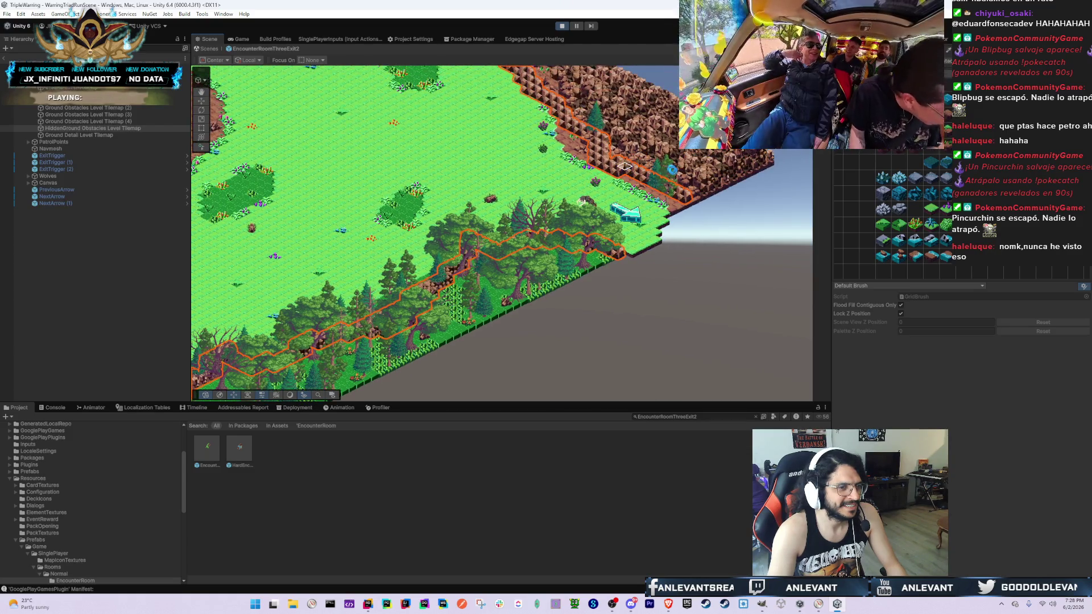
mouse_move(624, 149)
left_mouse_down()
mouse_move(556, 196)
mouse_move(515, 190)
mouse_move(496, 173)
mouse_move(659, 280)
mouse_move(611, 233)
mouse_move(549, 208)
left_mouse_up()
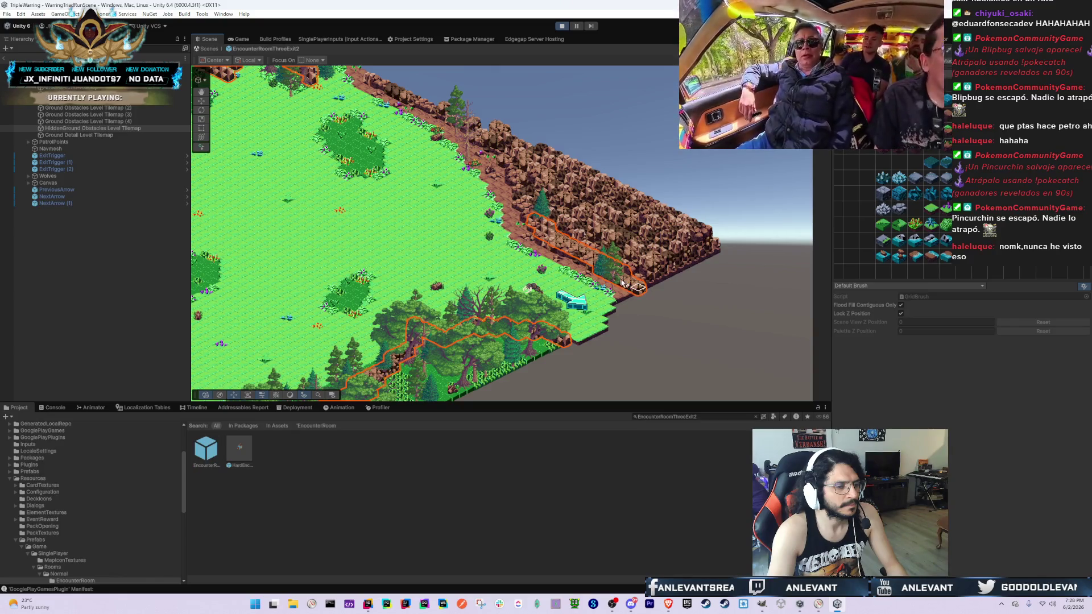
- Shift the Scene view along the long cliff ridge
left_click_drag(500, 140, 542, 203)
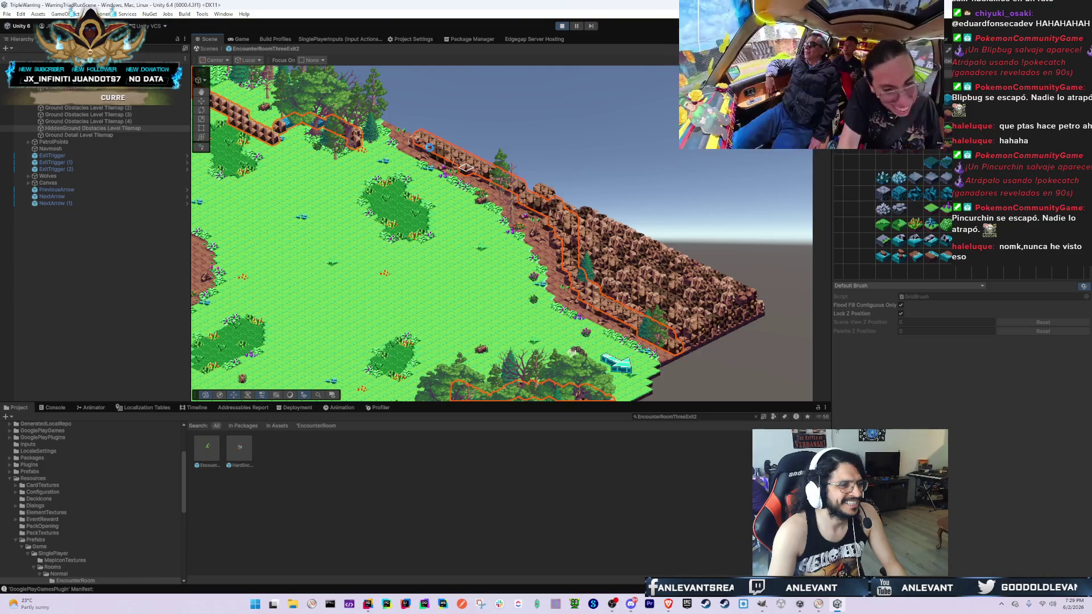
- Erase cliff tiles along the upper ridge to grass, following the ridge across the map
scroll(466, 167, "up", 3)
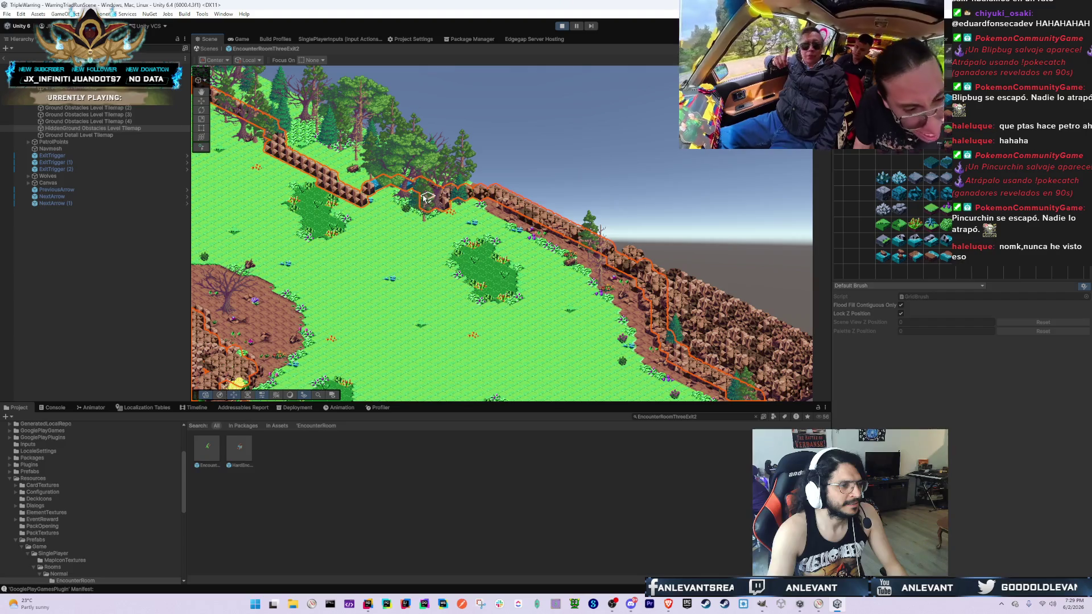
scroll(455, 183, "up", 2)
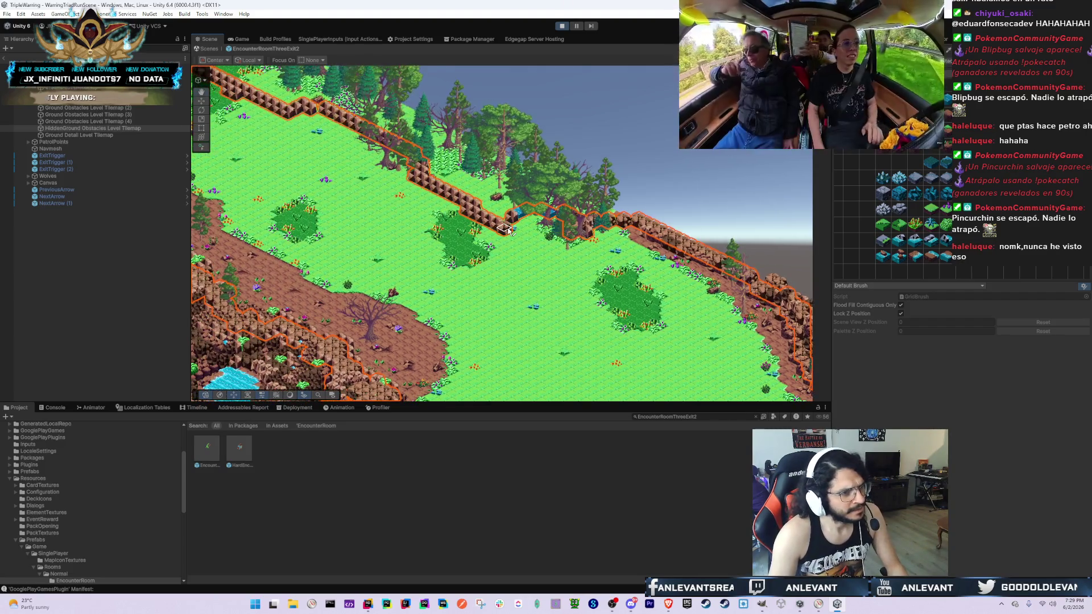
mouse_move(482, 216)
left_mouse_down()
mouse_move(416, 177)
mouse_move(421, 159)
mouse_move(459, 156)
mouse_move(448, 154)
mouse_move(507, 178)
left_mouse_up()
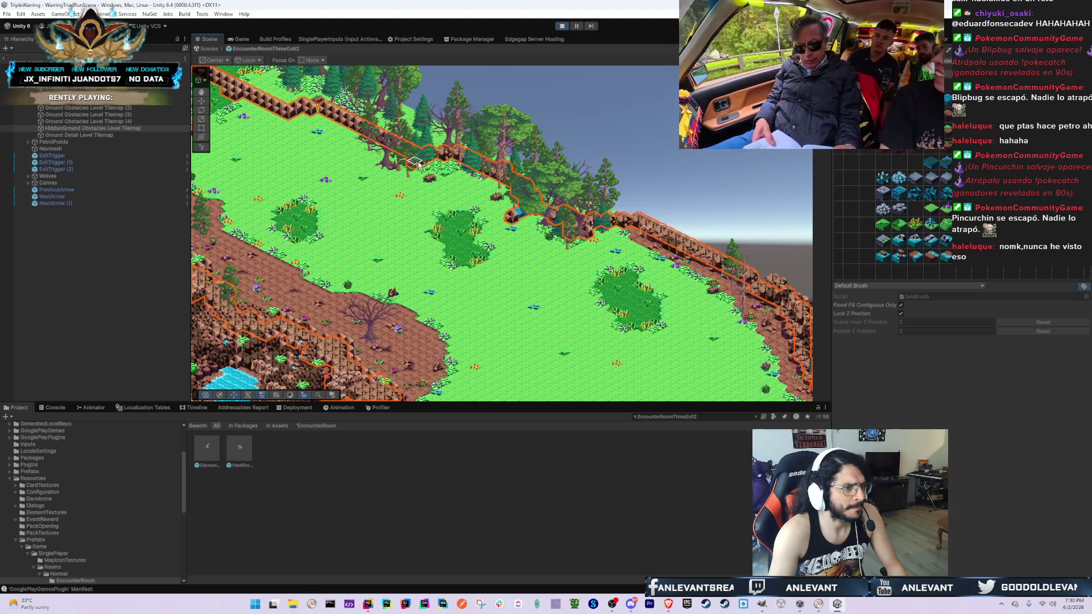
mouse_move(349, 142)
left_mouse_down()
mouse_move(432, 225)
mouse_move(305, 151)
mouse_move(325, 156)
mouse_move(353, 198)
mouse_move(458, 207)
mouse_move(514, 230)
mouse_move(491, 196)
mouse_move(427, 171)
mouse_move(409, 130)
mouse_move(356, 126)
left_mouse_up()
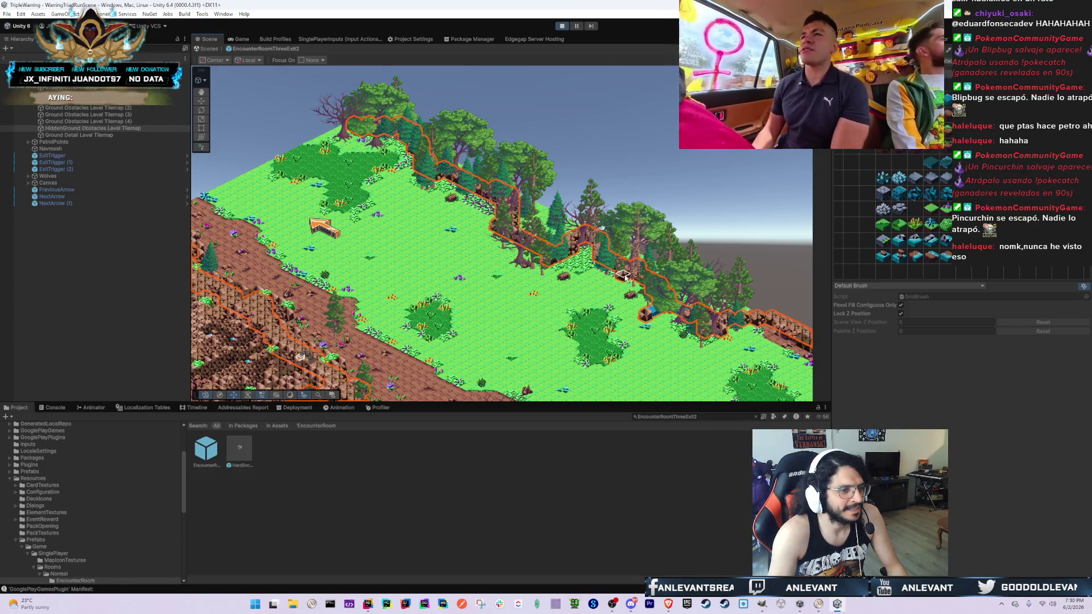
left_click_drag(739, 329, 686, 285)
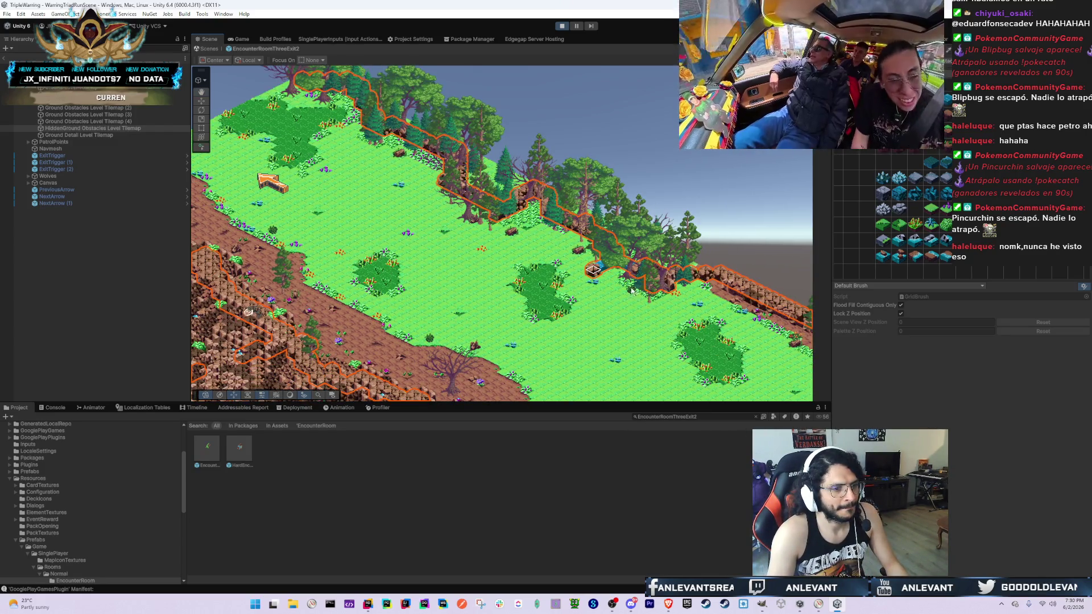
left_click_drag(589, 268, 554, 264)
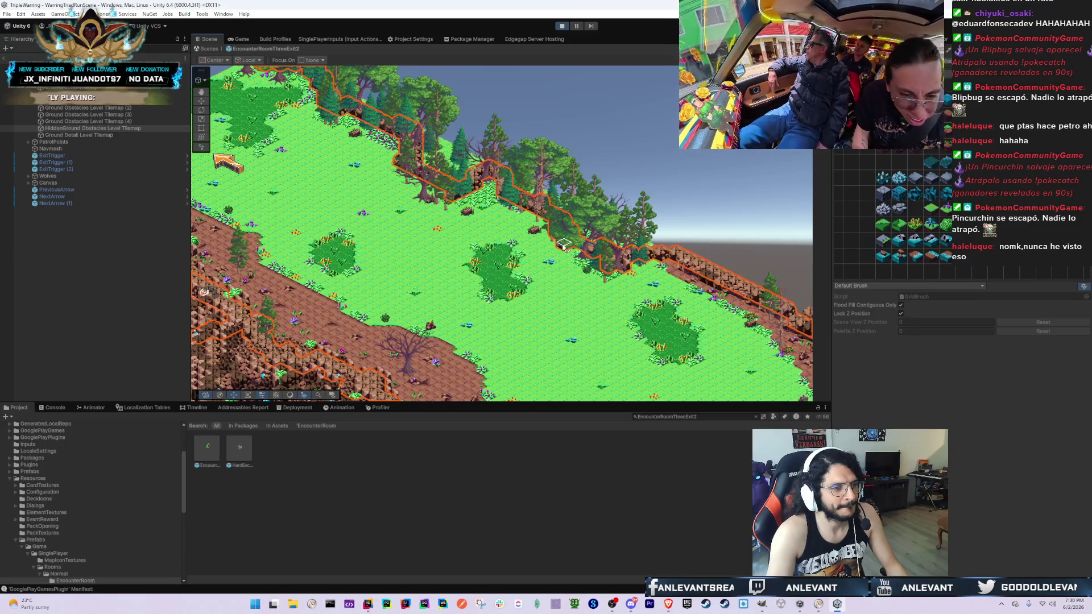
left_click_drag(616, 286, 582, 274)
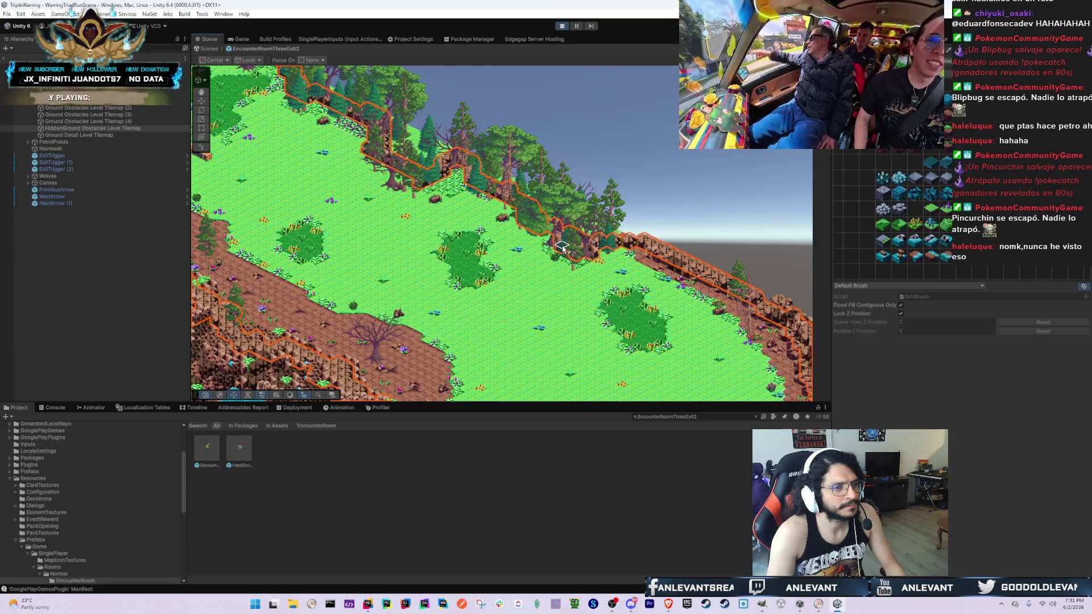
- Repaint the lower cliff edge tiles, turn a rock tile into grass, then view the running game
key("Down")
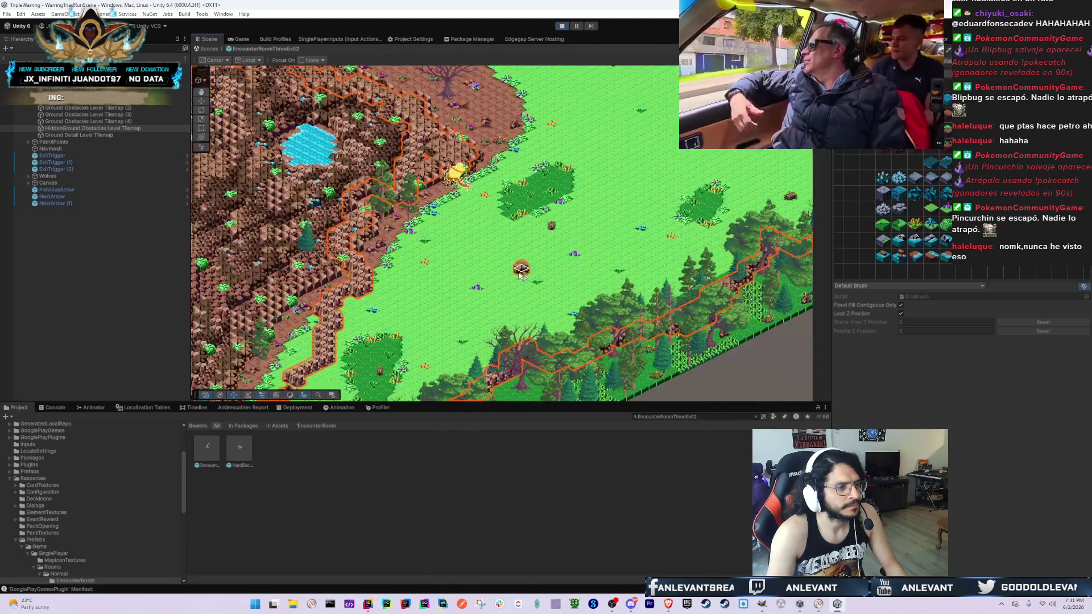
mouse_move(483, 188)
left_mouse_down()
mouse_move(443, 216)
mouse_move(464, 165)
mouse_move(475, 159)
mouse_move(409, 278)
mouse_move(394, 280)
left_mouse_up()
left_click_drag(378, 313, 373, 348)
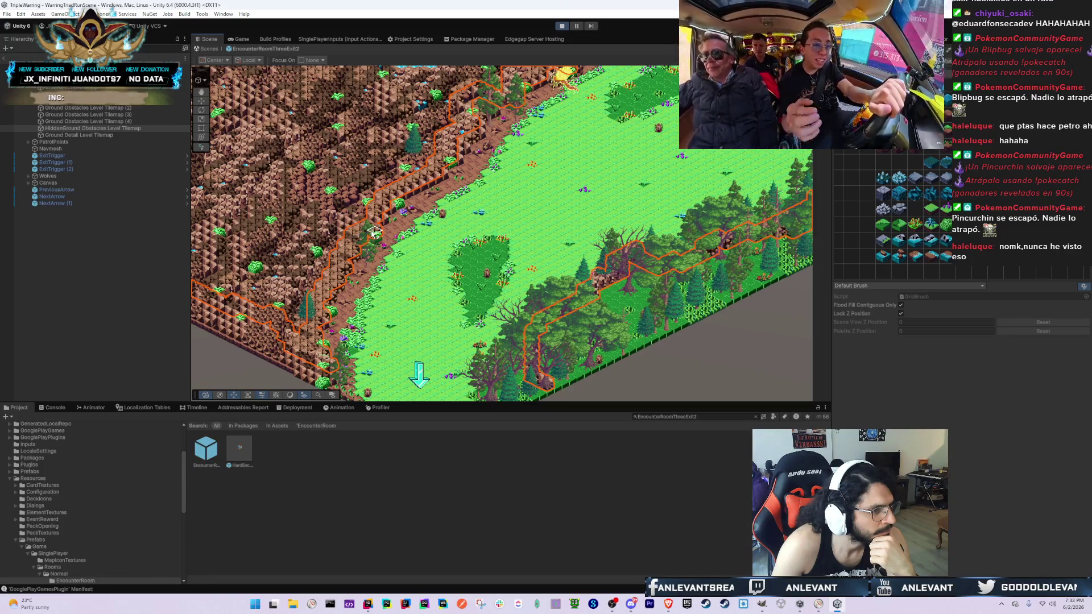
scroll(502, 243, "down", 3)
scroll(503, 243, "down", 5)
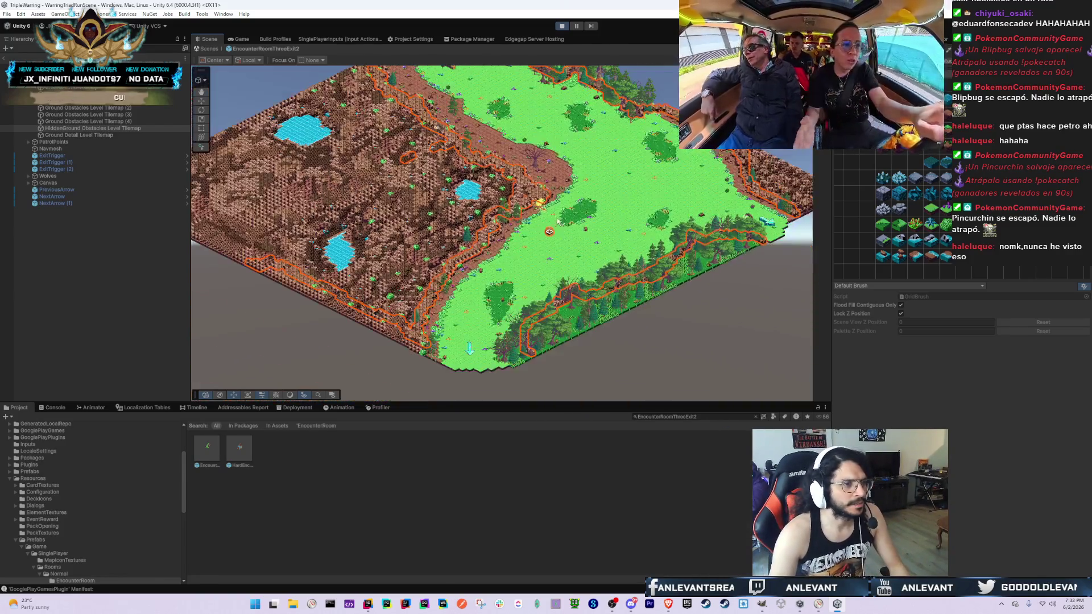
scroll(499, 234, "up", 5)
key("Down")
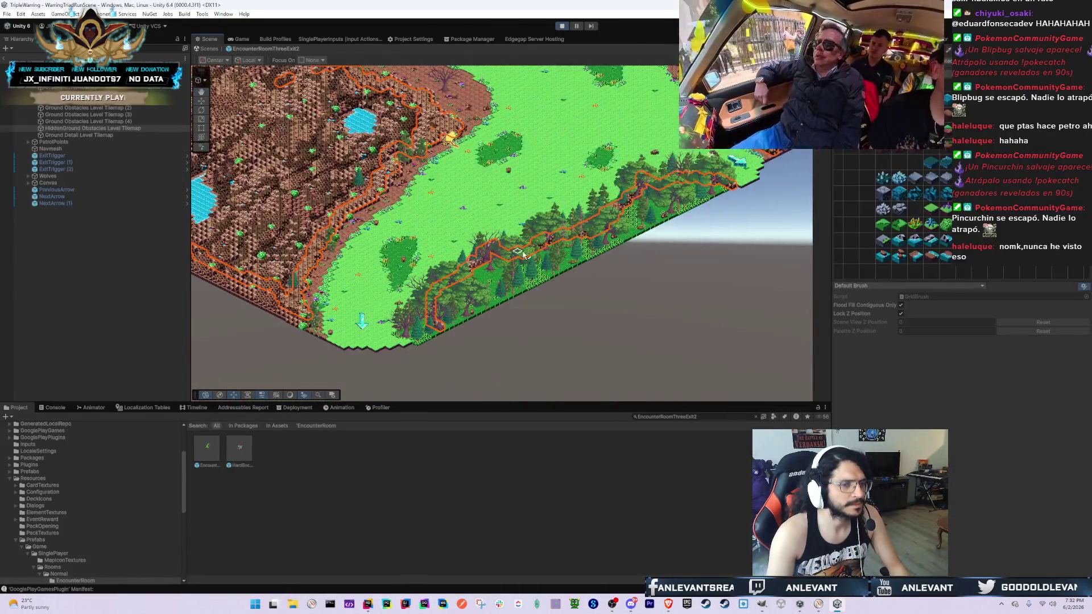
left_click(234, 40)
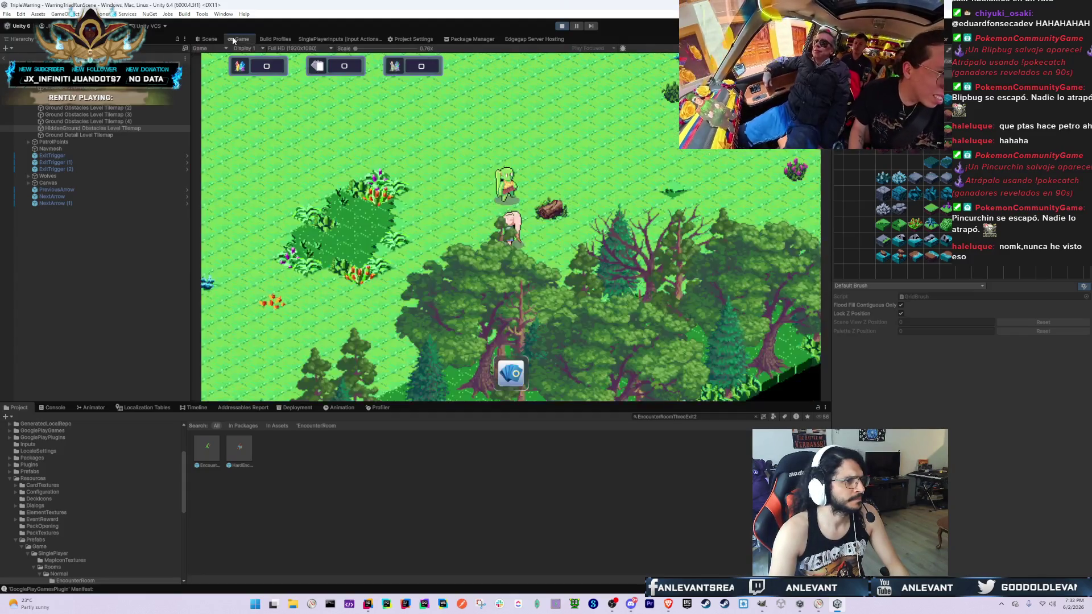
- Walk the player and companion right and down across the meadow to the exit arrow
key("d")
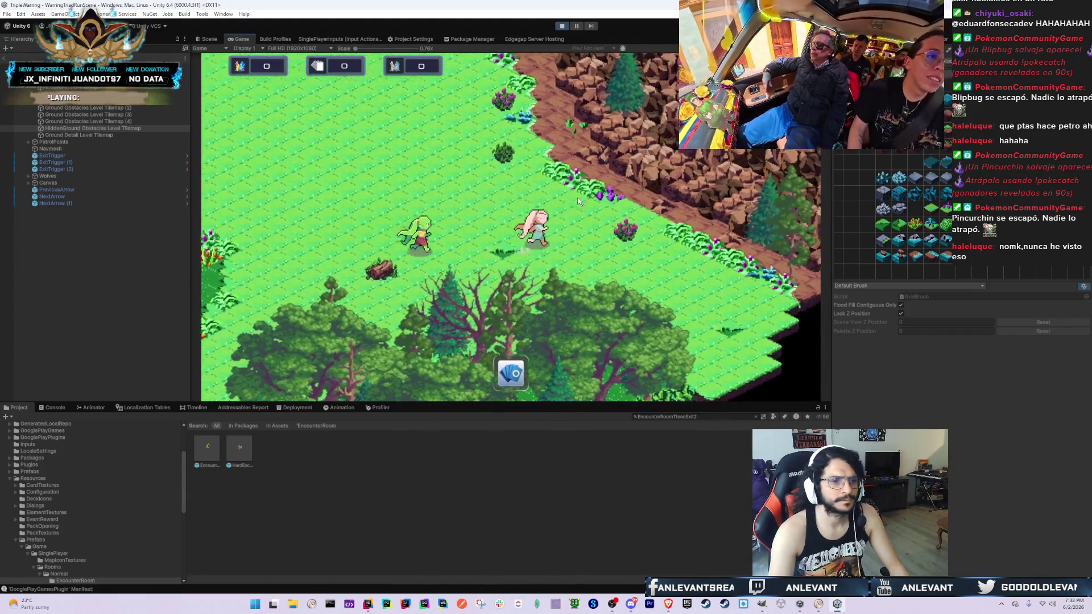
key("d")
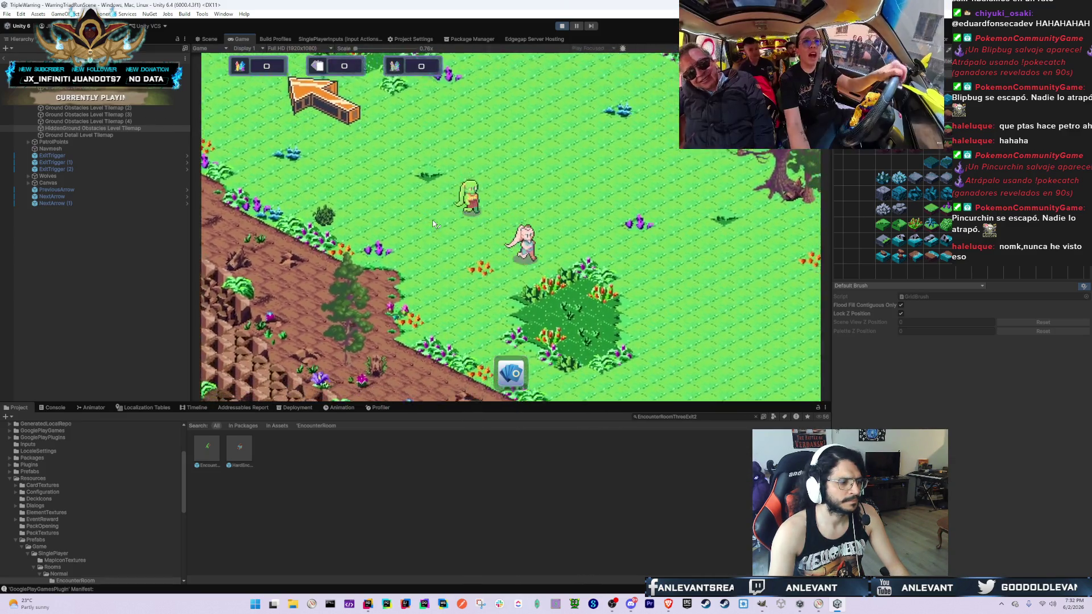
key("d")
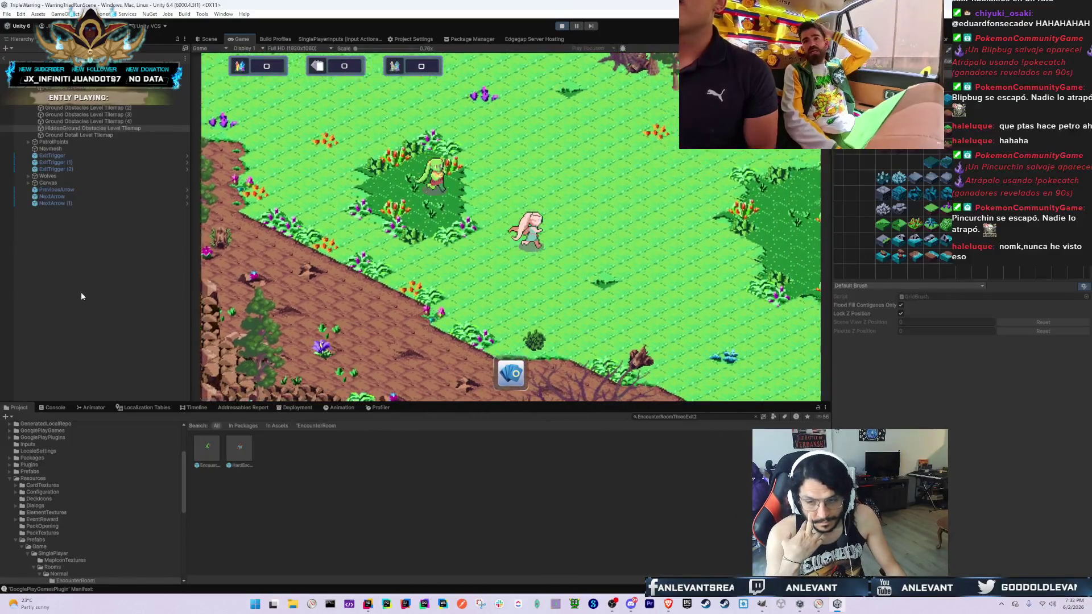
key("s")
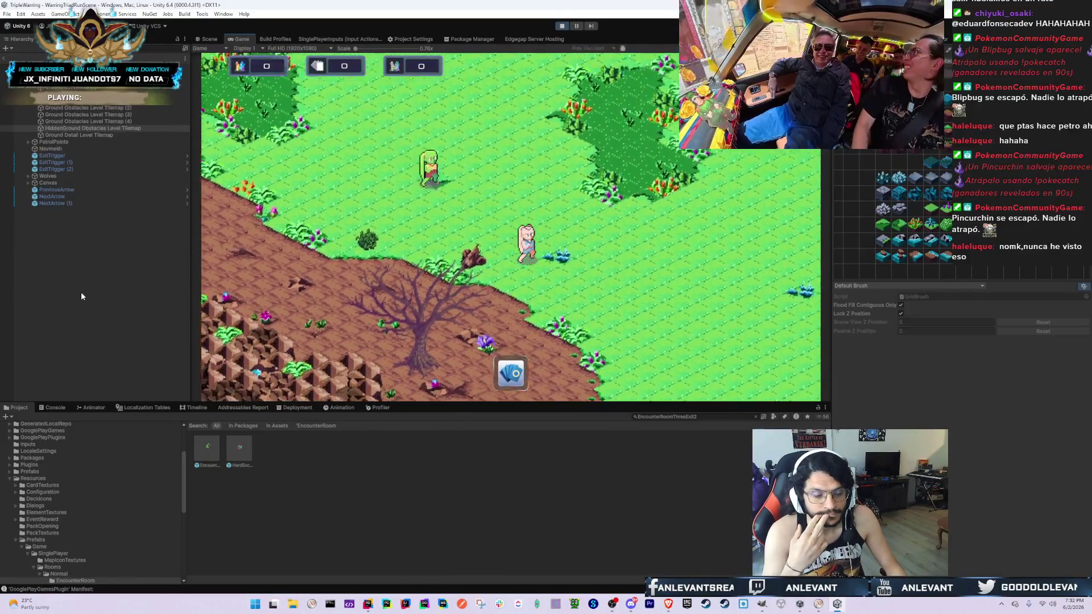
key("d")
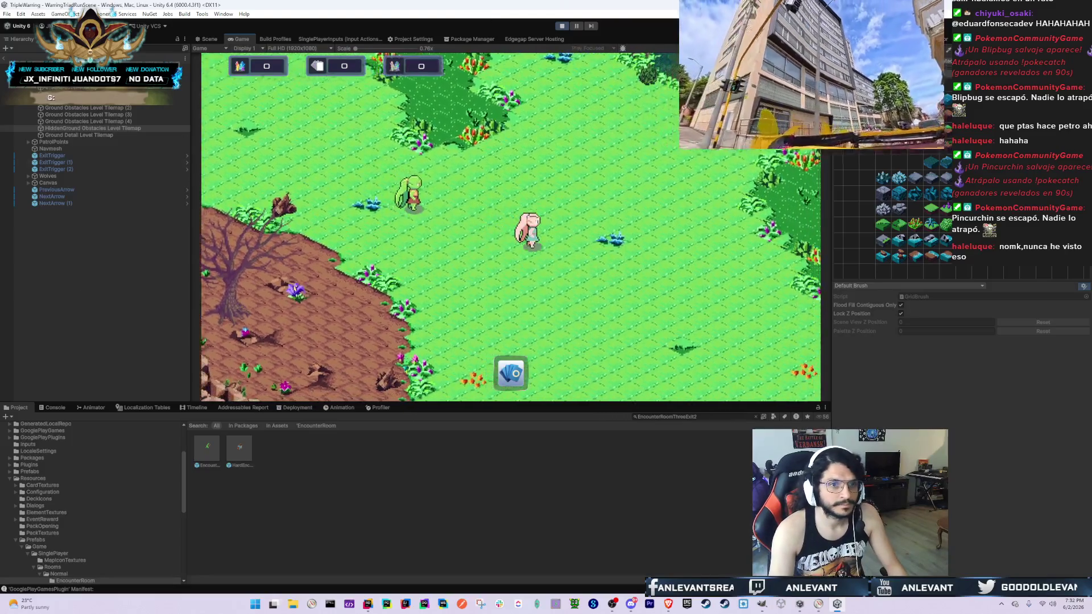
key("d")
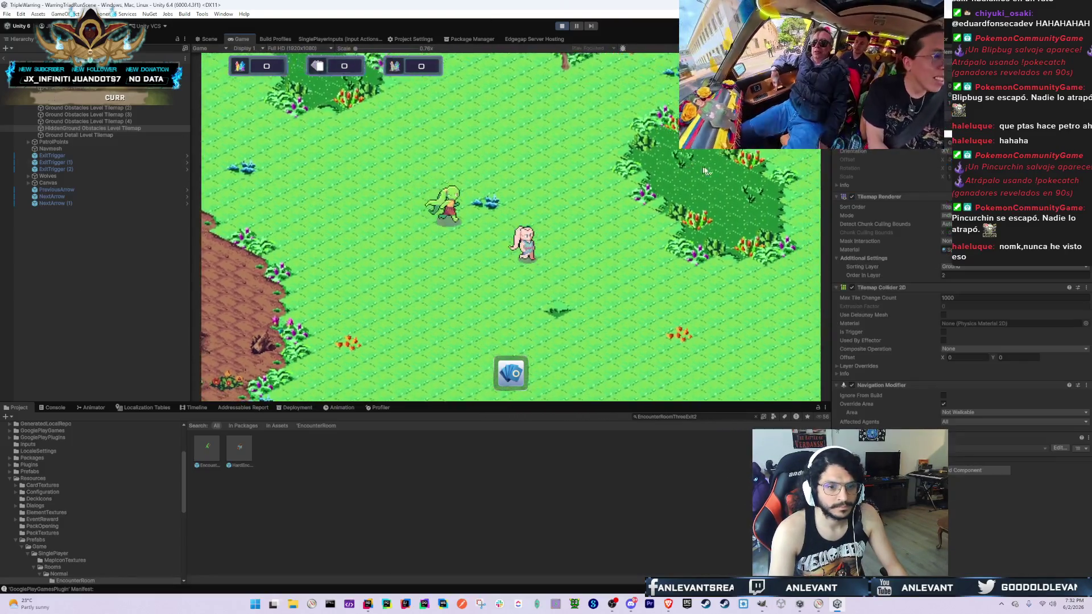
key("d")
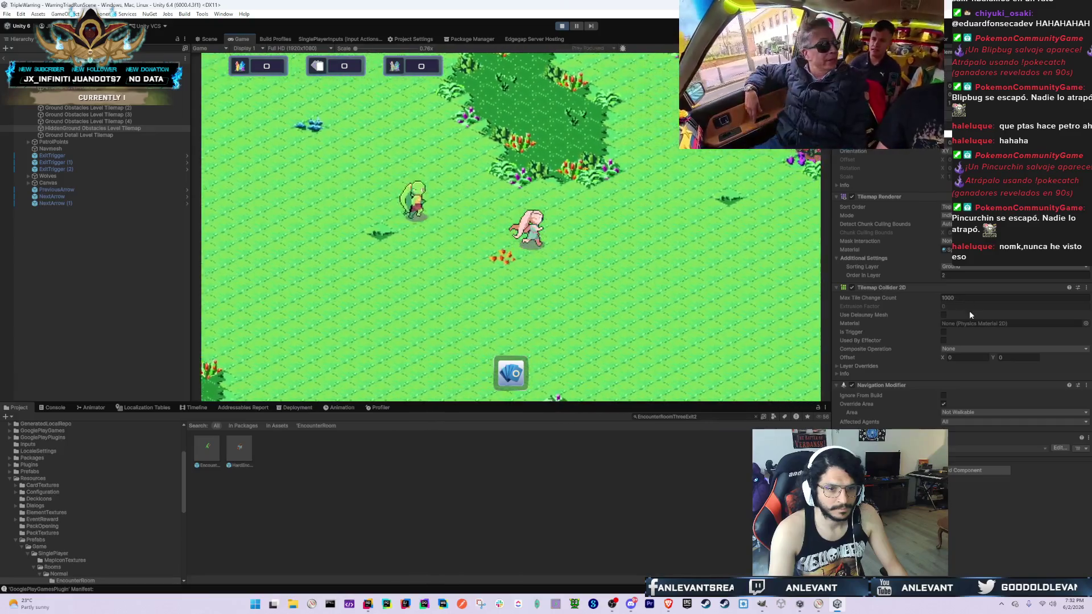
key("d")
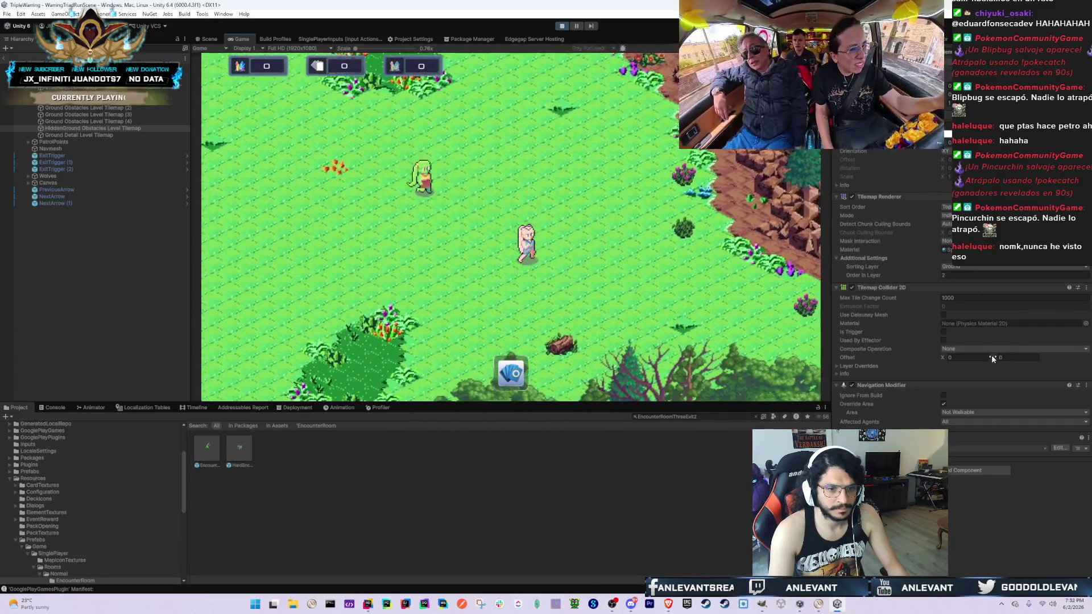
key("d")
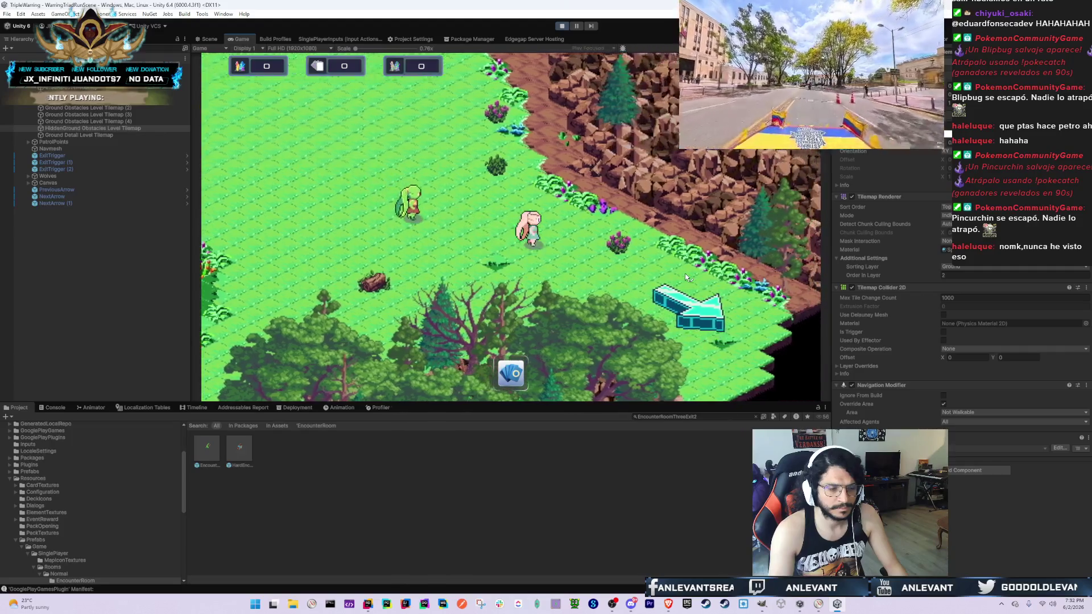
key("d")
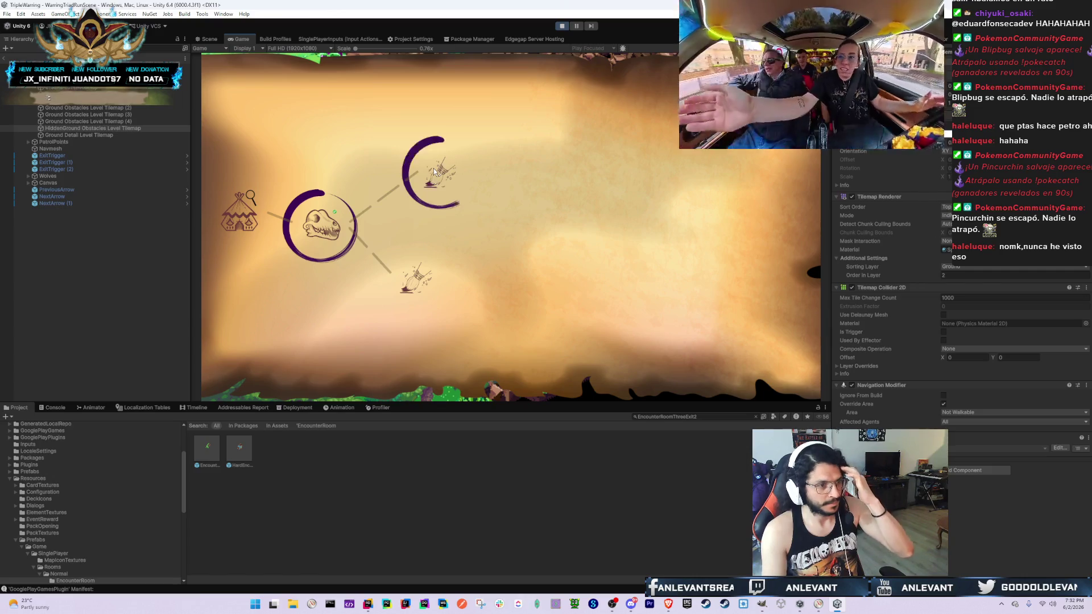
- Enter the upper broom encounter and walk through the ice level back to the map
left_click(435, 171)
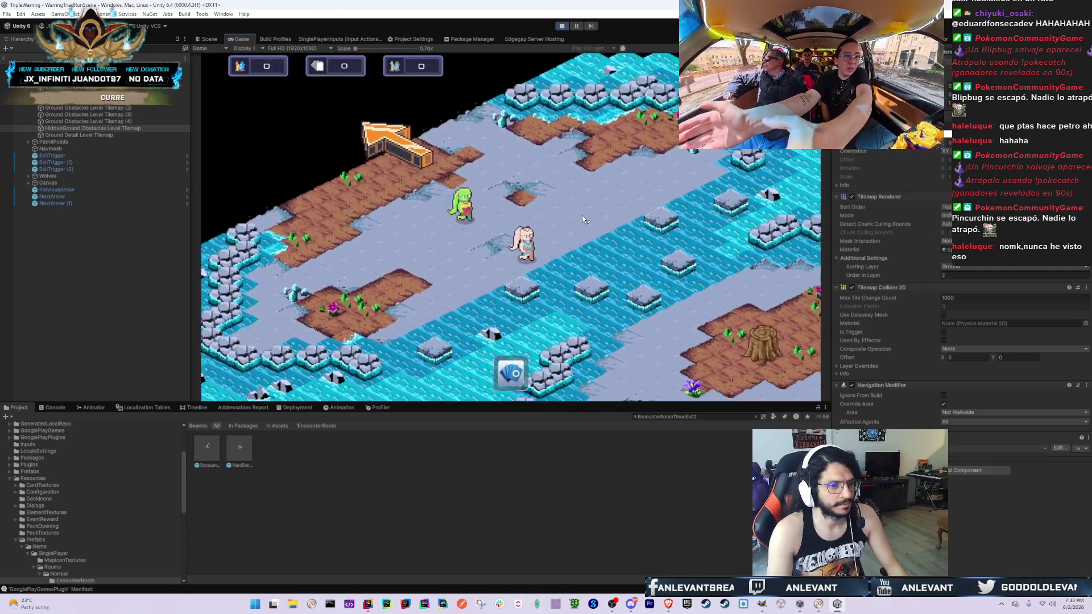
key("d")
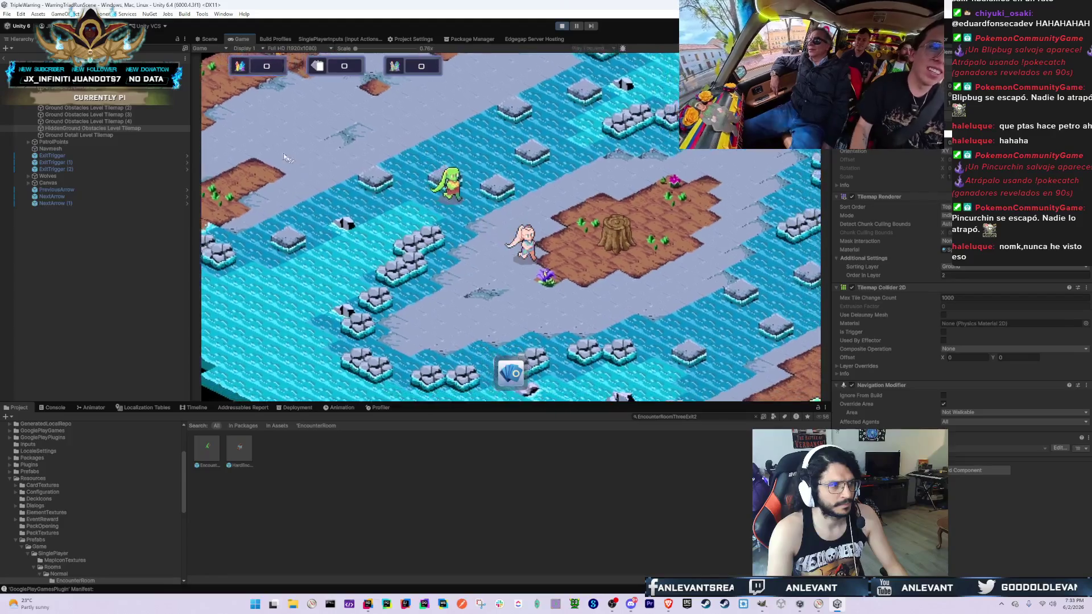
key("d")
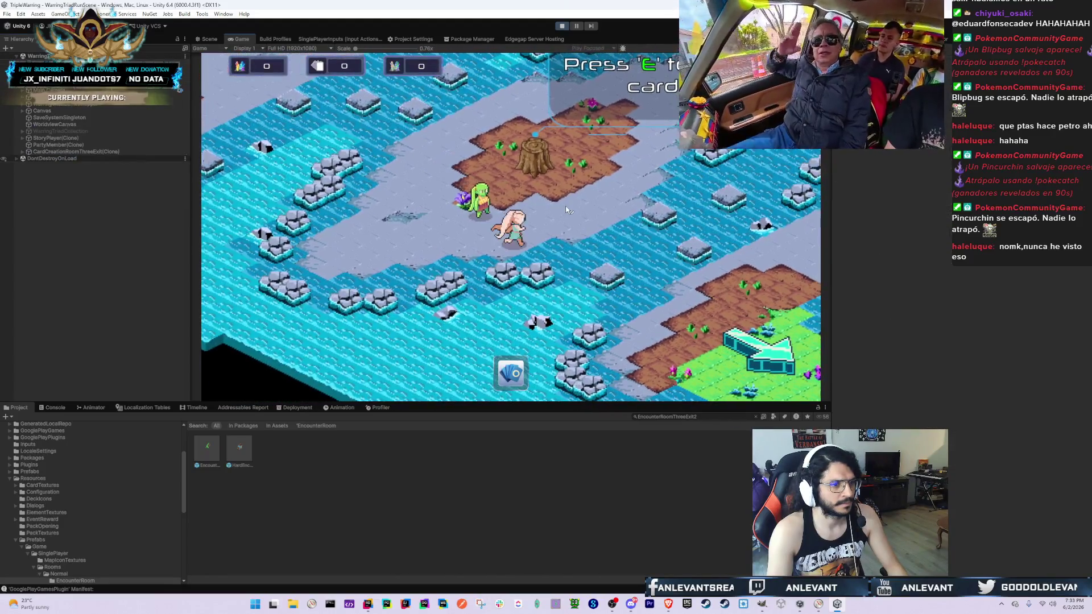
key("d")
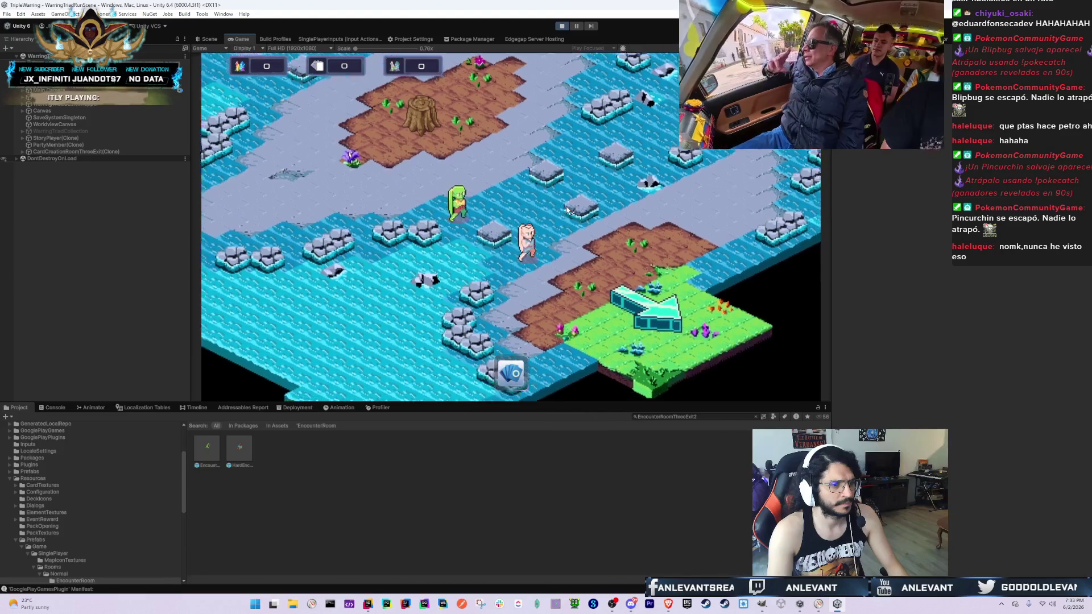
key("d")
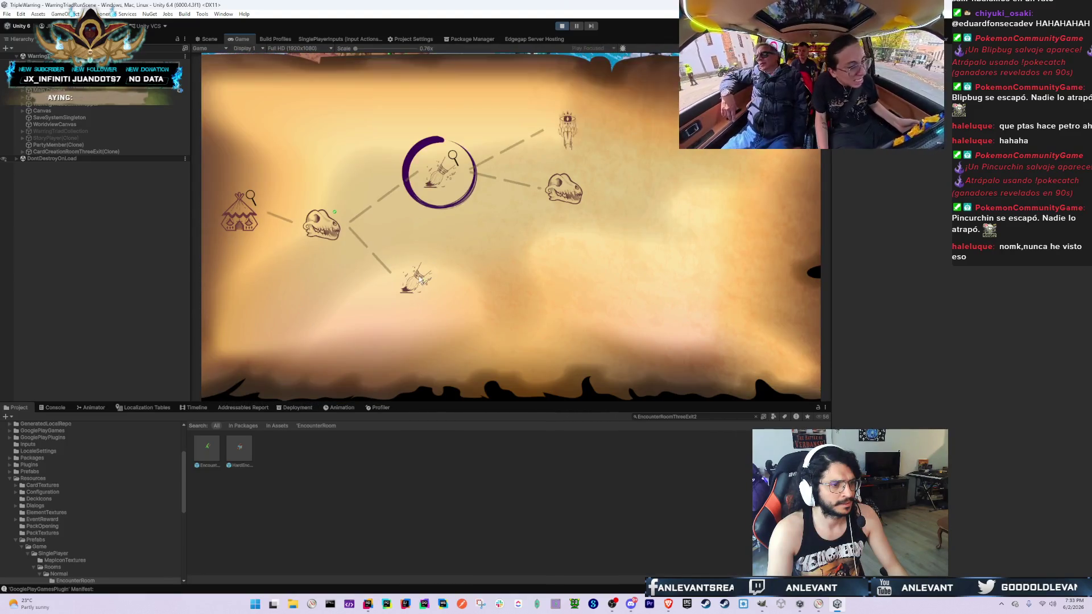
- Enter the lower broom encounter, cross its ice level, then enter the canyon encounter
left_click(414, 283)
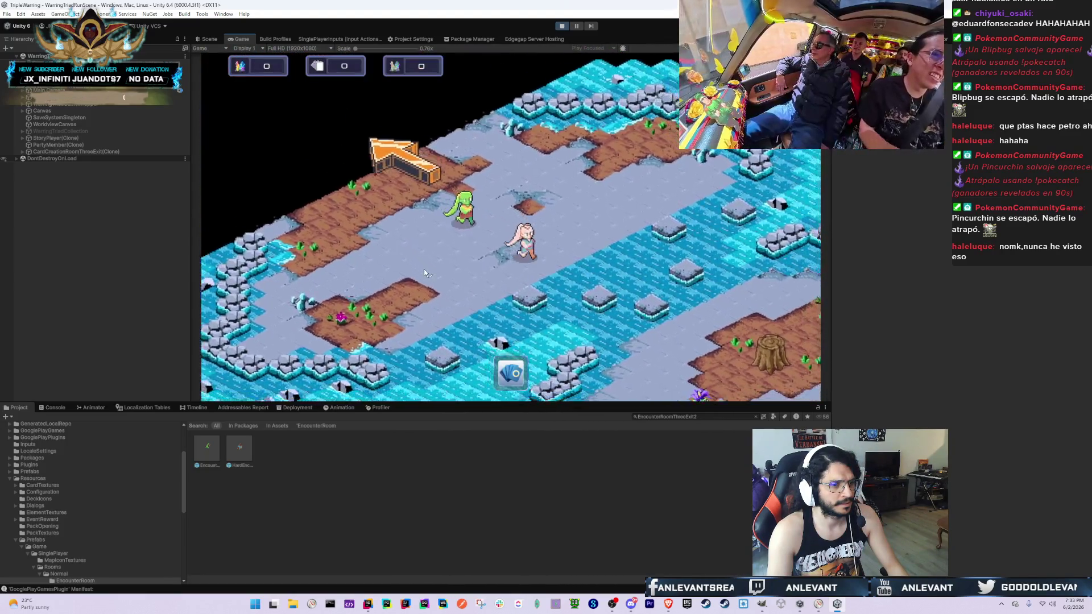
key("d")
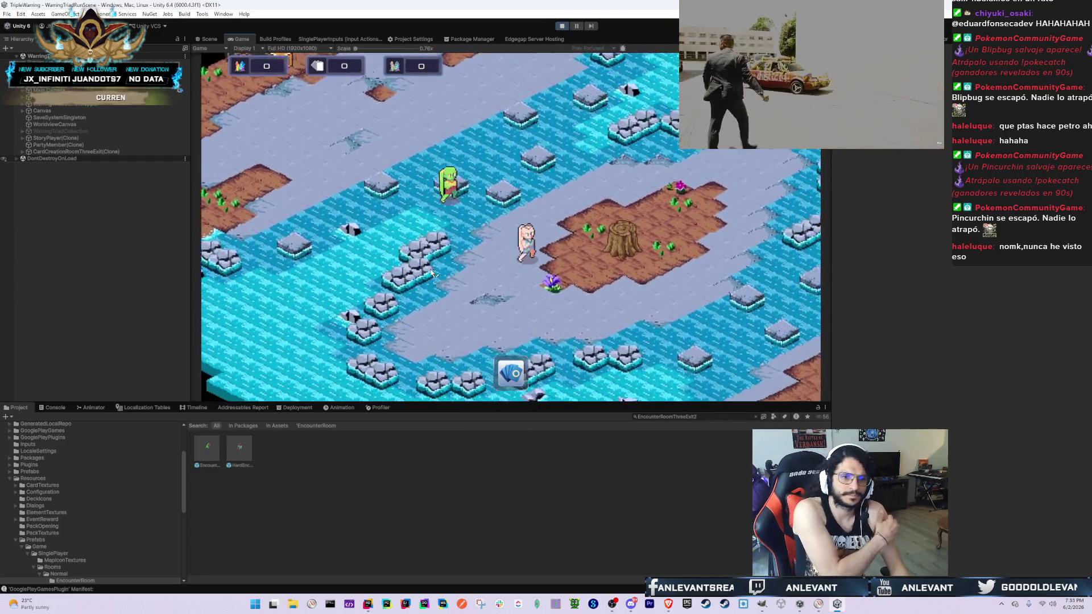
key("d")
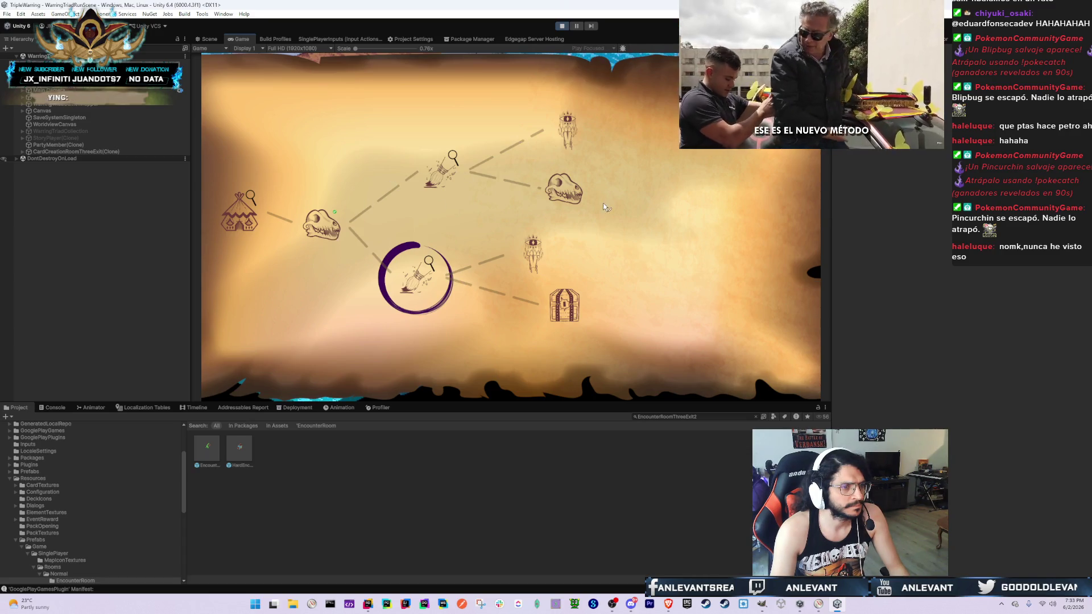
left_click(540, 242)
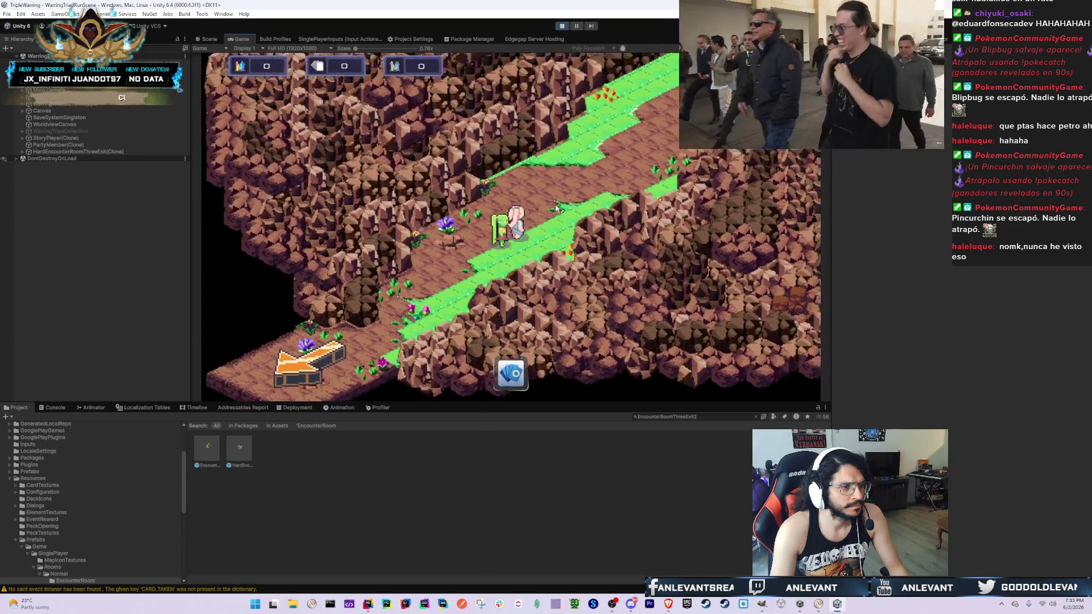
- Walk up the canyon and play cards, including 7 A, into the bottom-left and middle-left cells
key("w")
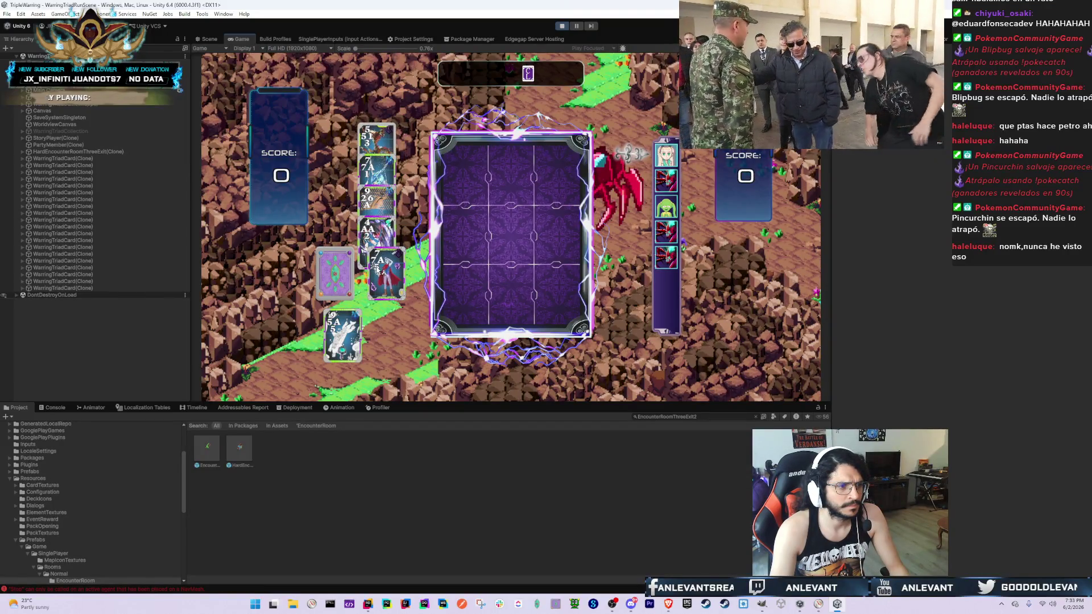
left_click_drag(380, 274, 465, 294)
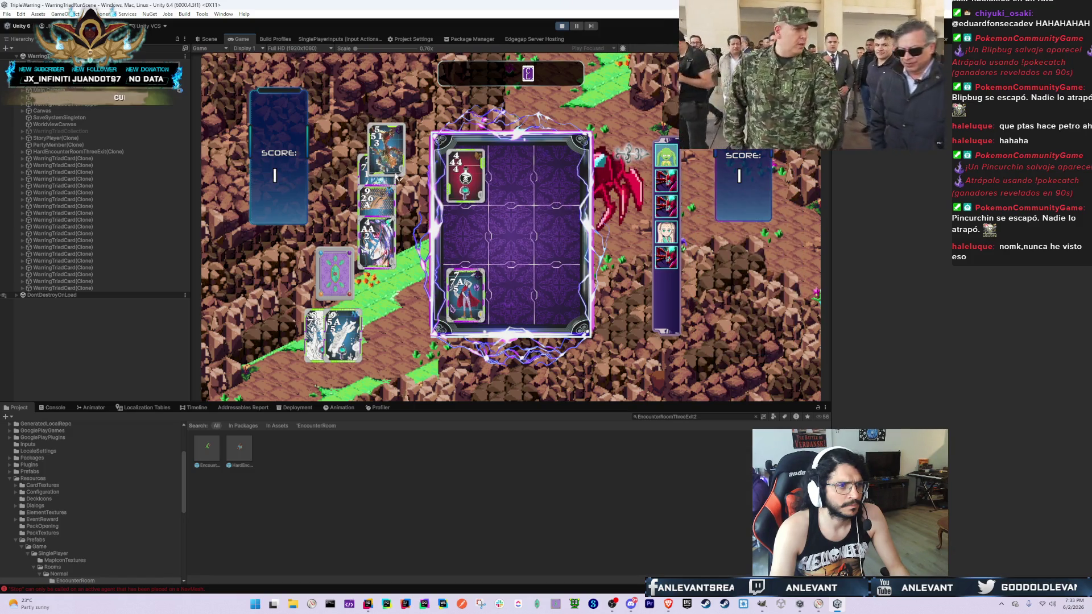
left_click_drag(388, 196, 455, 234)
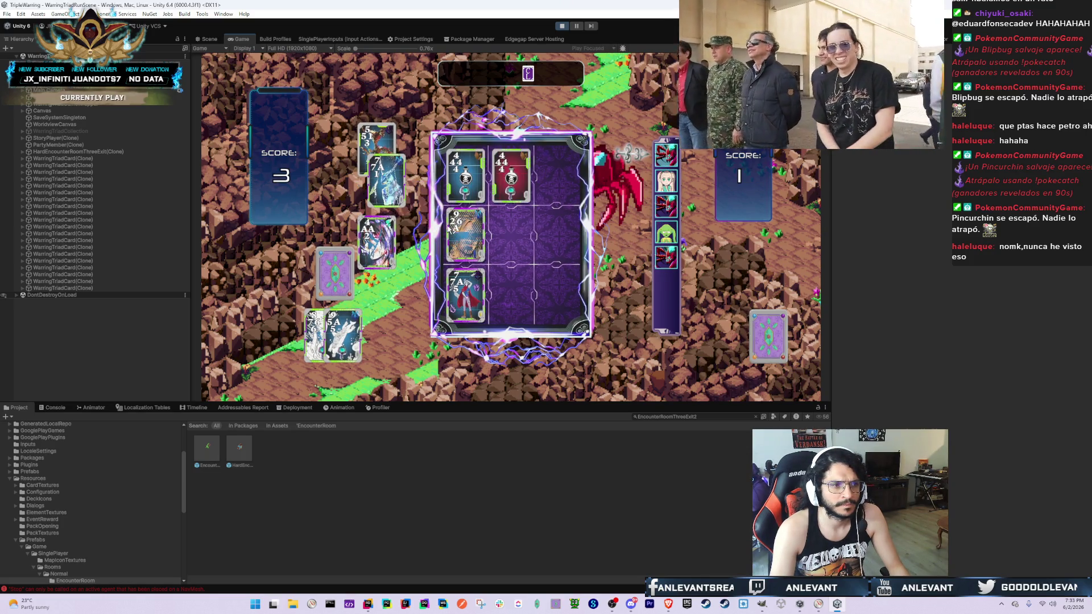
mouse_move(341, 332)
mouse_move(296, 334)
left_mouse_down()
mouse_move(407, 256)
mouse_move(465, 295)
left_mouse_up()
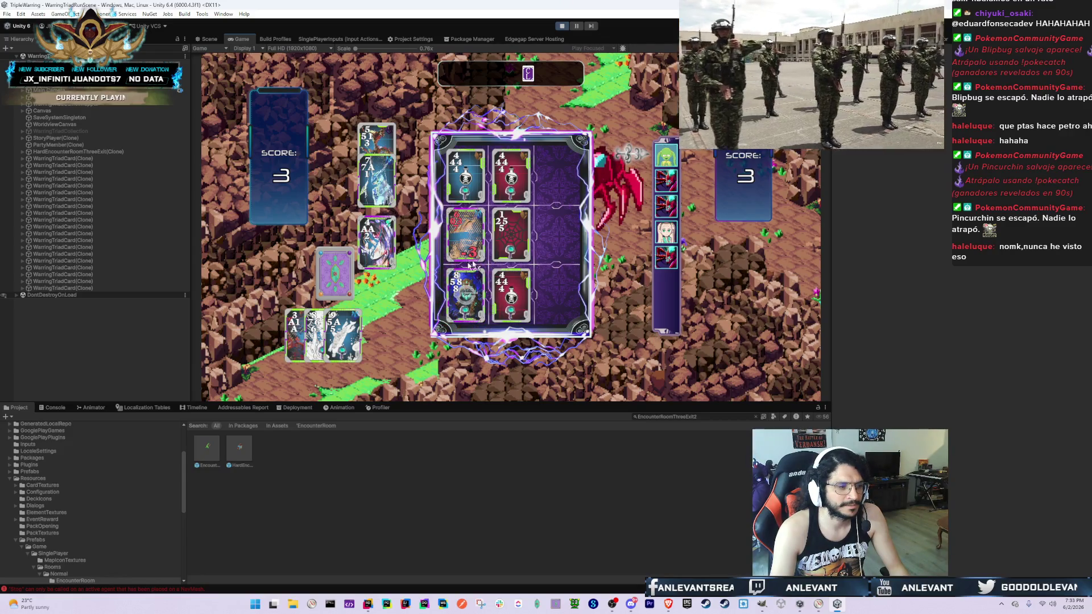
- Clear the Console log and play the 7 card into the centre cell to win 5–4
left_click(54, 407)
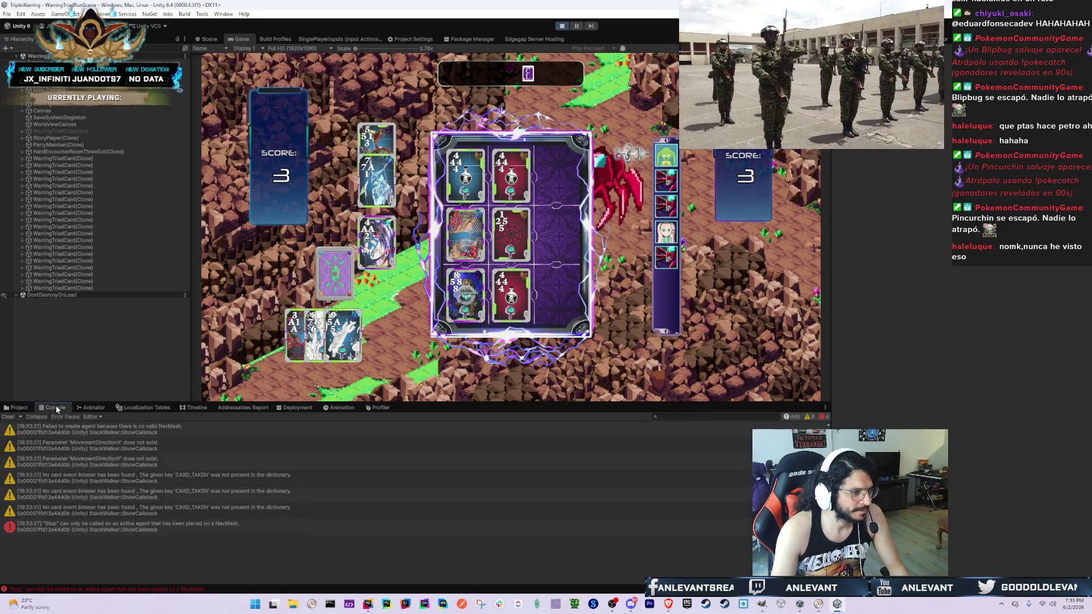
left_click(8, 418)
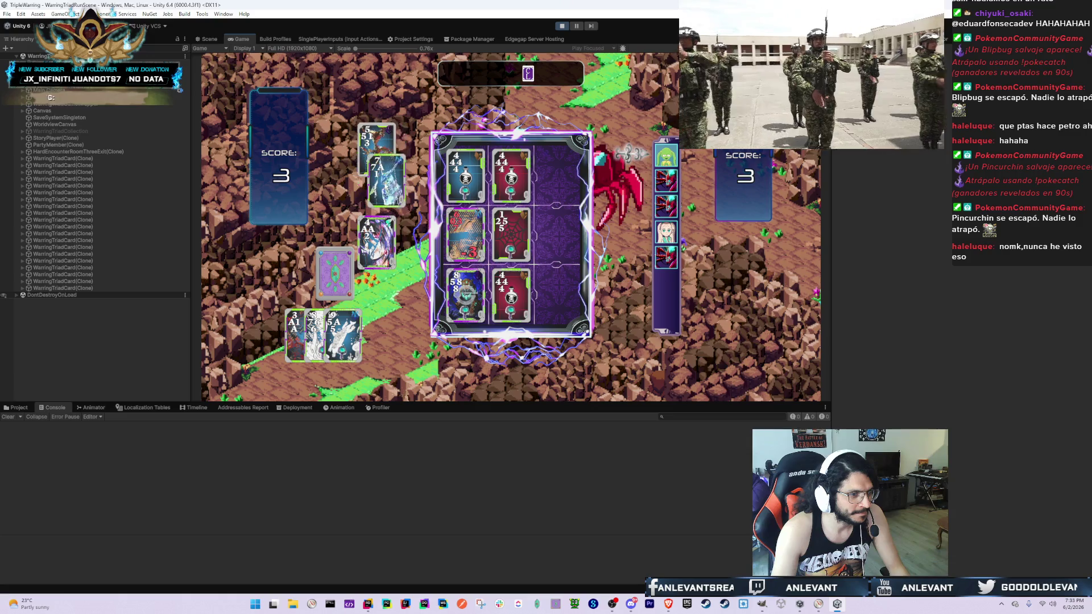
mouse_move(382, 179)
left_mouse_down()
mouse_move(508, 241)
mouse_move(557, 302)
left_mouse_up()
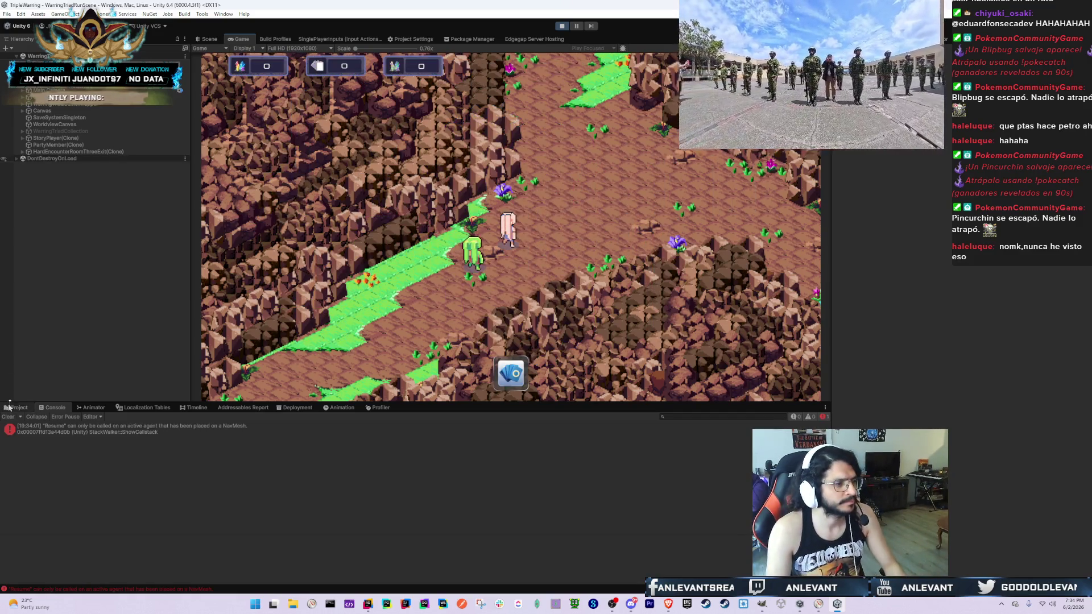
- Walk the character up and then down-right along the canyon path
key("w")
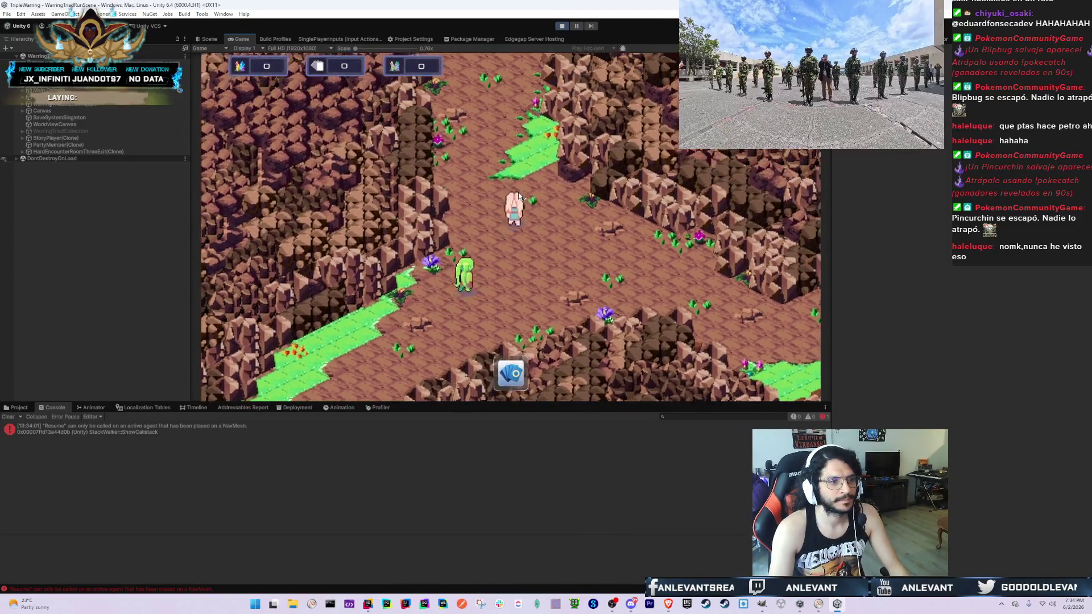
key("d")
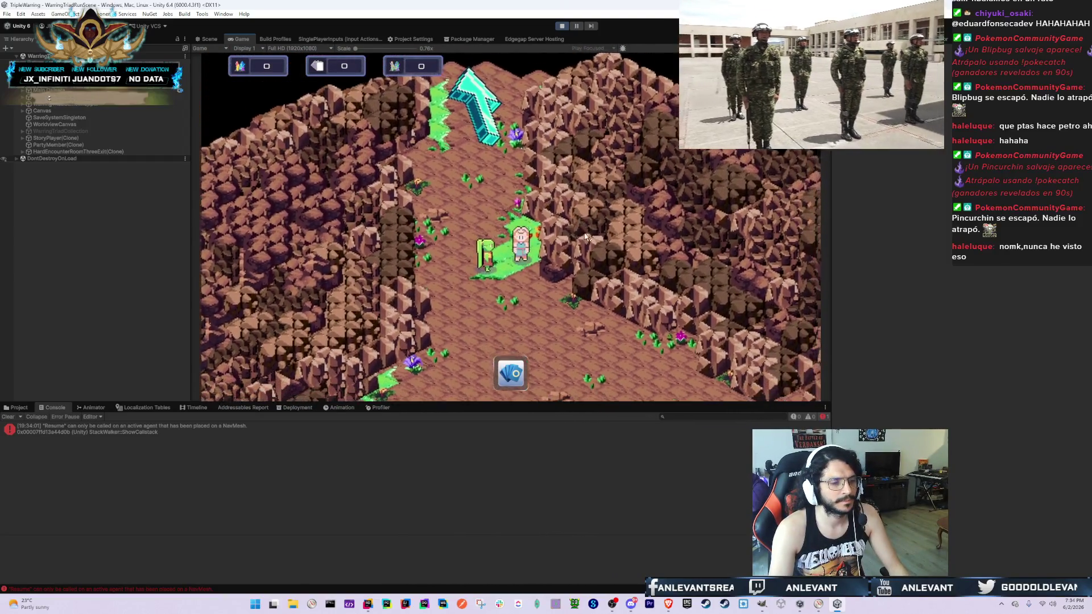
key("d")
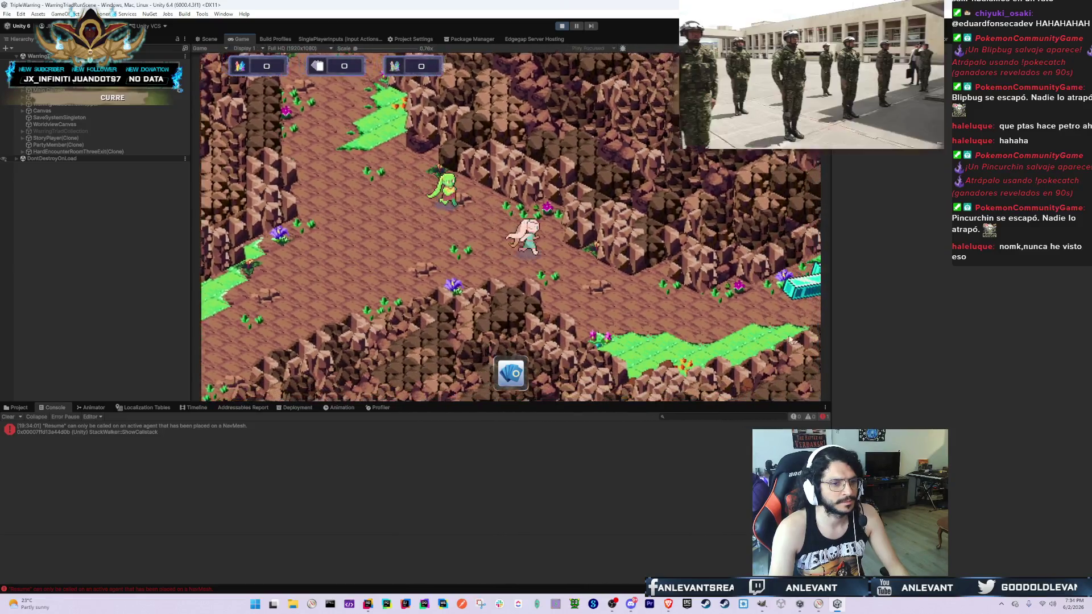
- Select HardEncounterRoomThreeExit(Clone), search the Project for its prefab, and open it
left_click(82, 151)
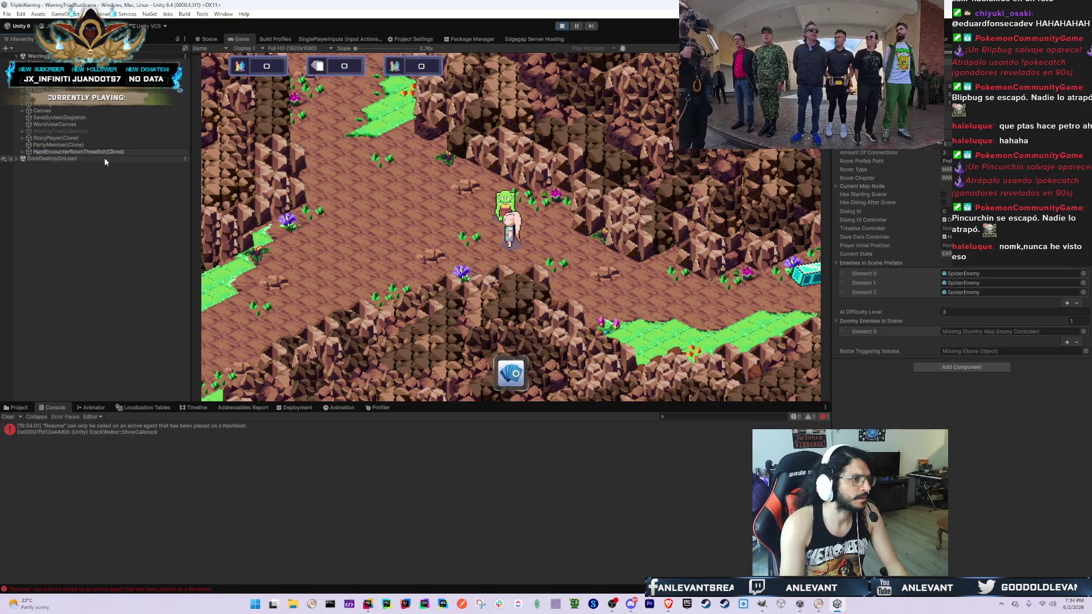
left_click(17, 408)
left_click(711, 418)
type("HardEncounterRoomThreeExit")
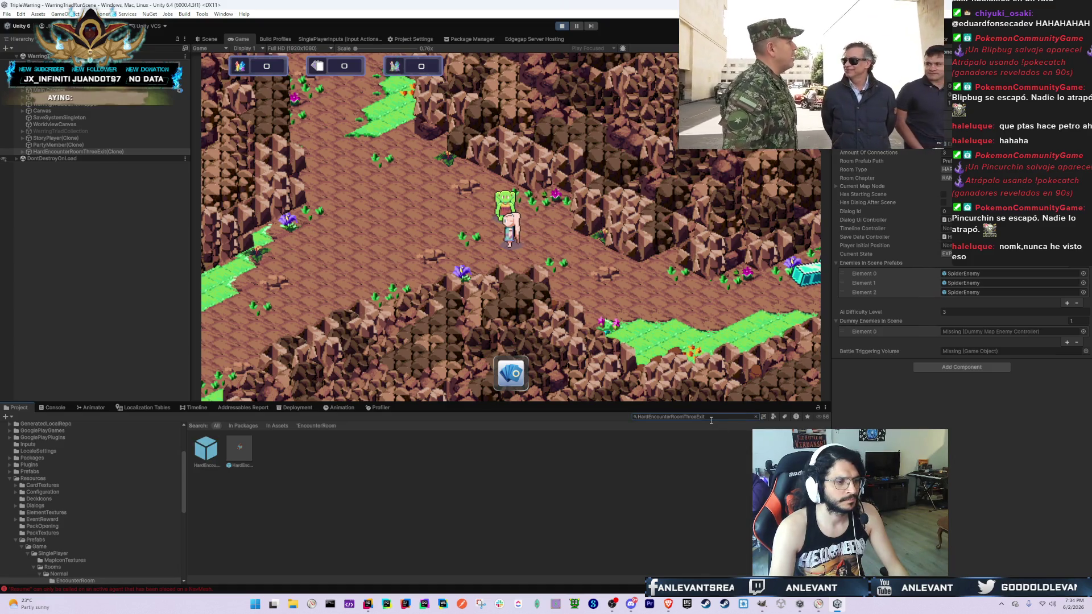
double_click(206, 448)
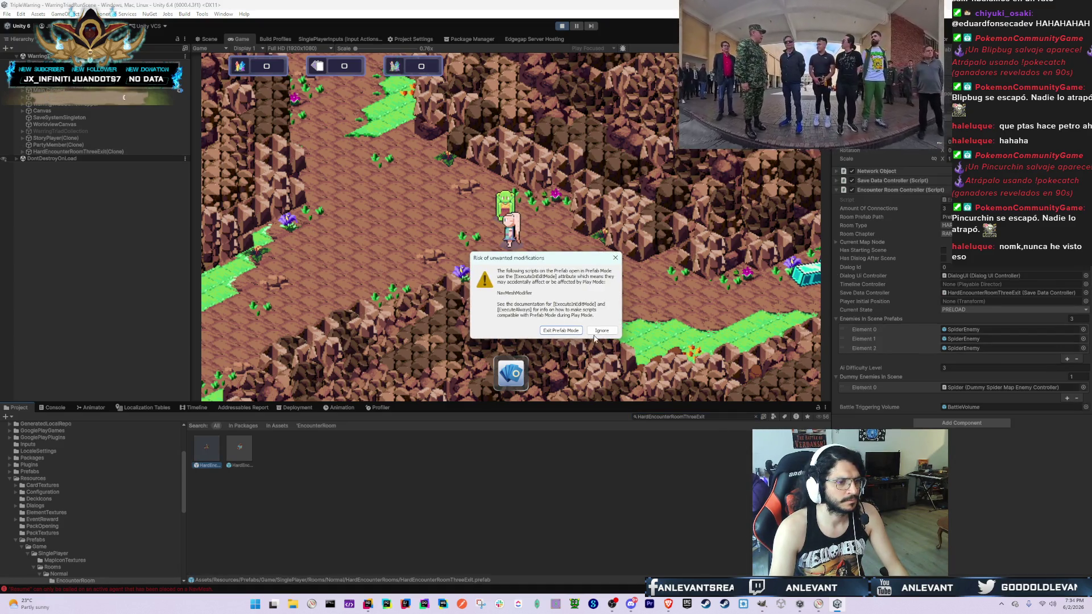
- Ignore the Play-mode warning, show the prefab in the Scene view, and centre the room tilemap
left_click(602, 331)
left_click(213, 41)
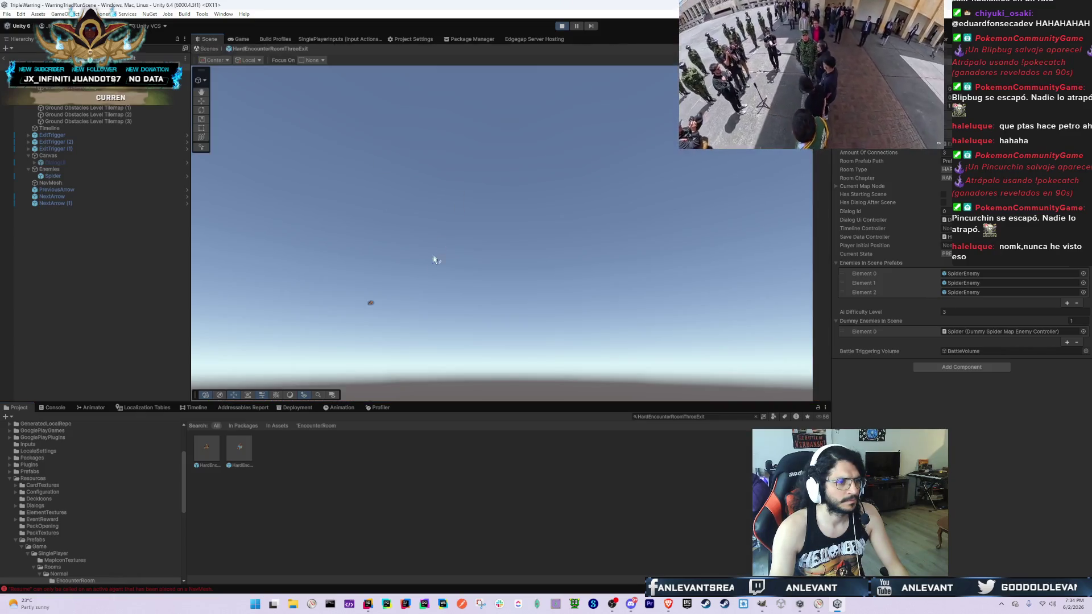
left_click(41, 141)
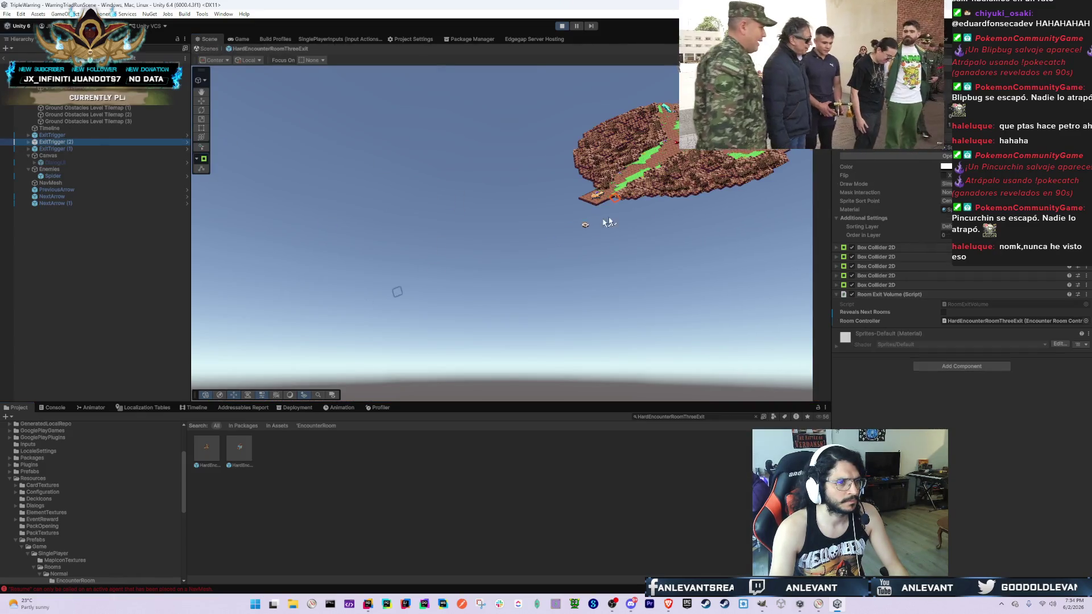
scroll(652, 206, "up", 3)
left_click_drag(648, 209, 206, 263)
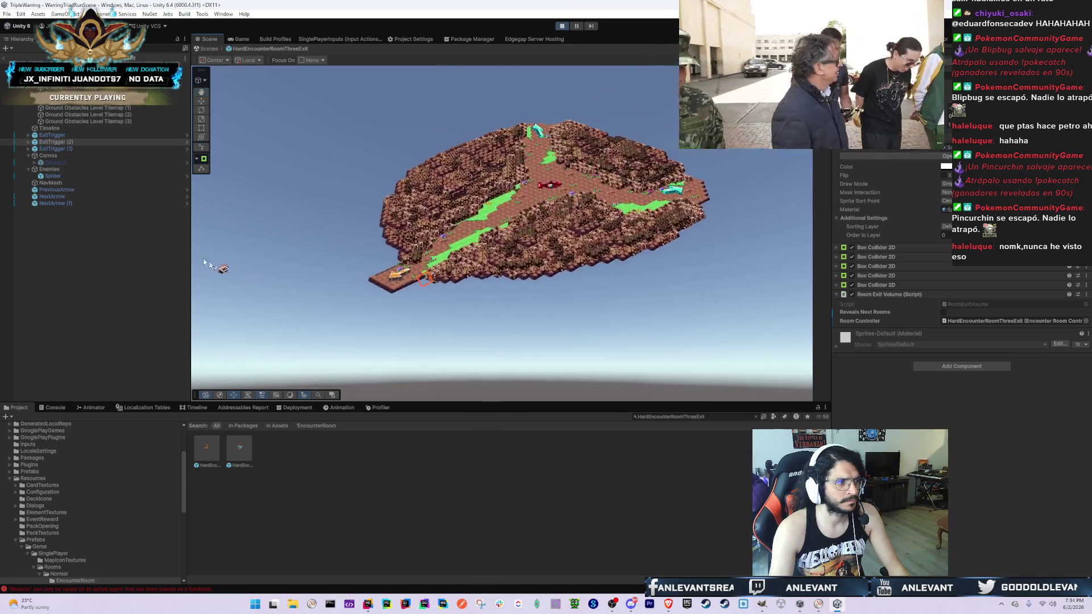
- Collapse Canvas and Enemies, select NextArrow, zoom in, and open its Sprite picker
left_click(46, 163)
left_click(28, 155)
left_click(29, 162)
left_click(52, 183)
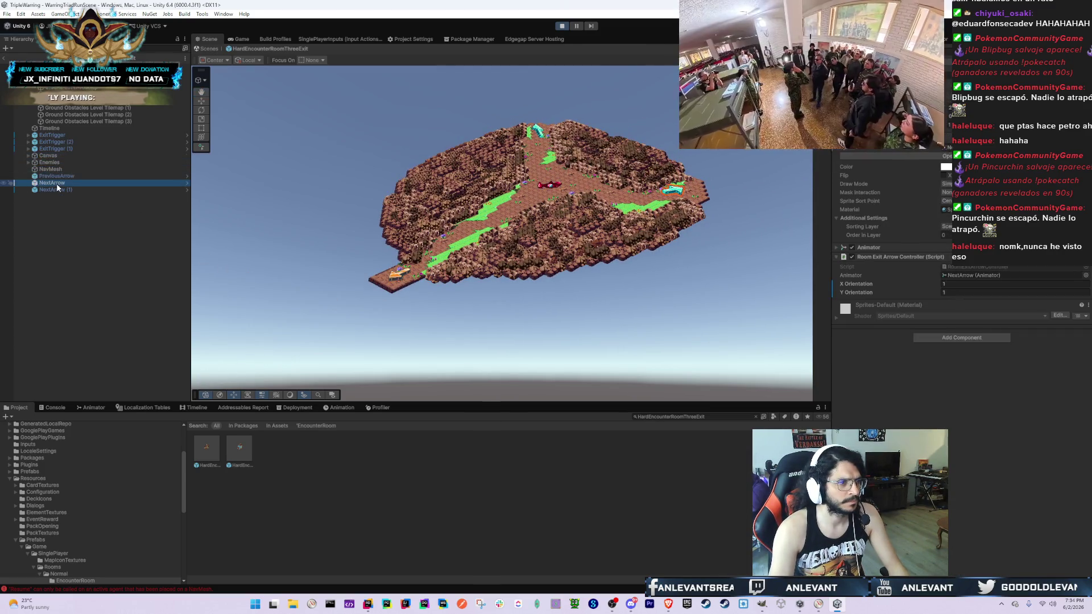
scroll(480, 192, "up", 2)
left_click_drag(477, 194, 660, 144)
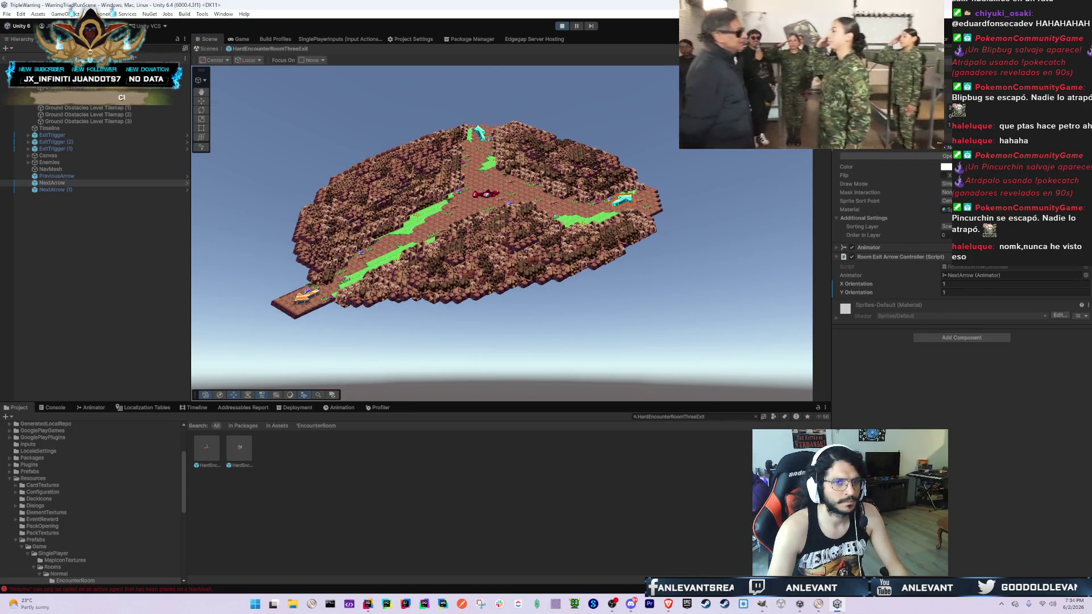
scroll(711, 178, "up", 3)
left_click_drag(709, 186, 616, 176)
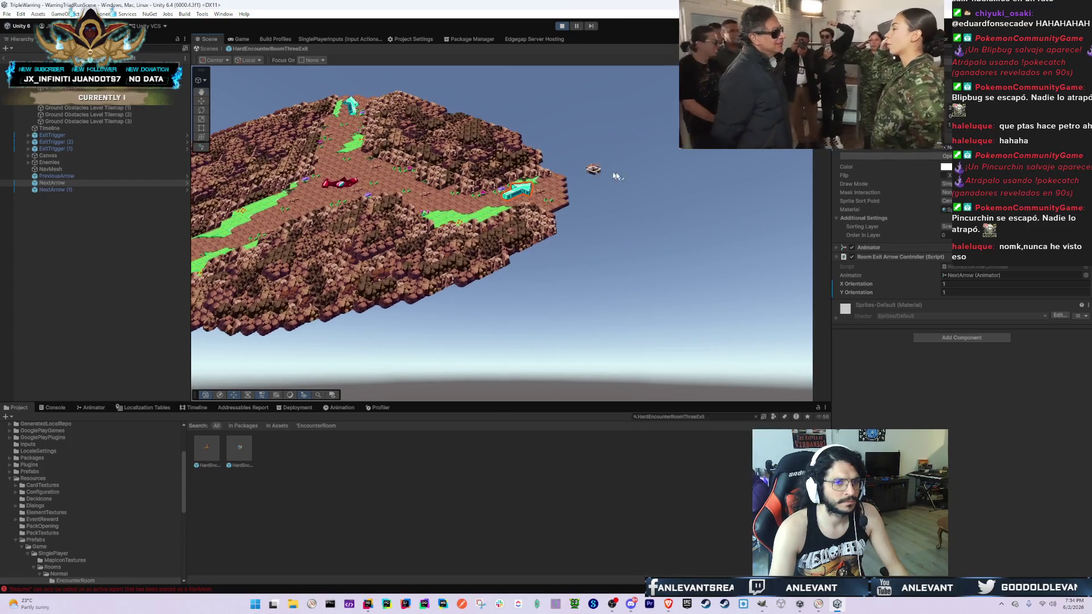
left_click(1086, 147)
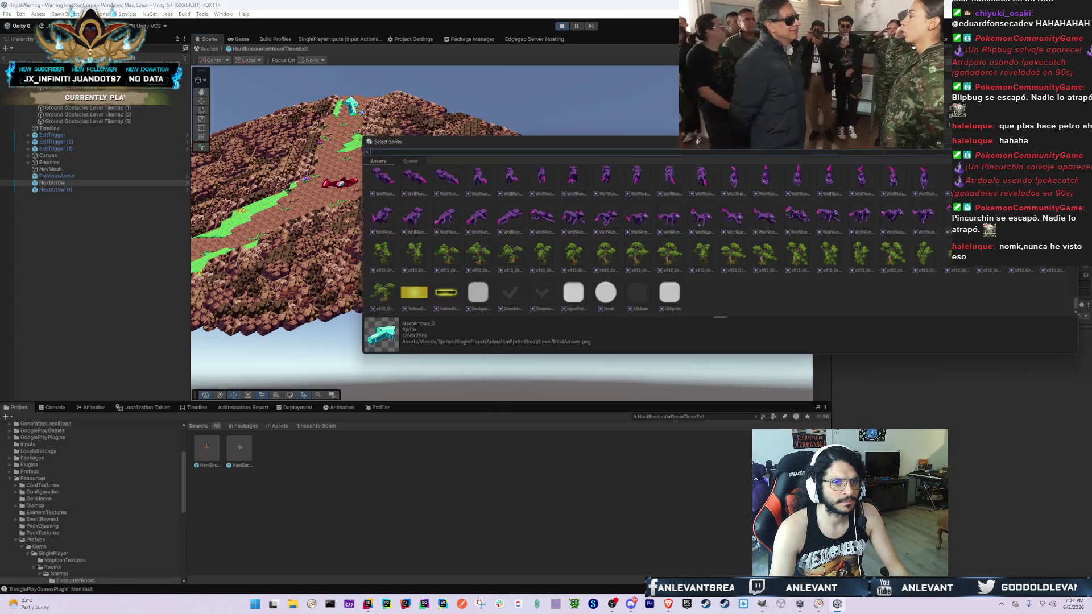
- Search 'Arrow' and apply the right-pointing NextArrows90Degrees_6 sprite to NextArrow
type("NextArrow")
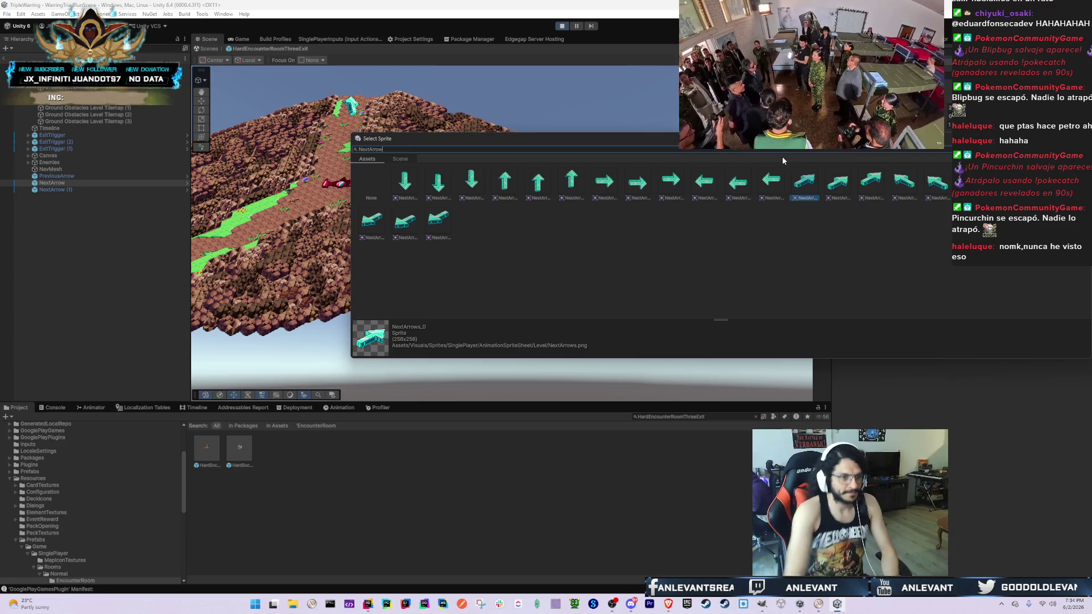
mouse_move(673, 135)
left_mouse_down()
mouse_move(437, 192)
mouse_move(384, 275)
left_mouse_up()
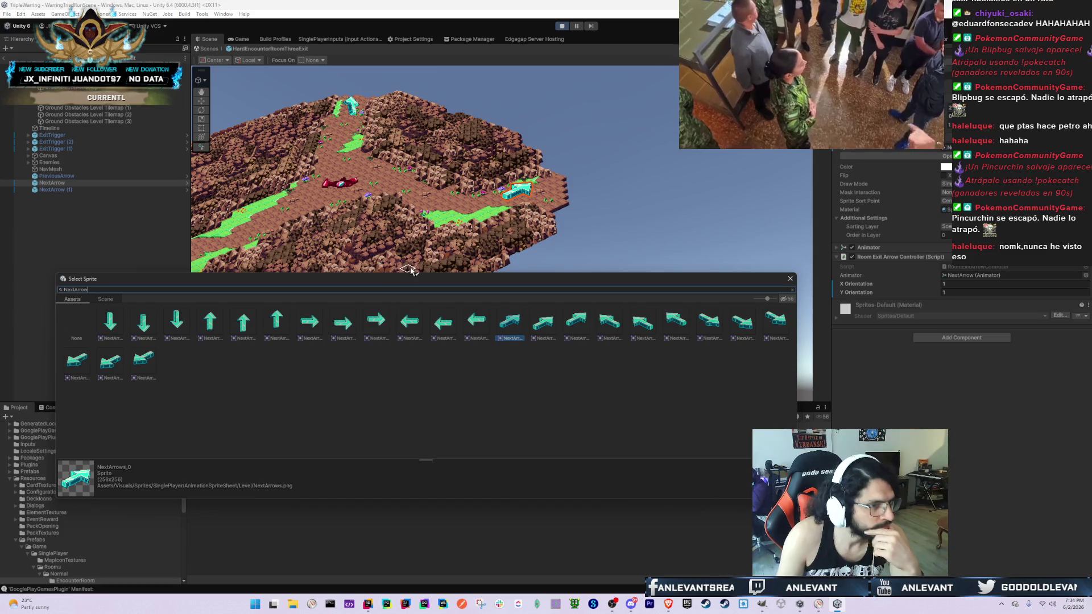
left_click(316, 325)
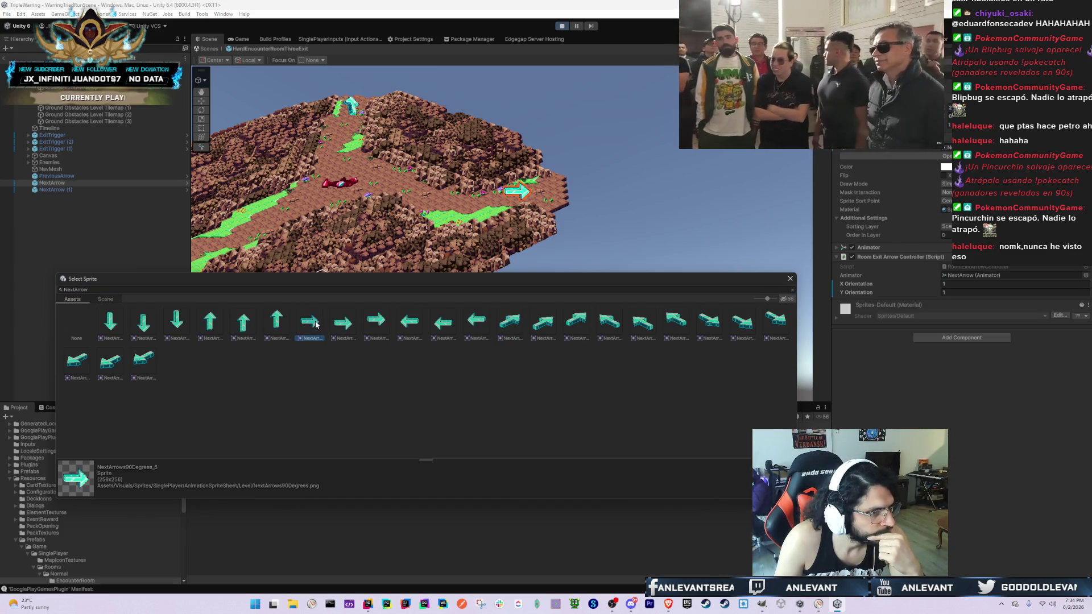
double_click(316, 324)
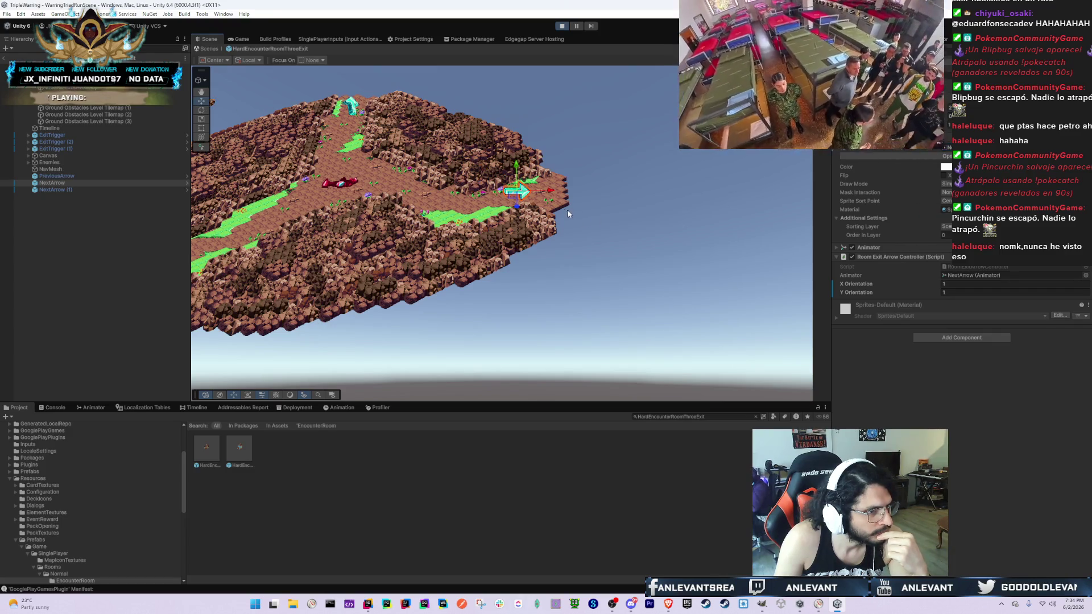
- Shift NextArrow right along the path, then filter NextArrow (1)'s sprite picker to 'NextArrow'
left_click_drag(550, 191, 577, 193)
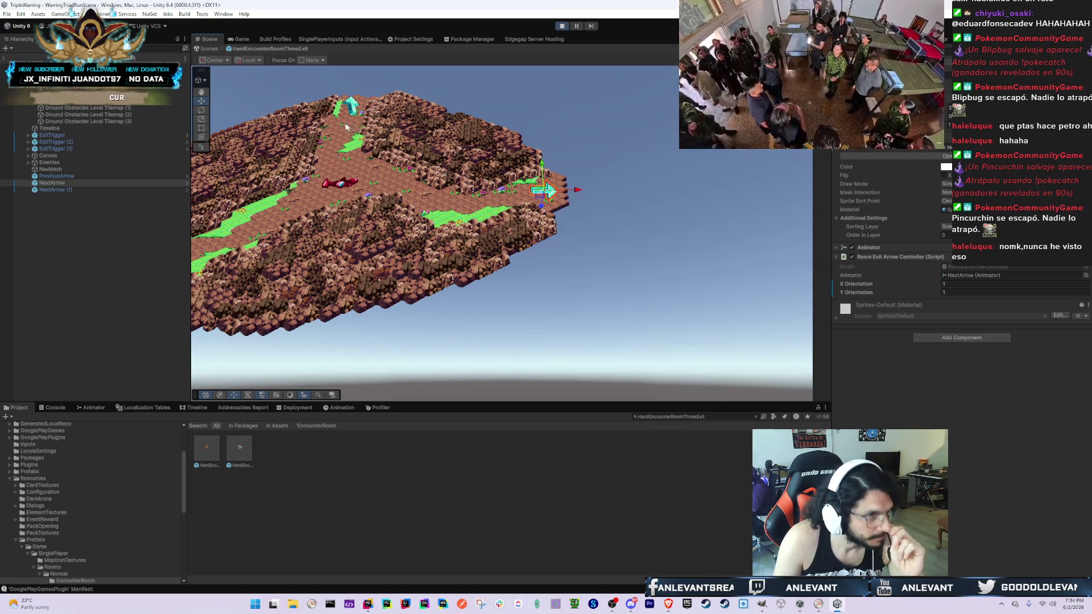
left_click(61, 189)
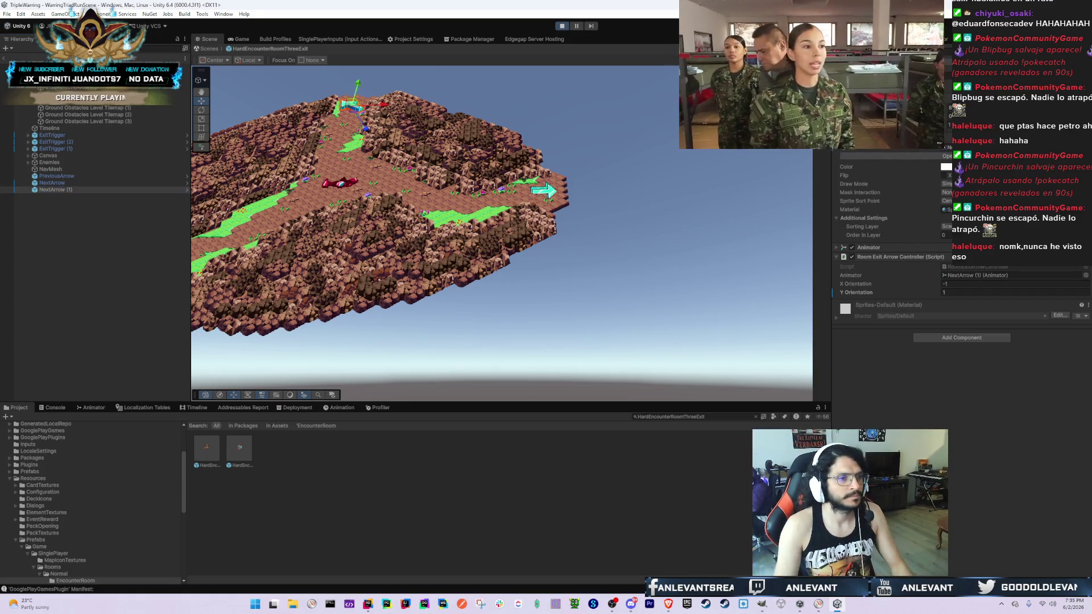
left_click(1085, 158)
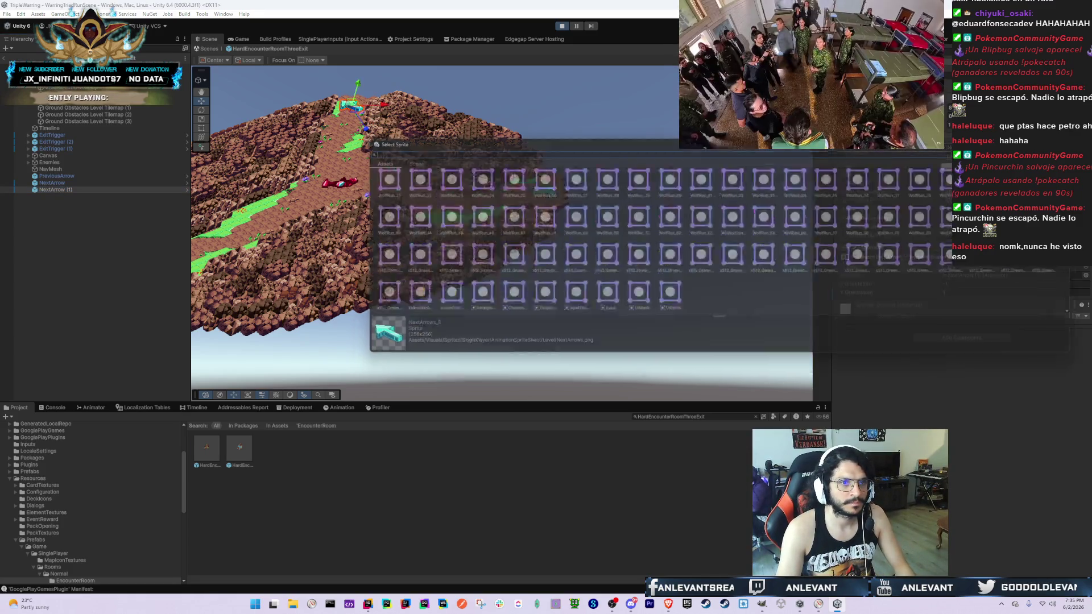
type("NextArrow")
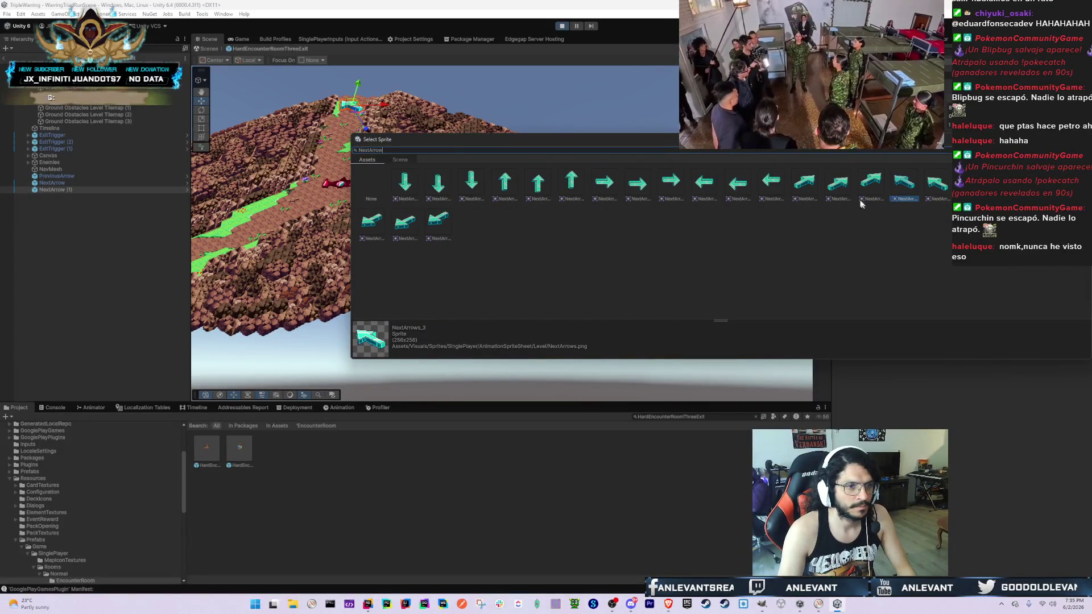
- Close the sprite picker and set NextArrow (1)'s X Orientation to 0
key("Return")
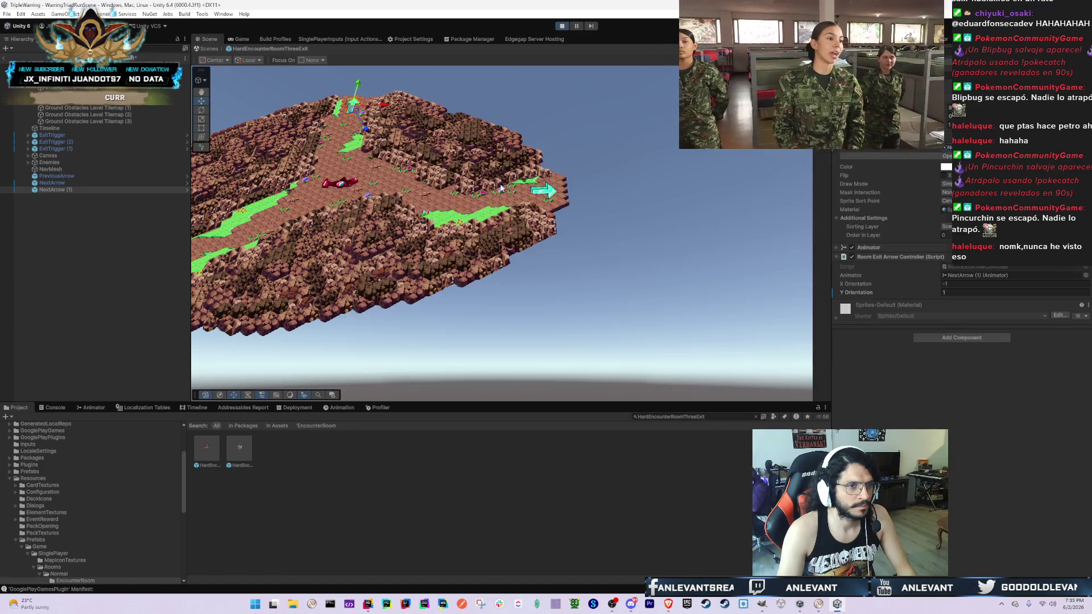
scroll(590, 167, "up", 3)
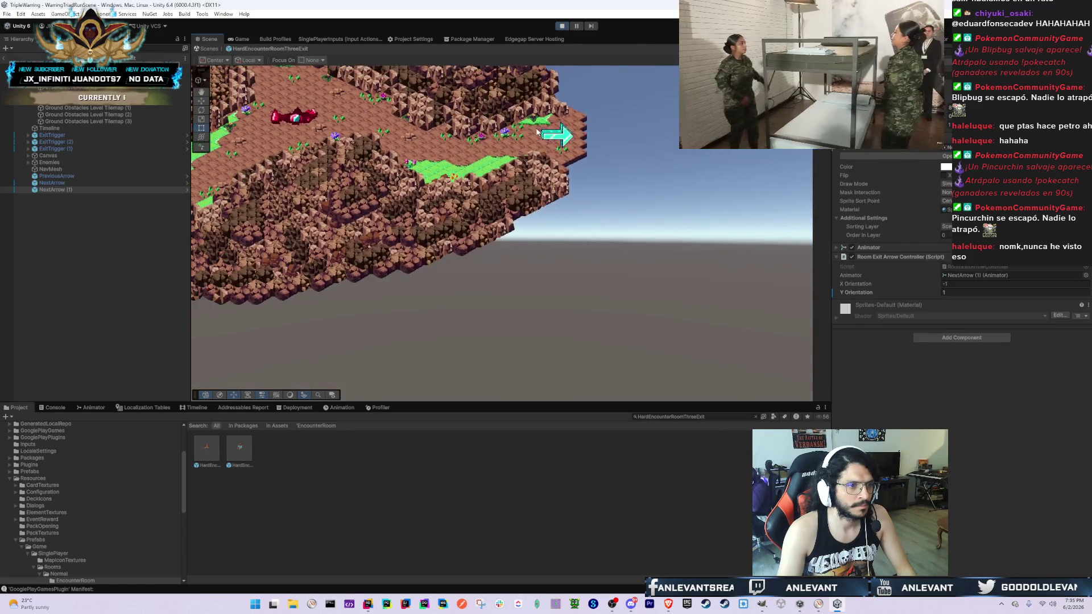
scroll(590, 167, "down", 5)
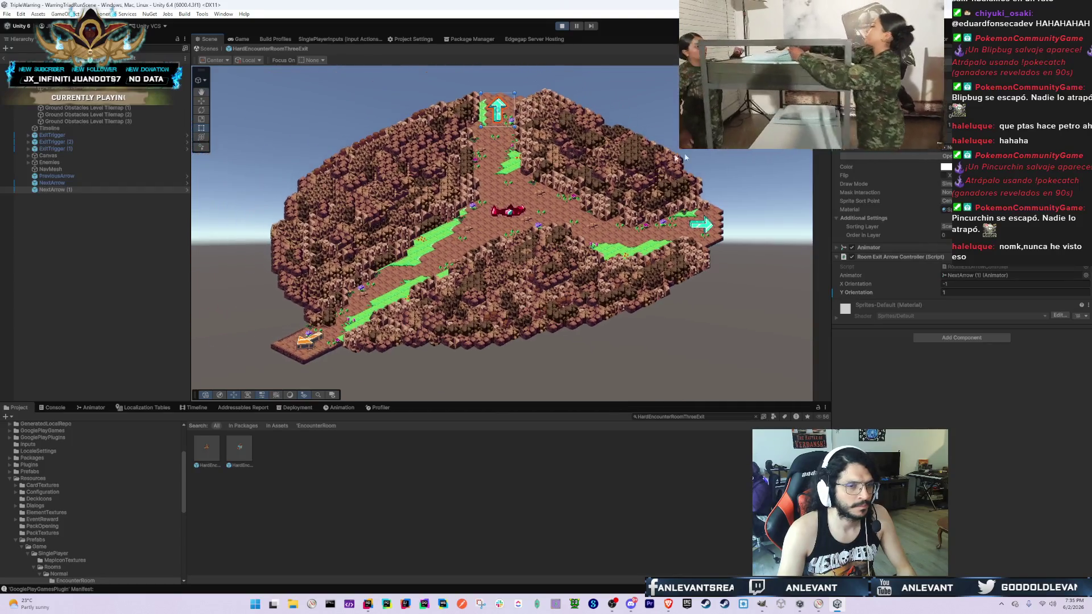
left_click(956, 284)
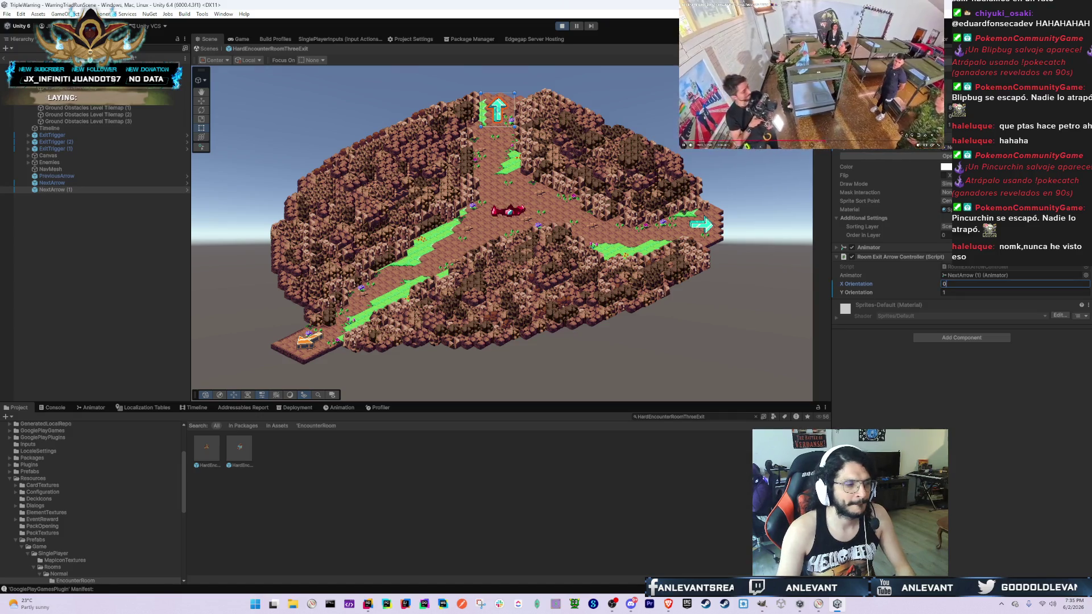
key("Return")
key("w")
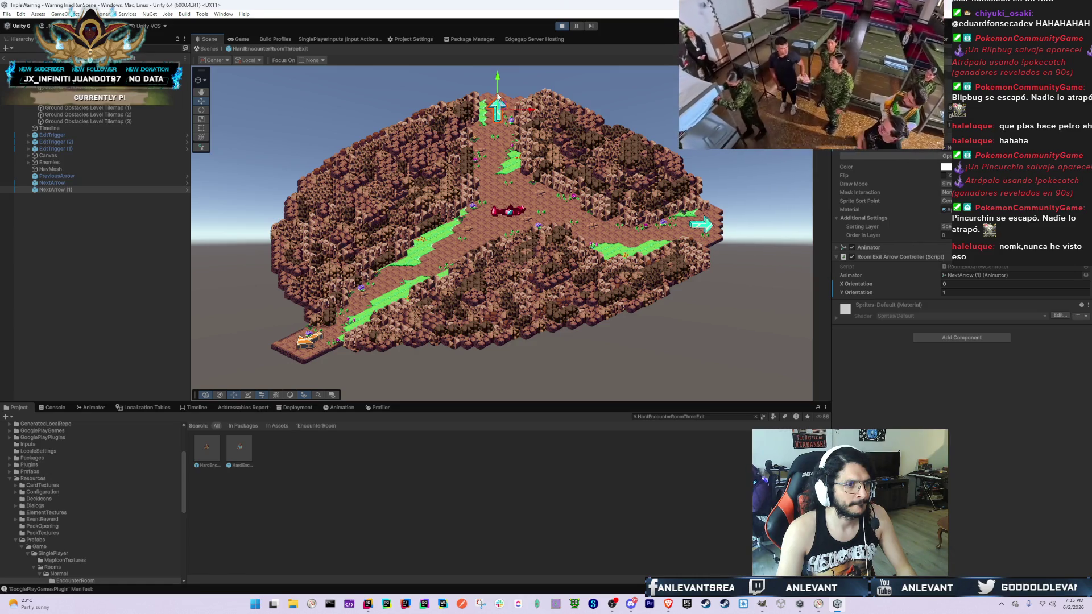
- Select the right-edge exit arrow and set its Y Orientation to 0
left_click(85, 182)
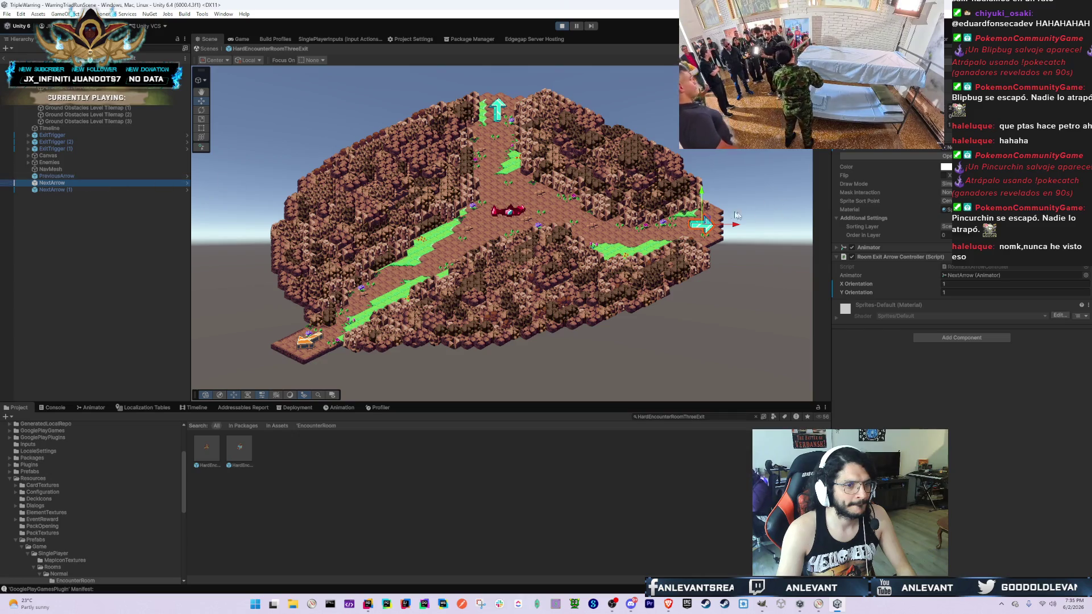
left_click(700, 194)
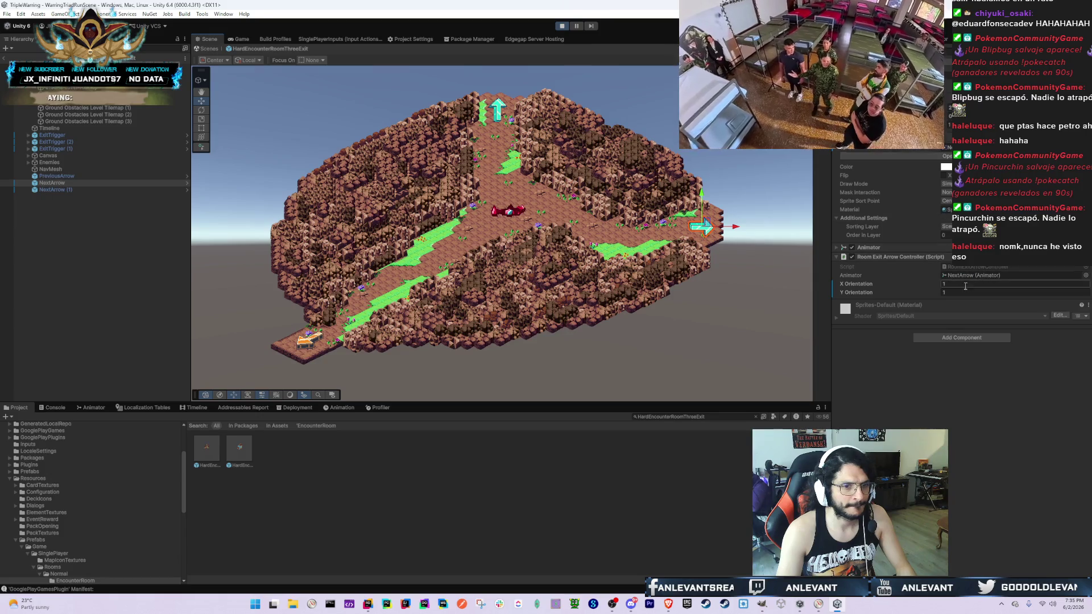
type("0")
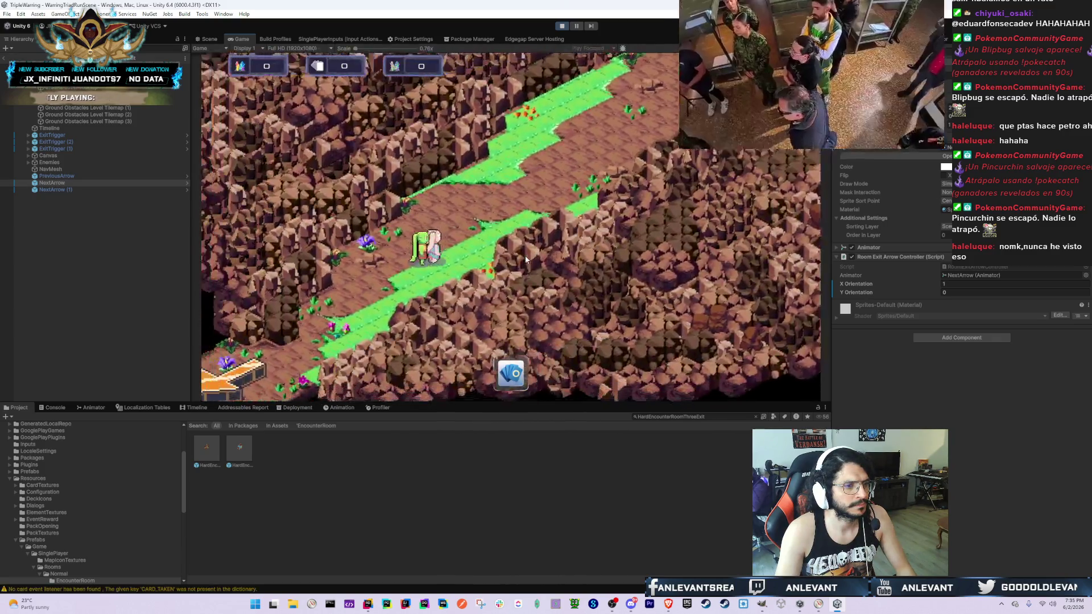
- Walk the character through the canyon's right exit, then up-left into the next room's top exit arrow
key("w")
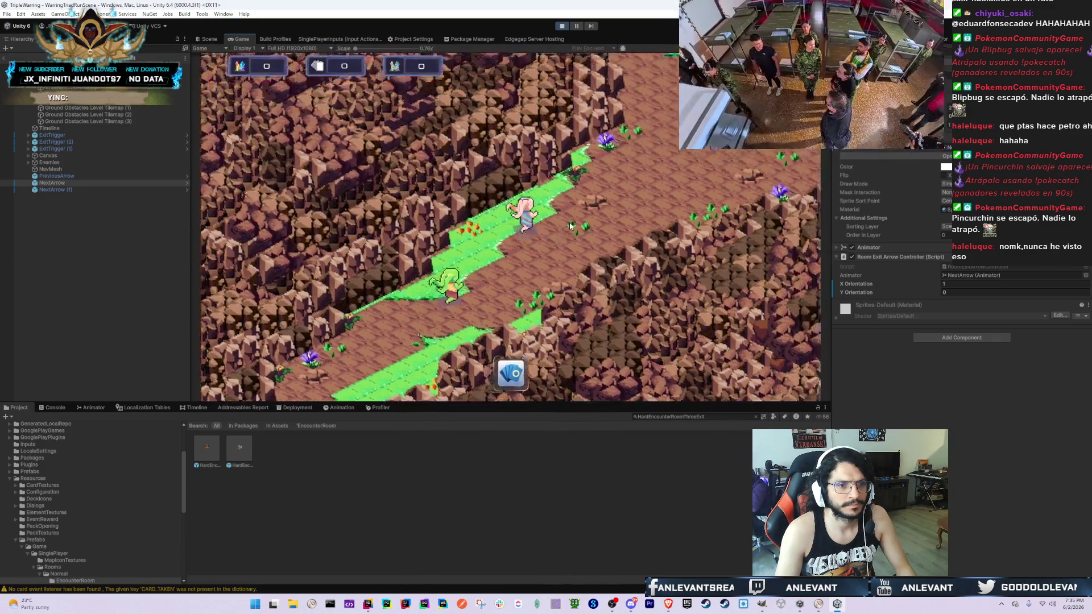
key("w")
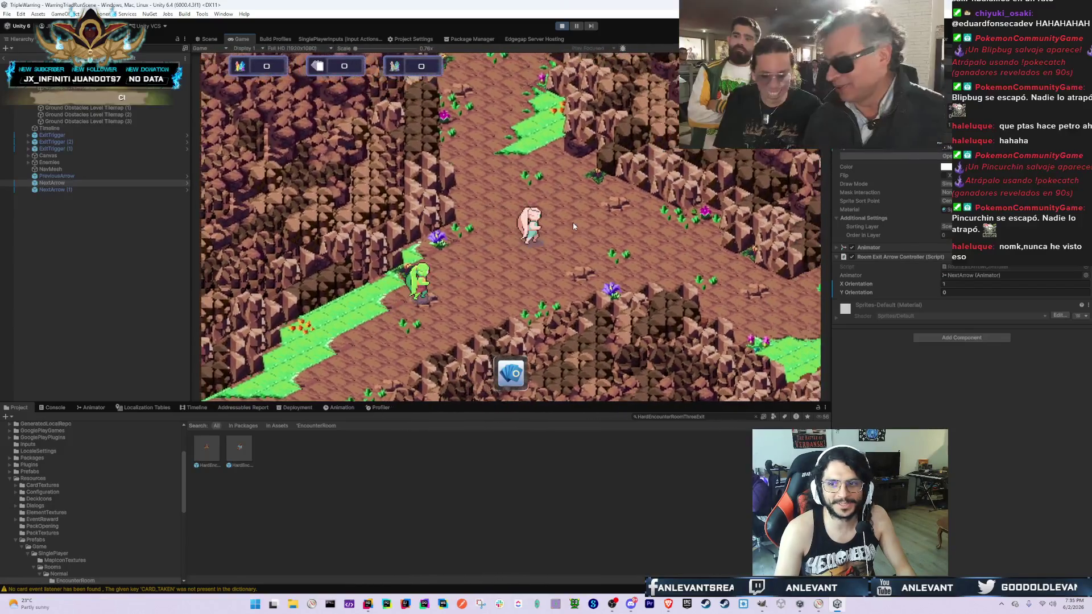
key("d")
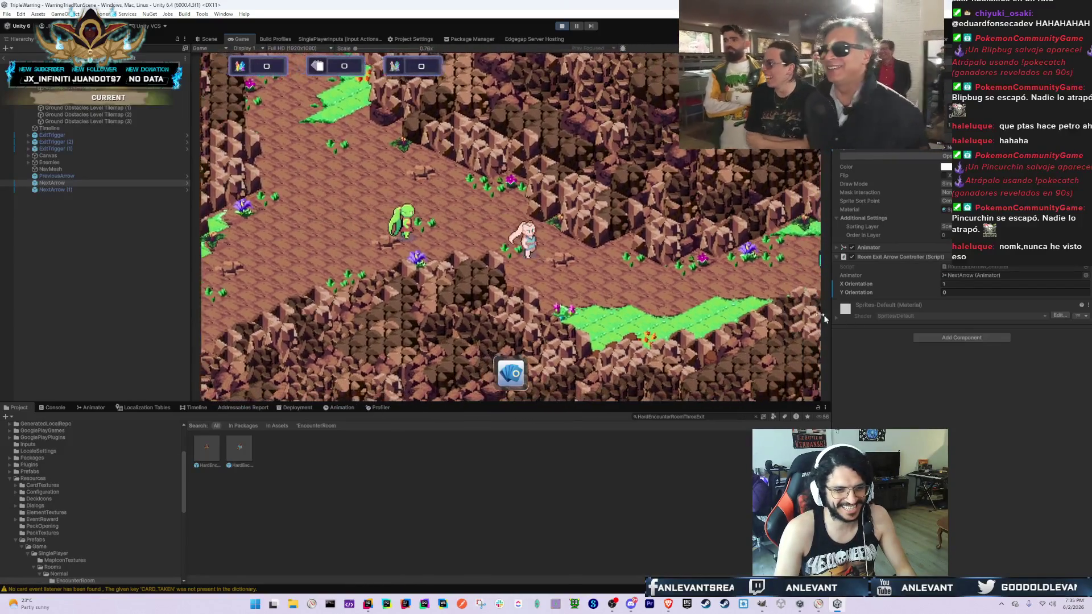
key("d")
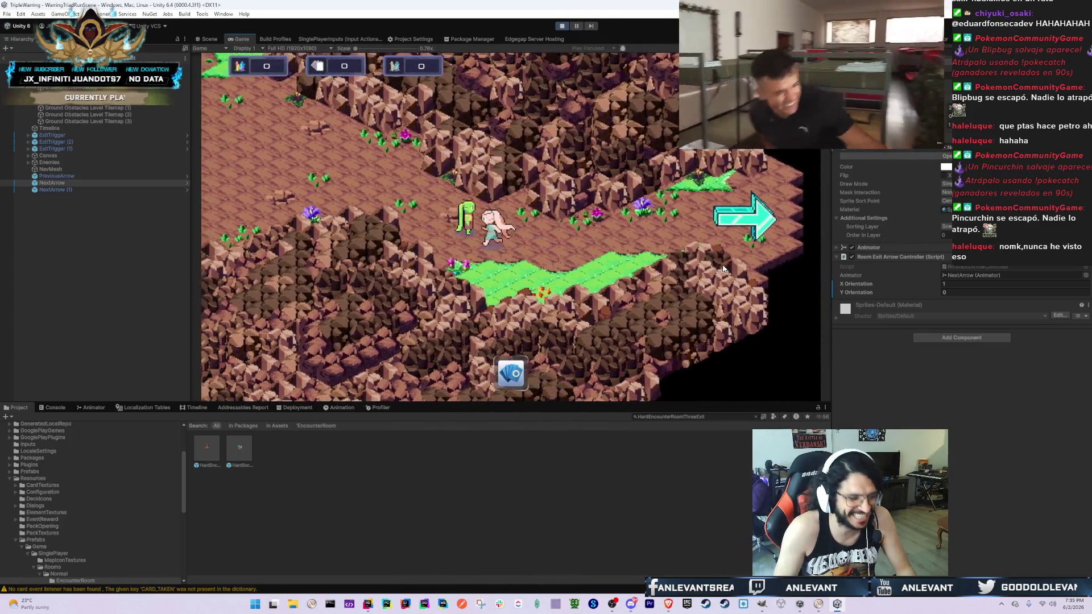
key("a")
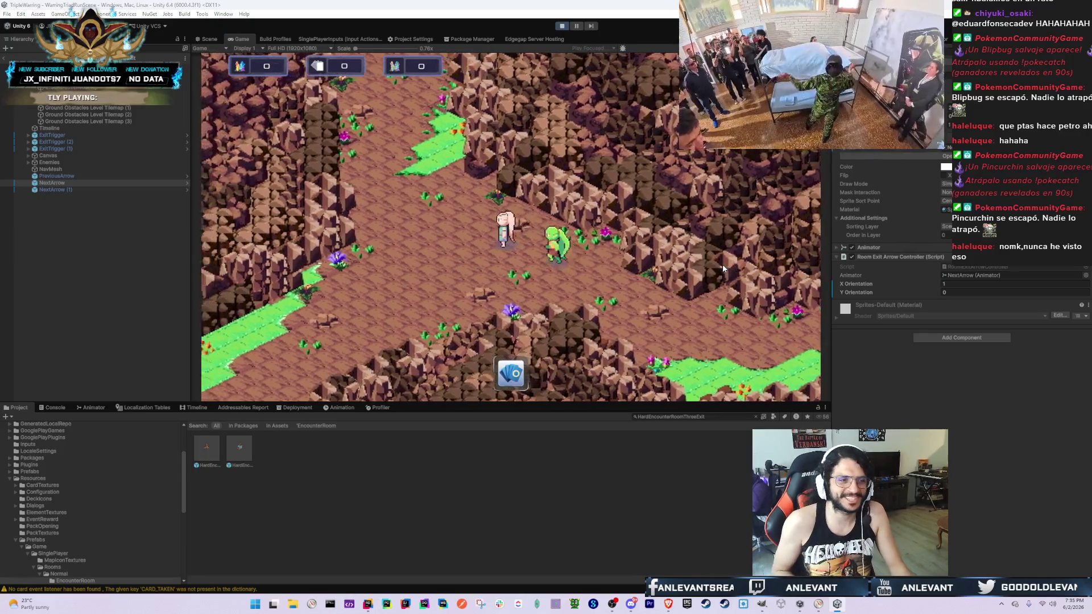
key("alt+Tab")
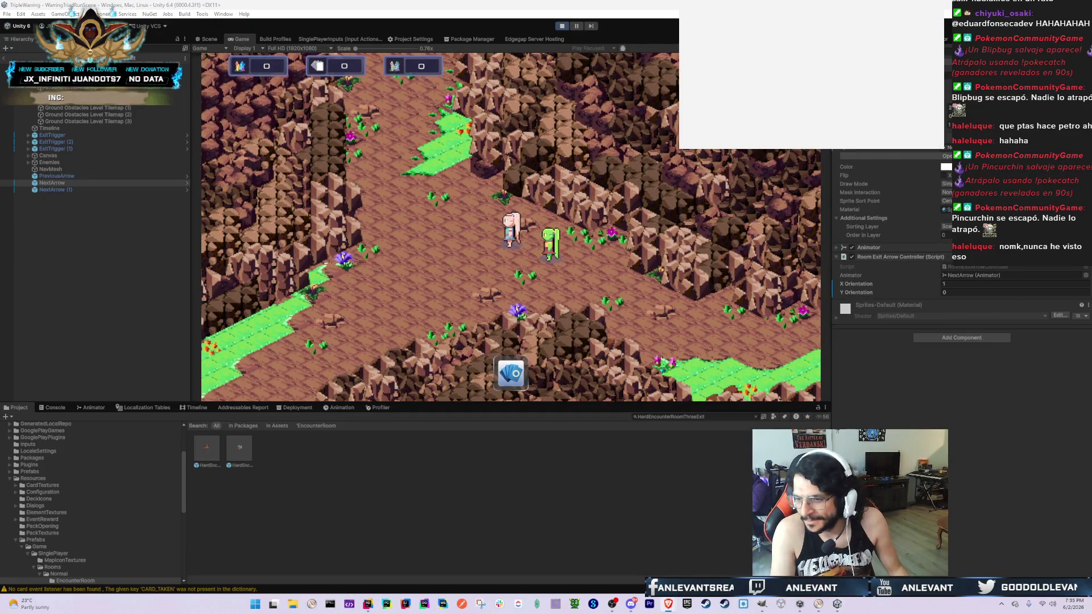
key("alt+Tab")
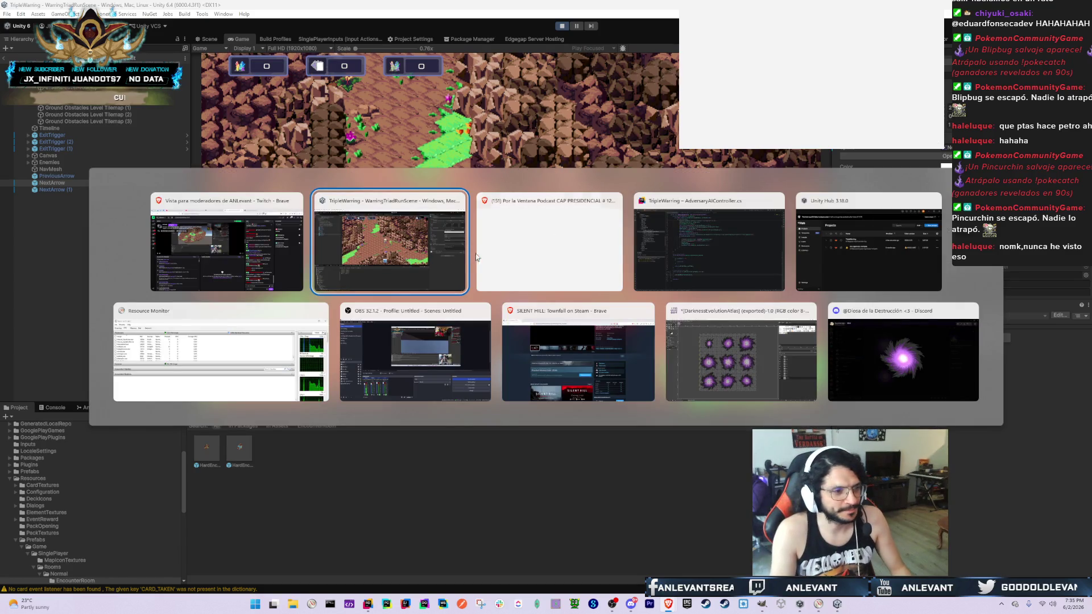
key("a")
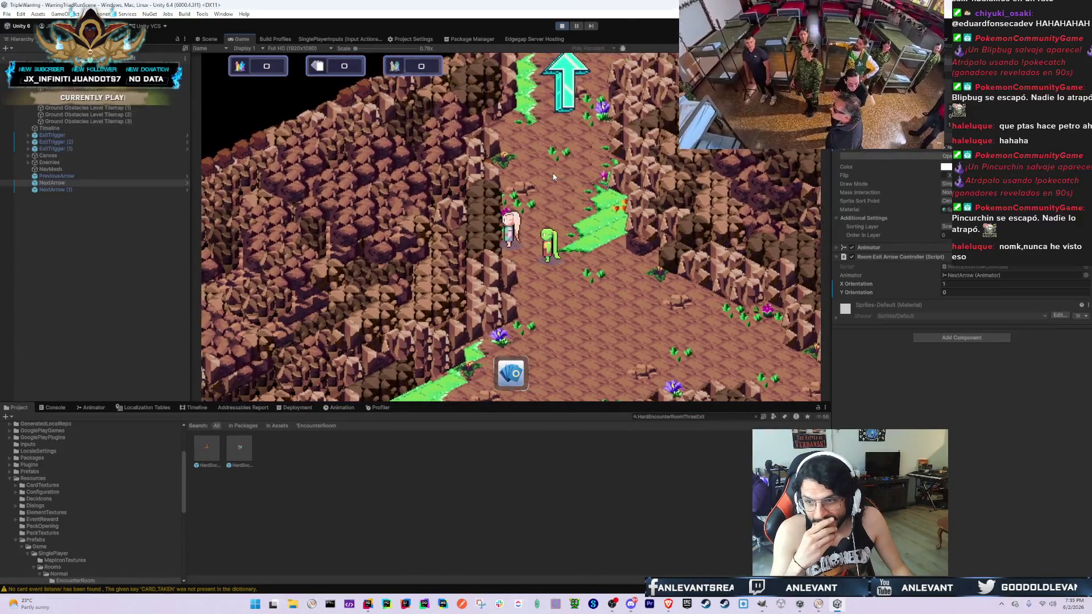
key("w")
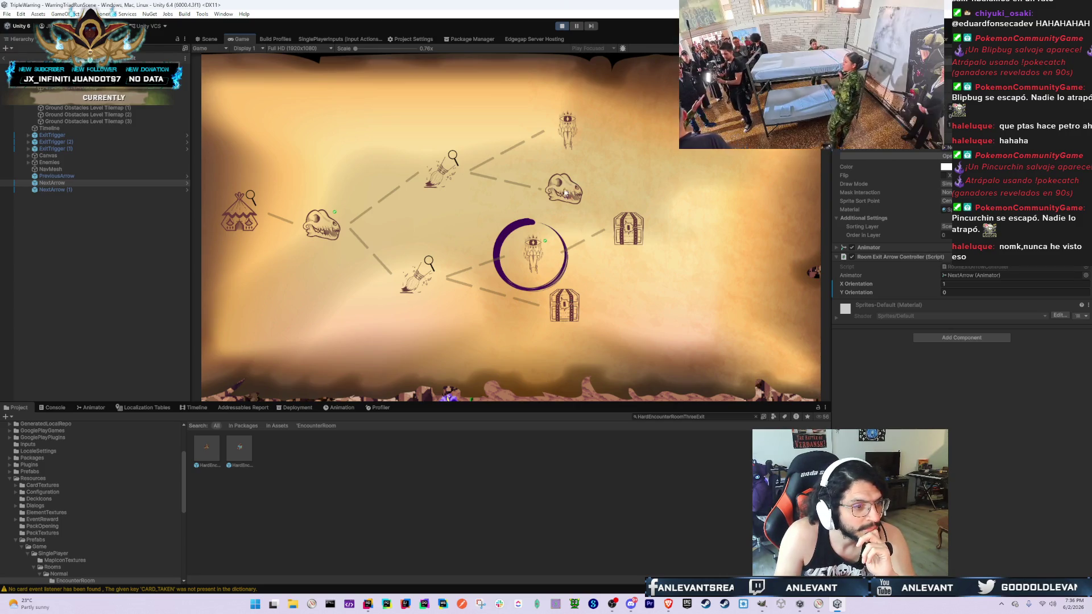
- Enter the river room at the top map node and play the top hand card
left_click(573, 134)
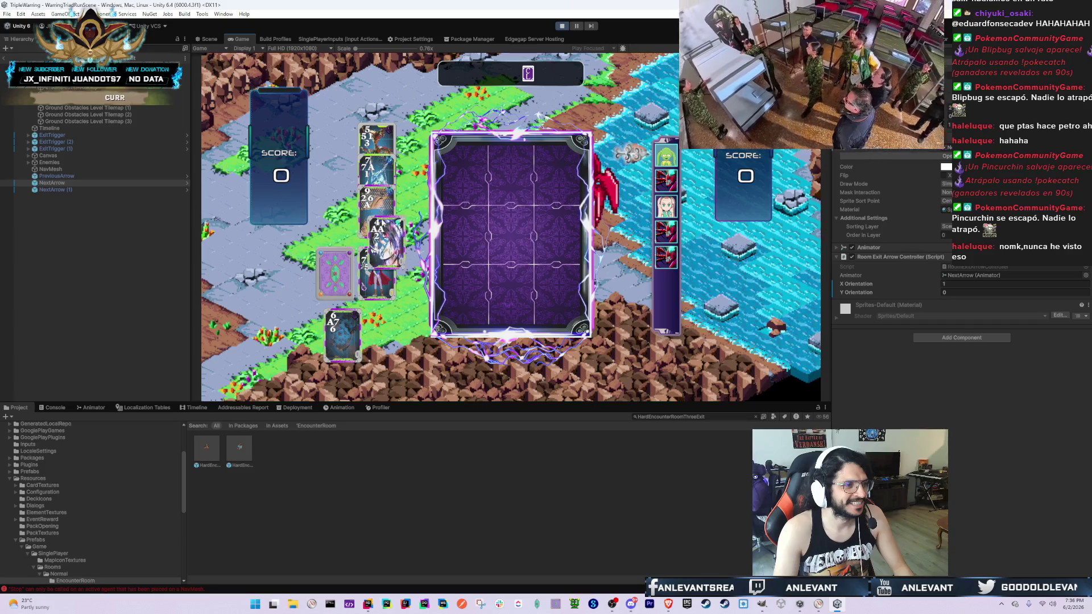
left_click_drag(375, 139, 556, 293)
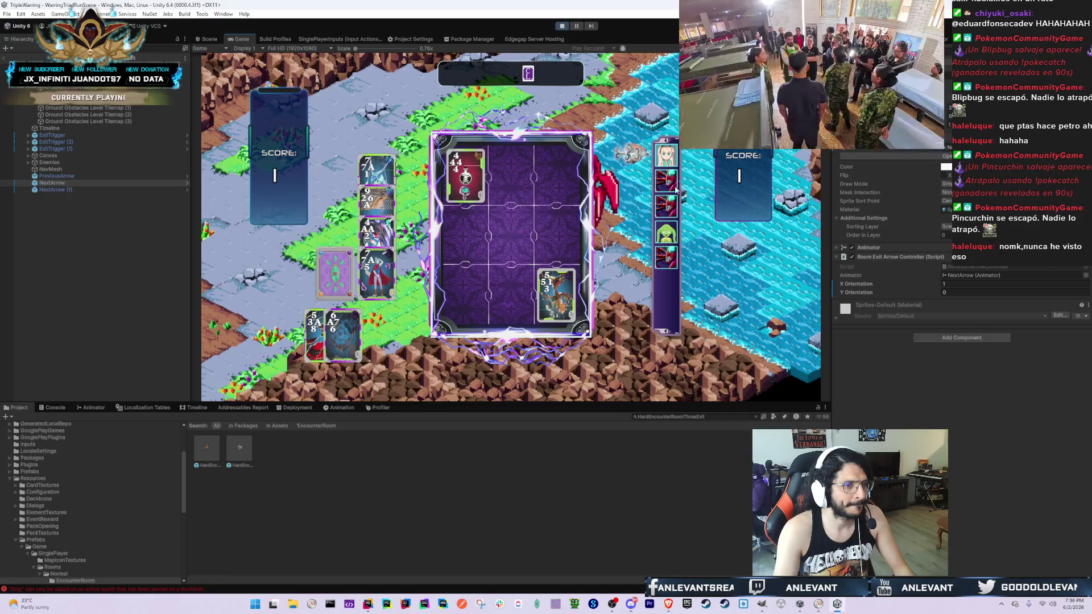
mouse_move(475, 172)
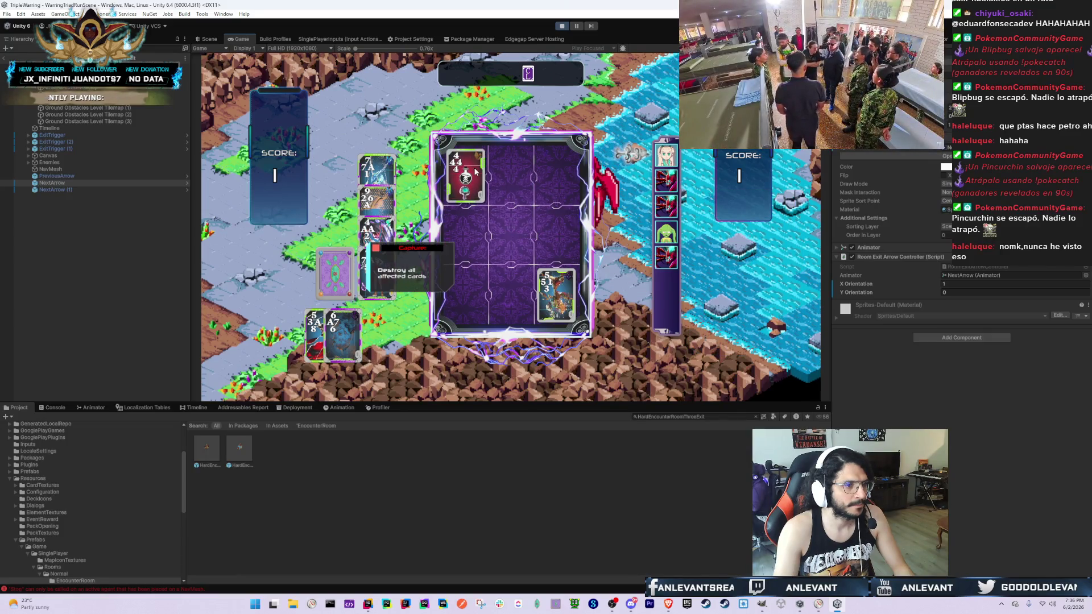
mouse_move(674, 208)
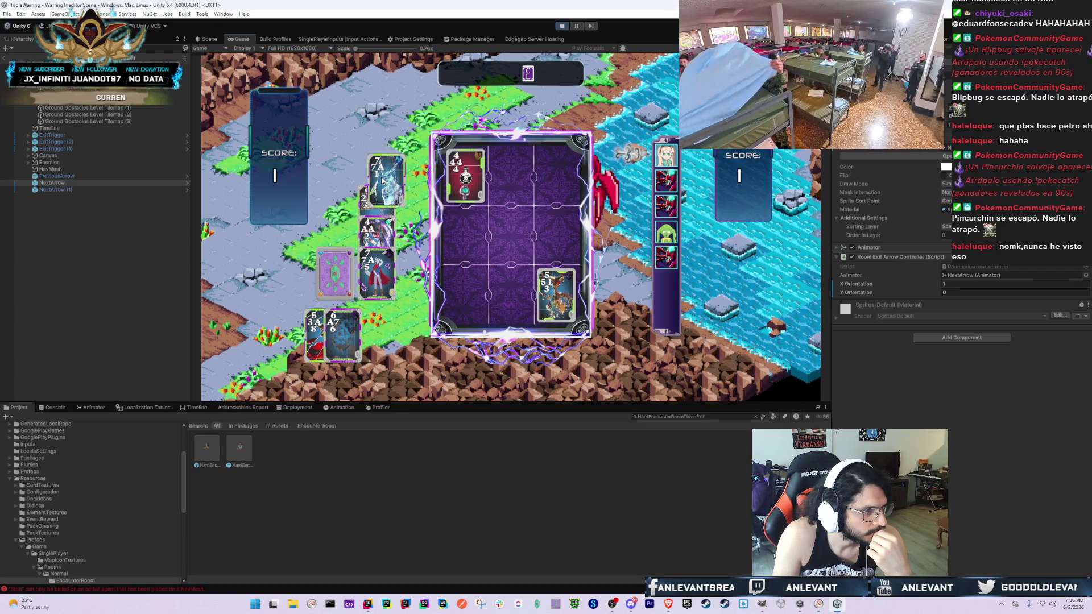
- Play cards into the middle-left, bottom-middle and middle-right cells to win 6–3, then continue
left_click_drag(343, 343, 460, 238)
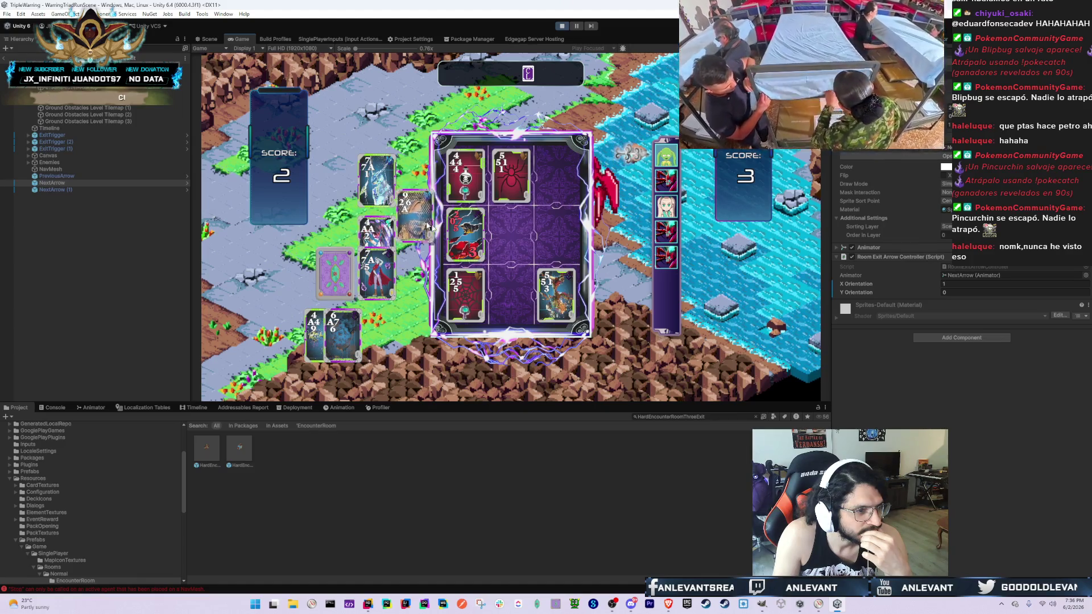
left_click_drag(393, 271, 505, 308)
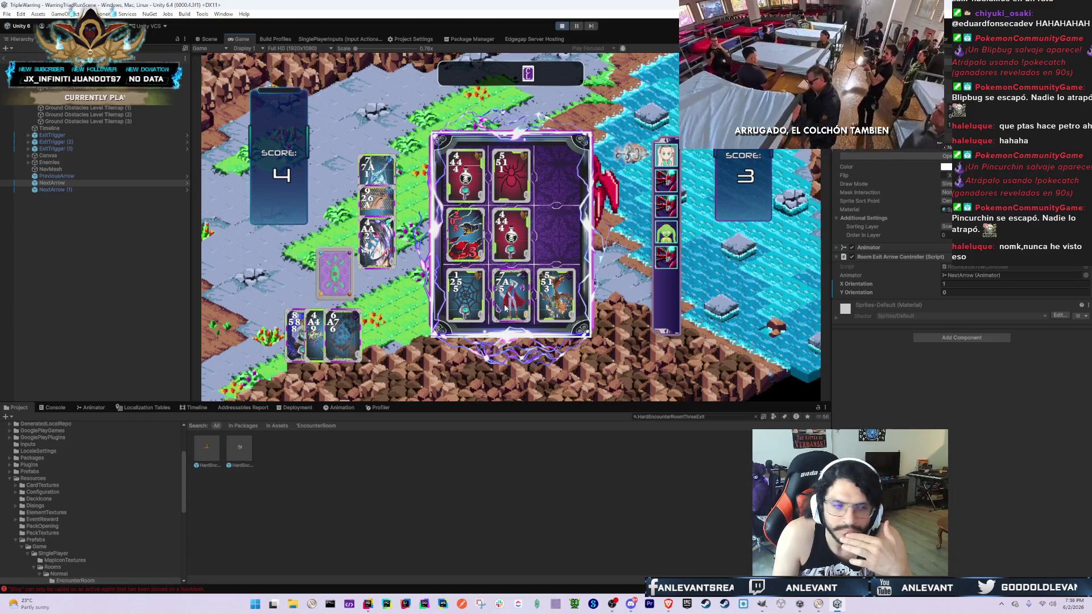
left_click_drag(377, 170, 546, 242)
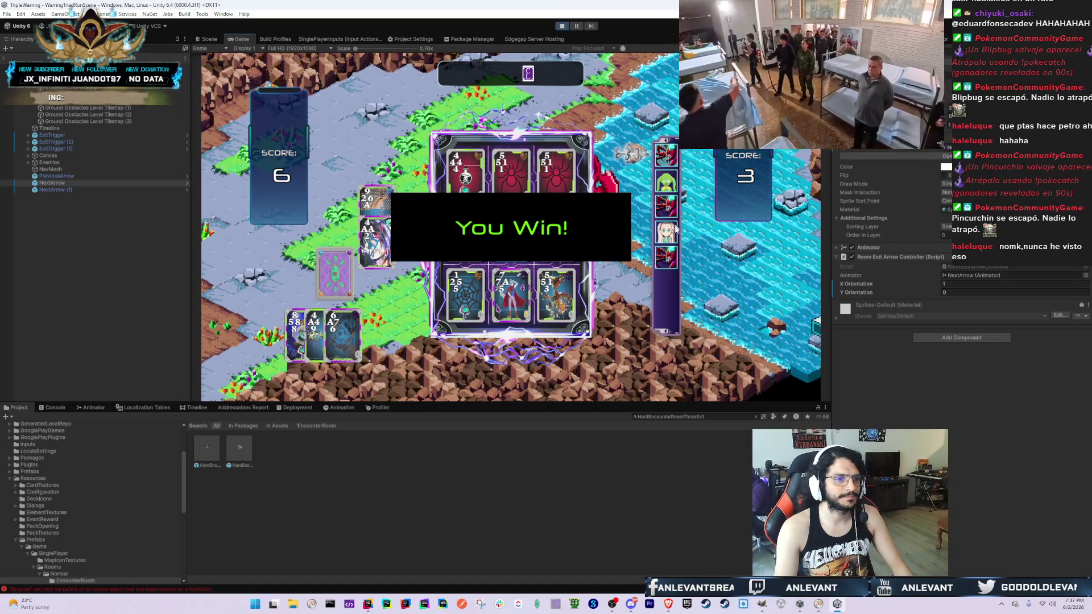
left_click(611, 202)
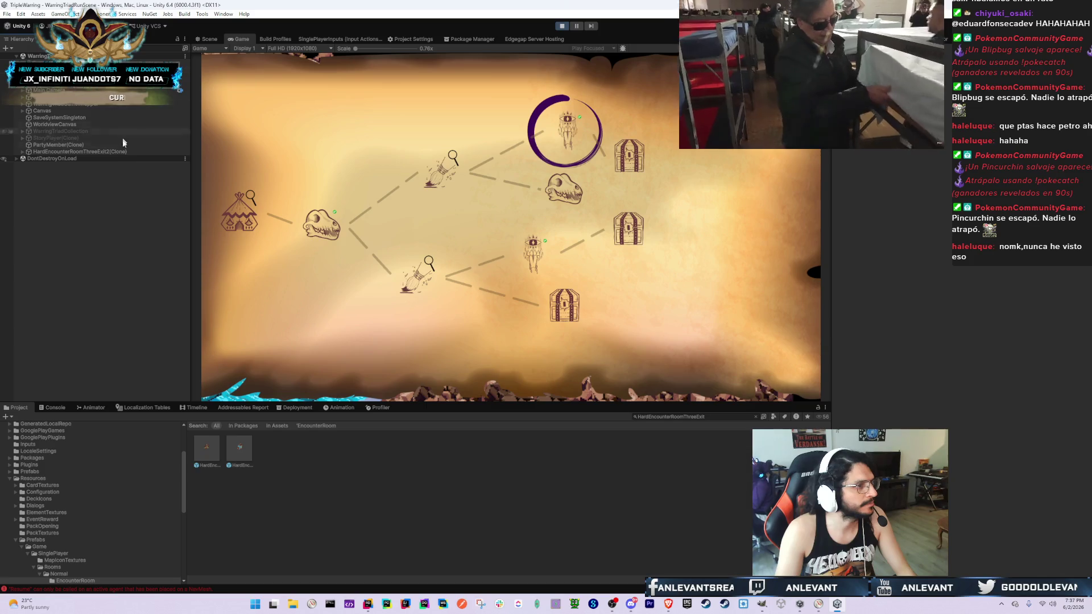
- Select the HardEncounterRoomThreeExit2 room, search the Project for it, and open the prefab
left_click(122, 151)
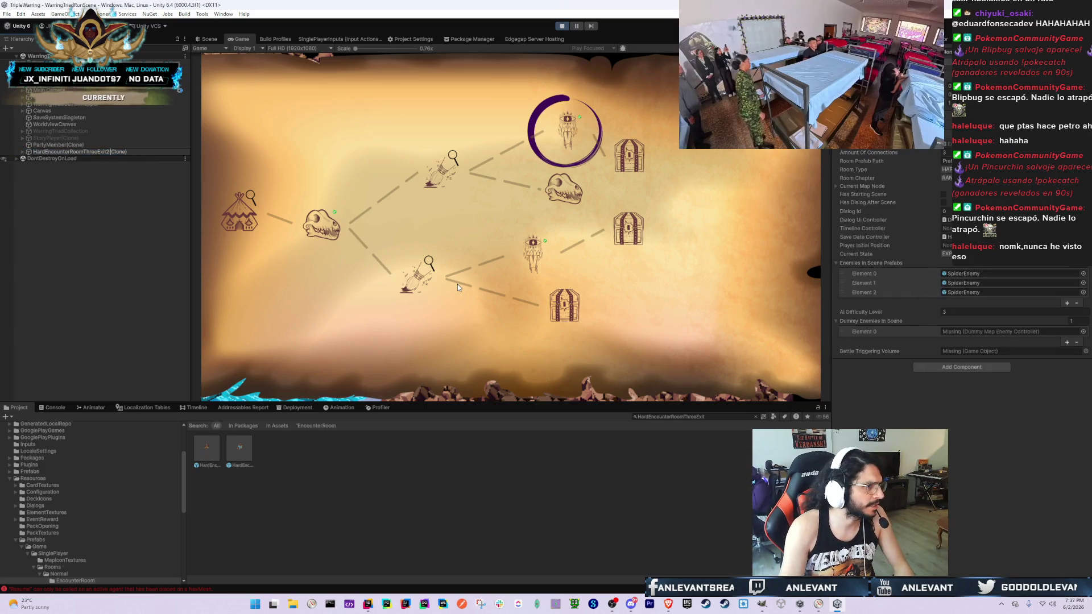
left_click(728, 420)
type("2")
double_click(215, 452)
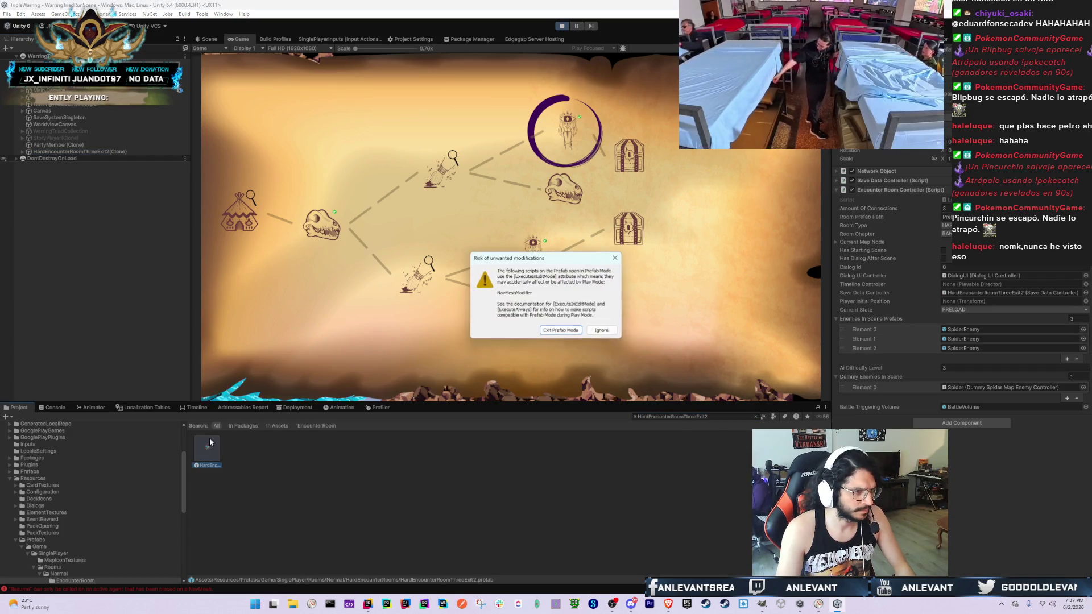
- Ignore the warning, frame the prefab root, and select the lower-right exit arrow
left_click(602, 331)
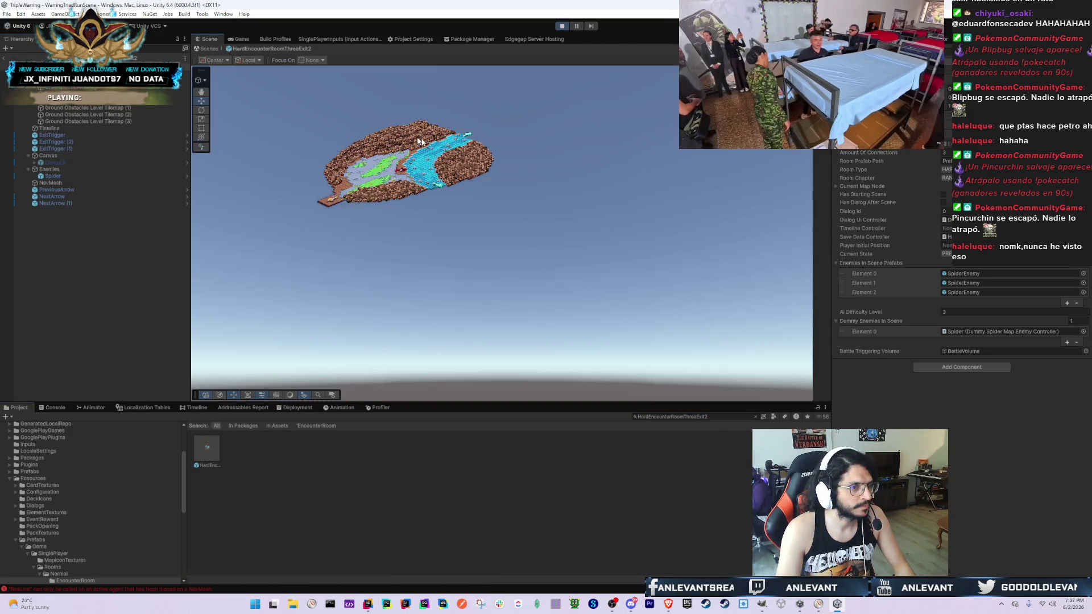
scroll(474, 154, "up", 5)
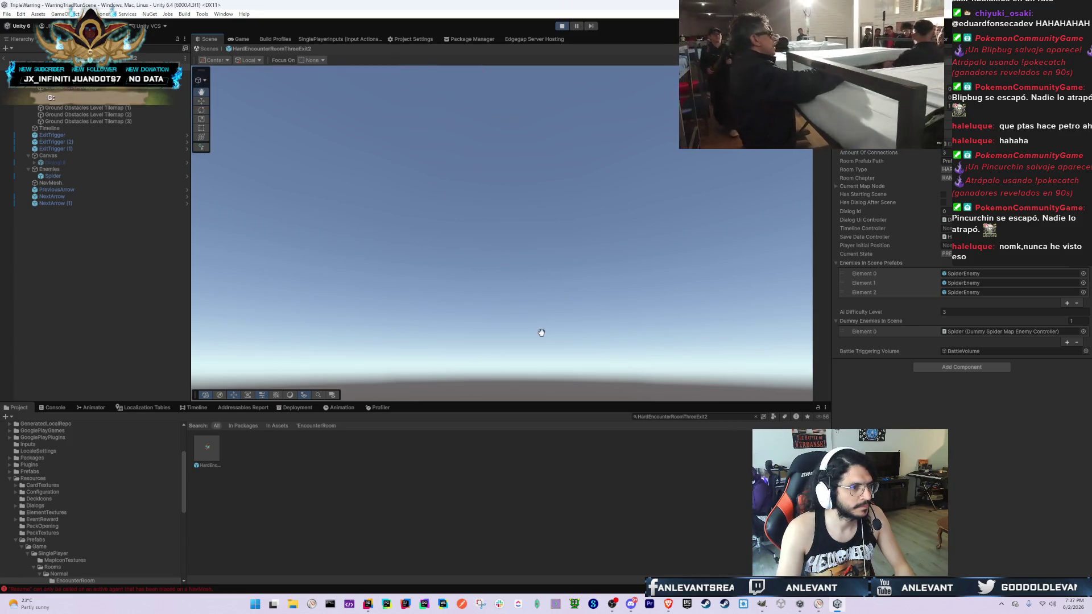
left_click(85, 81)
key("f")
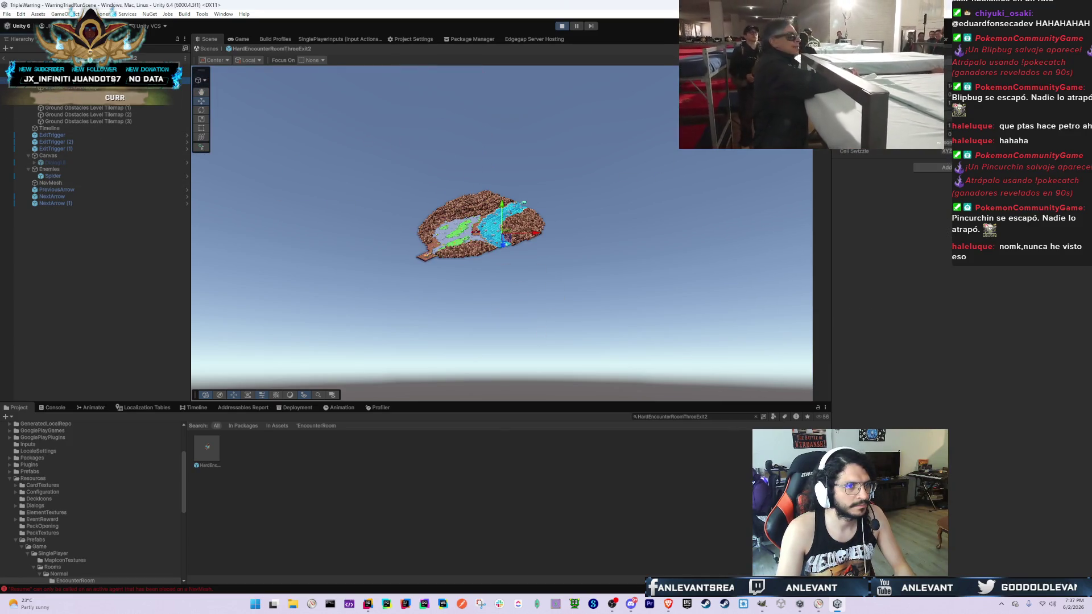
scroll(482, 282, "up", 8)
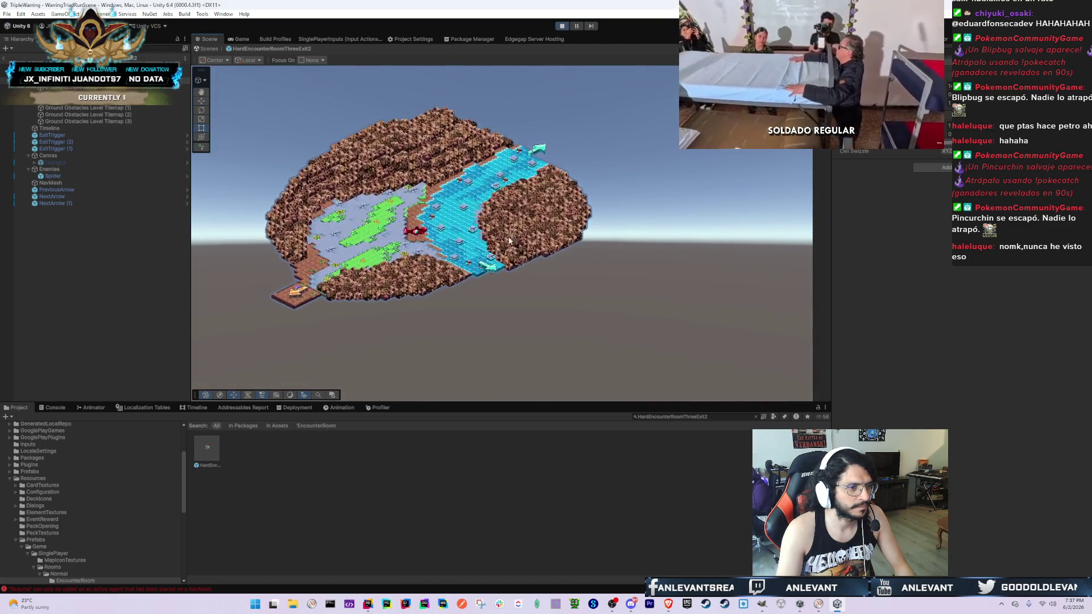
left_click(482, 282)
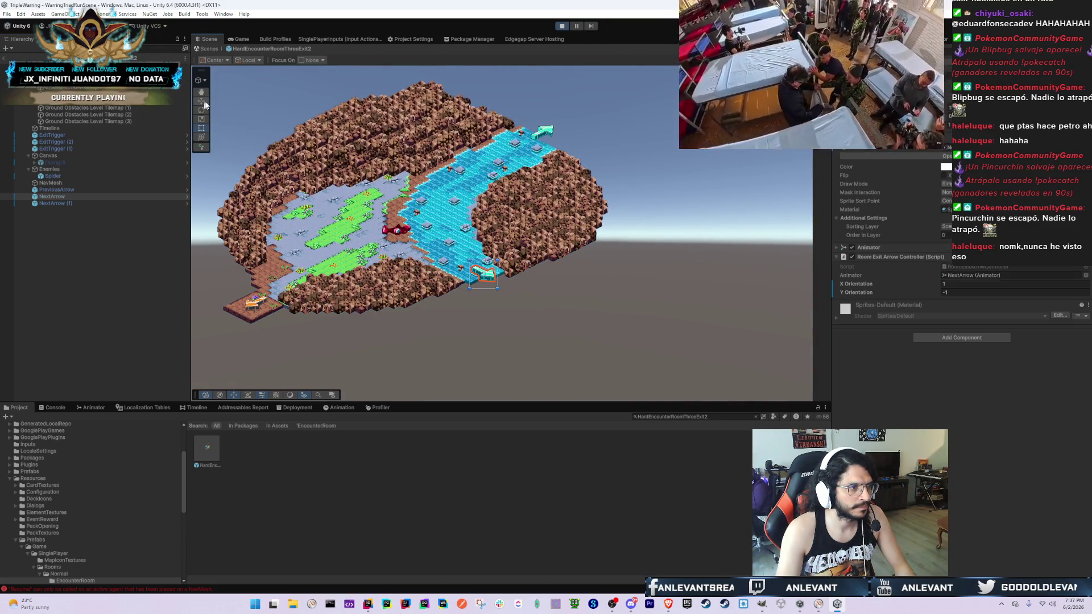
- Move the lower exit arrow up-left, nudge NextArrow (1) right, and select ExitTrigger
left_click_drag(488, 273, 477, 265)
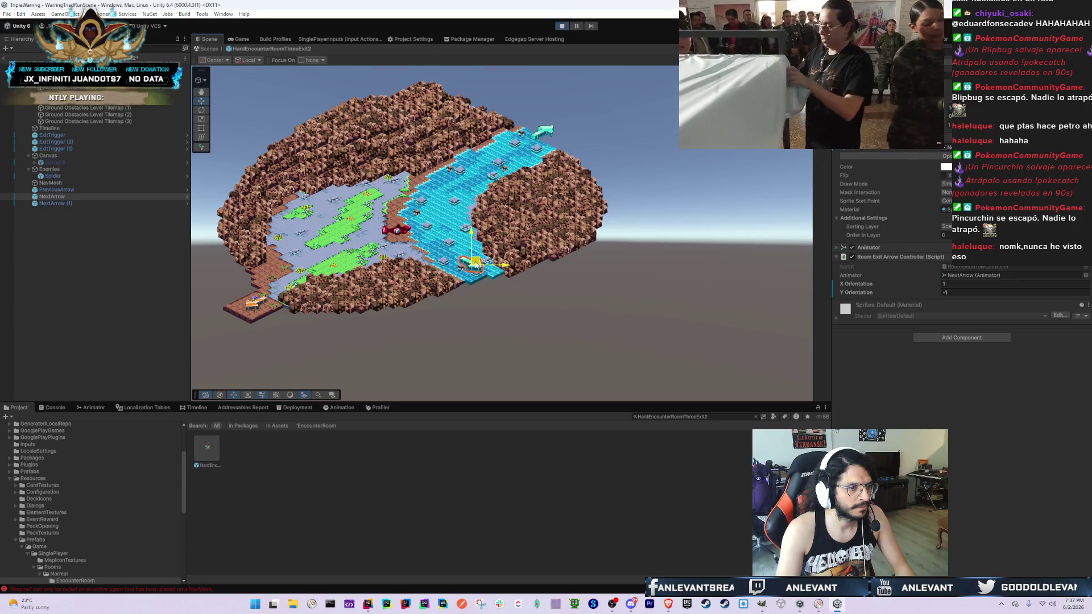
left_click(532, 145)
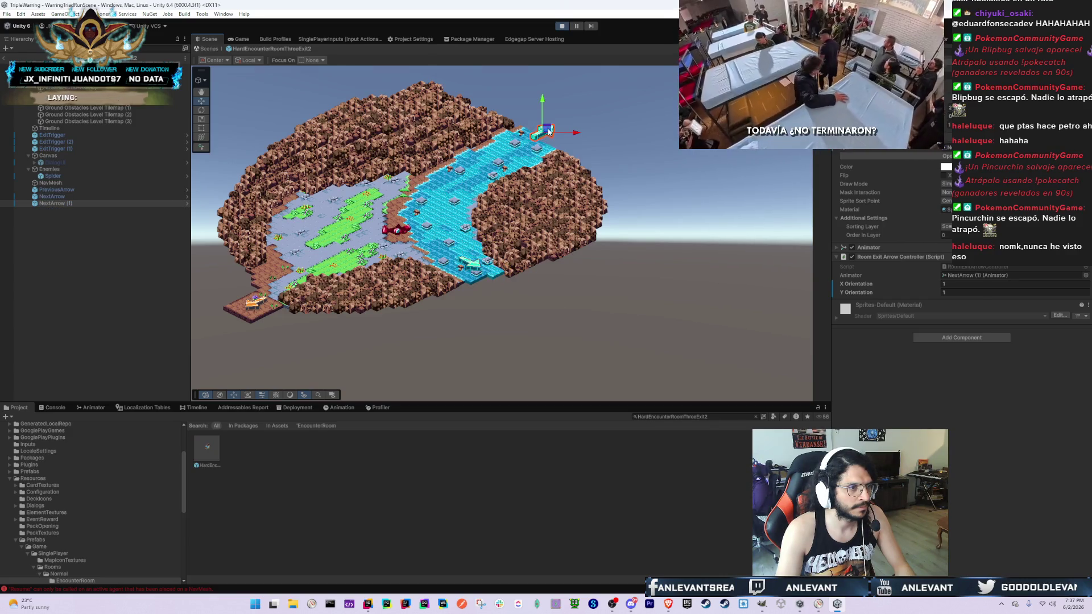
left_click_drag(530, 147, 531, 146)
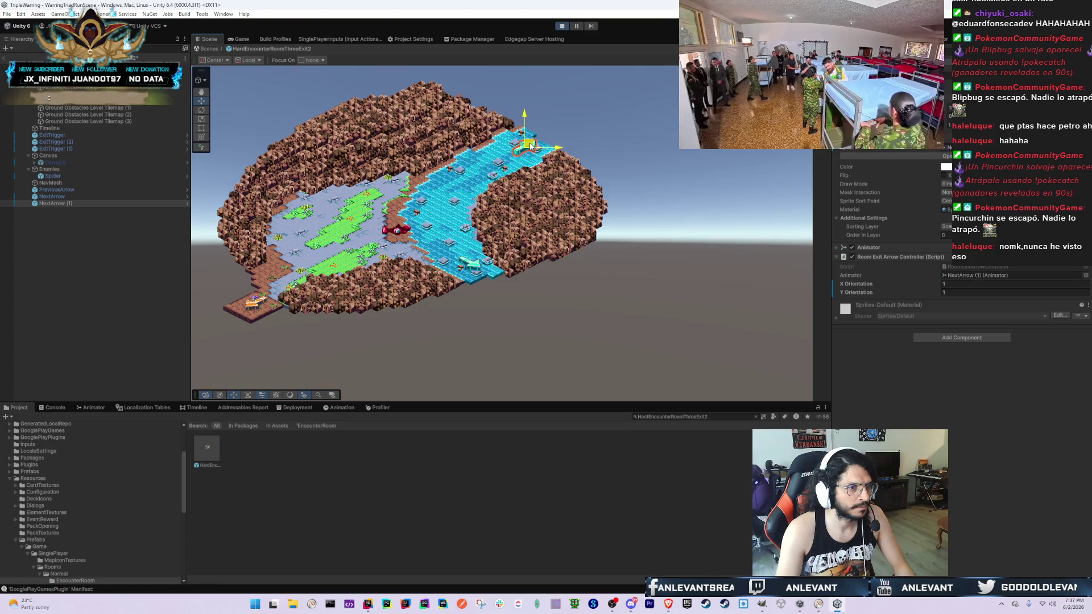
left_click(63, 135)
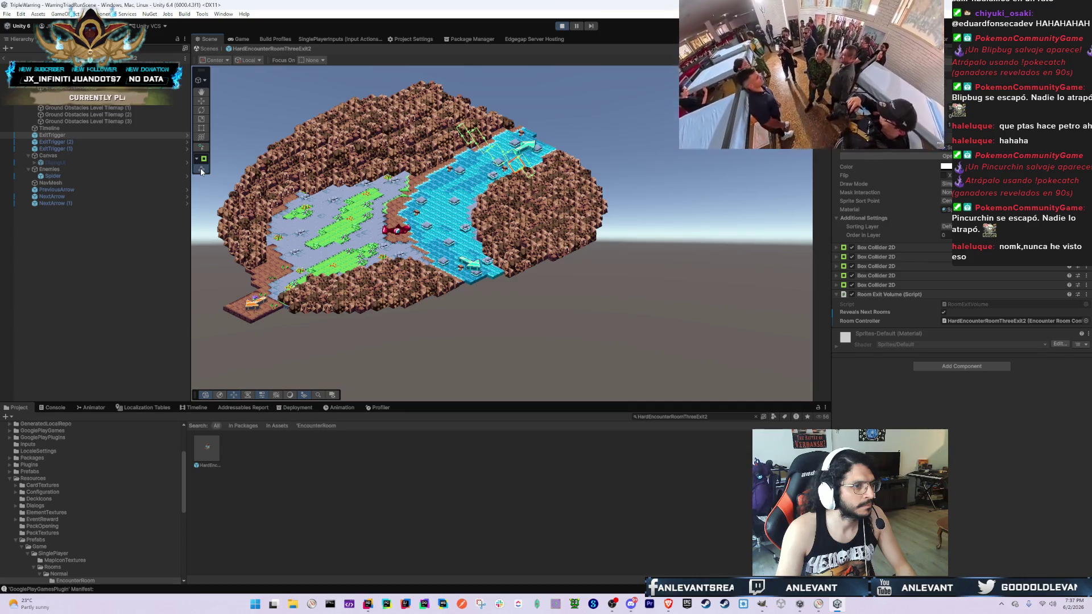
- Nudge ExitTrigger (1) into place beside its exit arrow and adjust its Box Collider 2D bounds
left_click(75, 197)
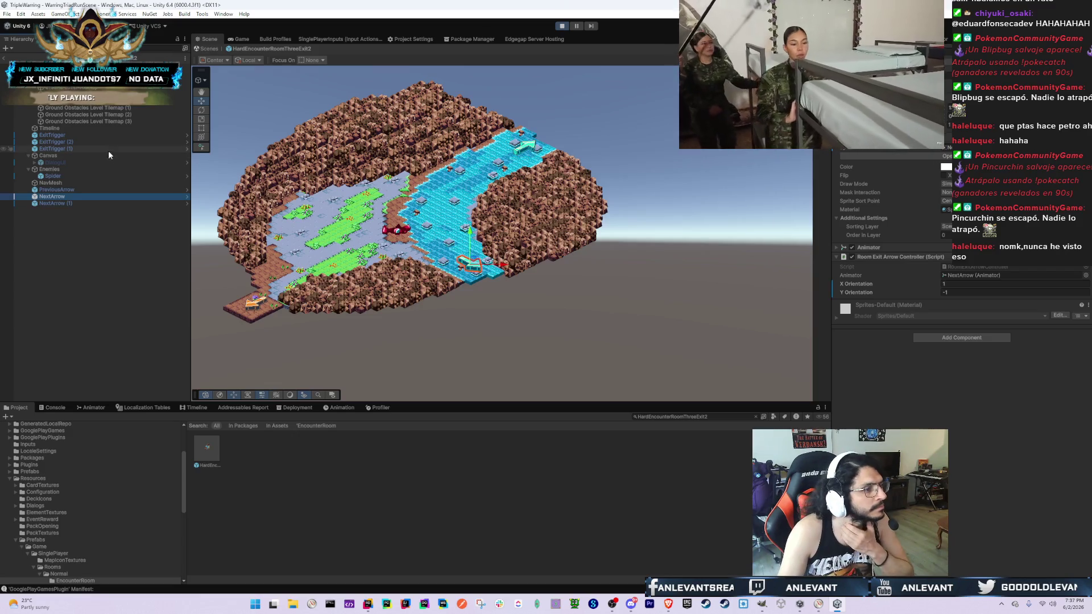
left_click(105, 148)
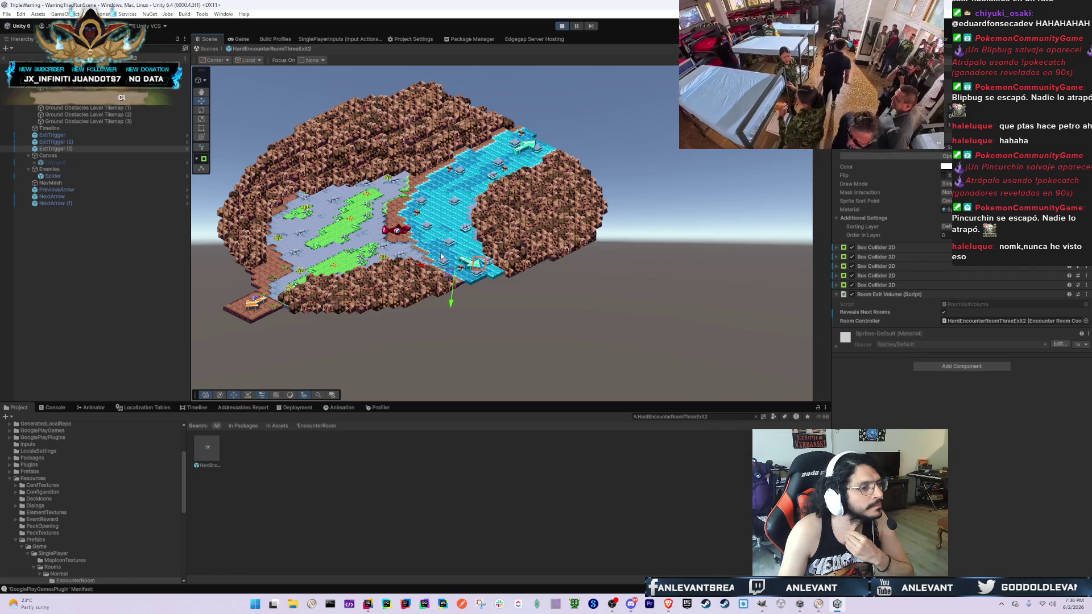
scroll(459, 279, "up", 5)
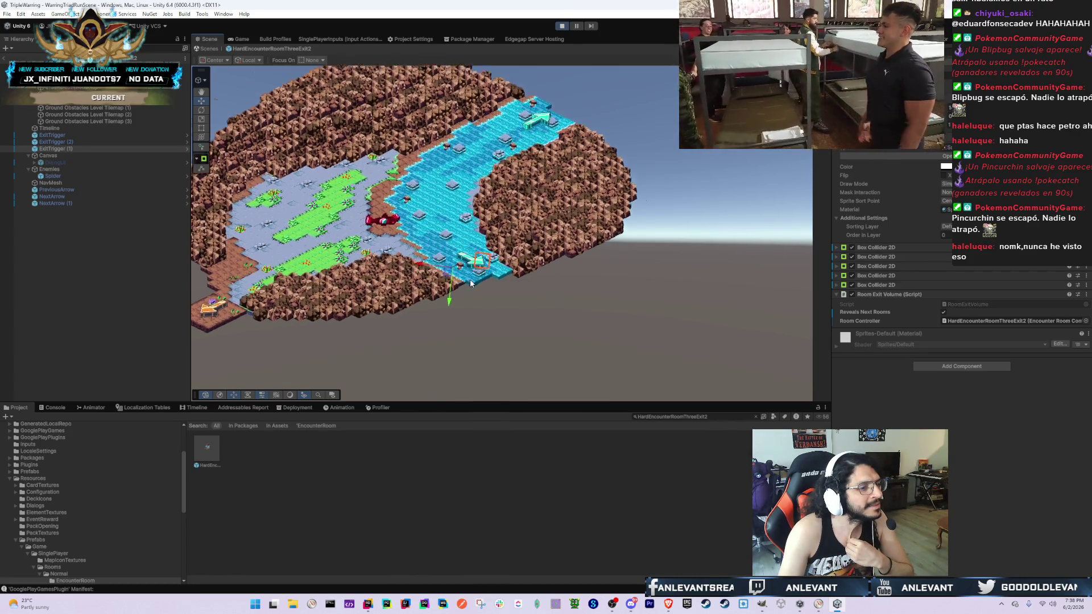
left_click_drag(440, 267, 432, 258)
left_click(202, 169)
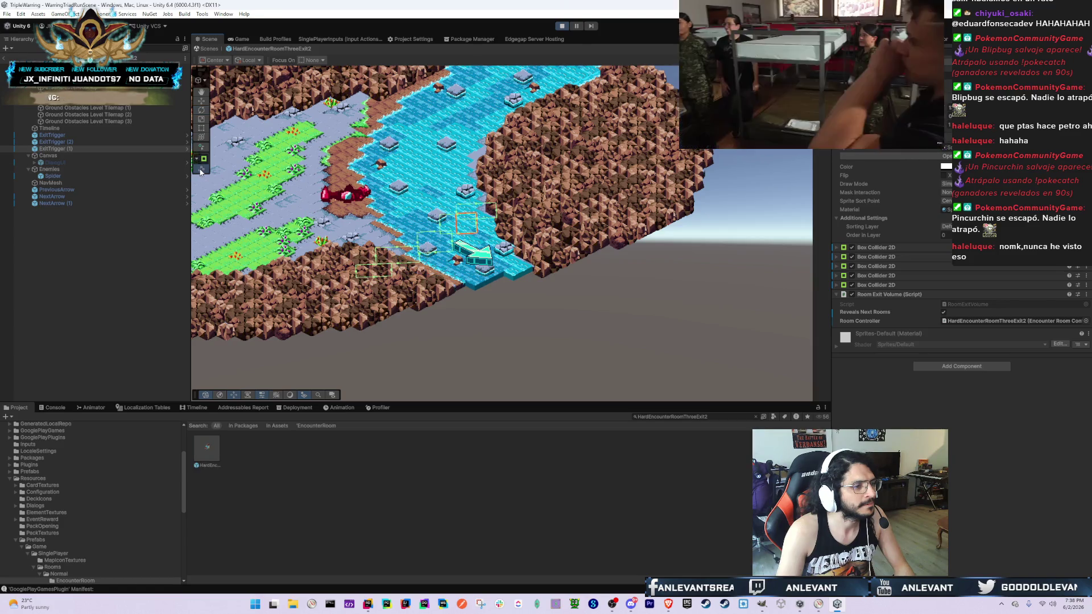
left_click(203, 102)
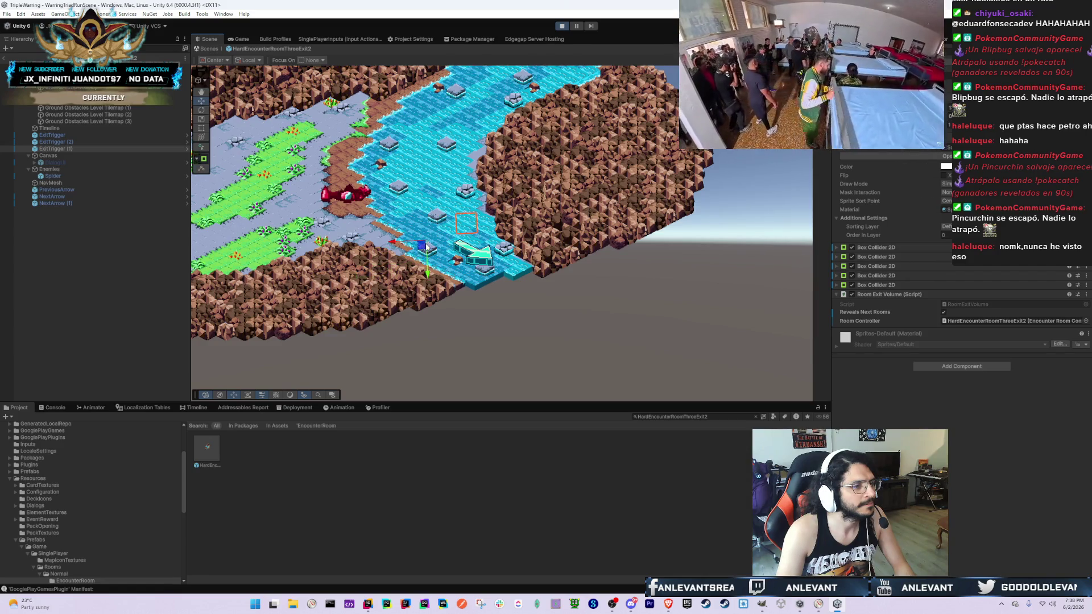
left_click_drag(425, 245, 433, 245)
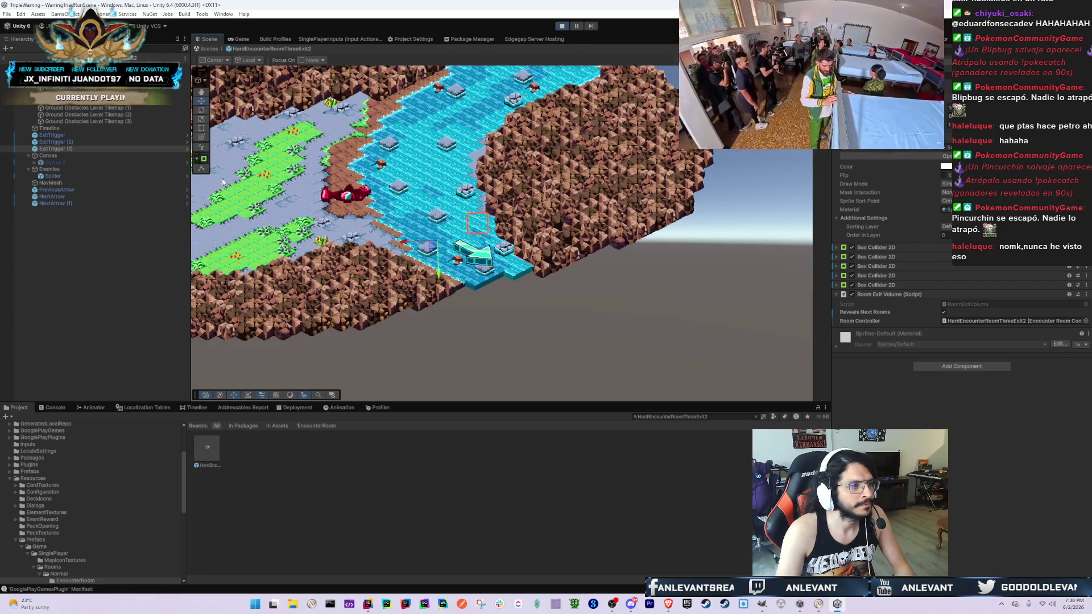
left_click(203, 169)
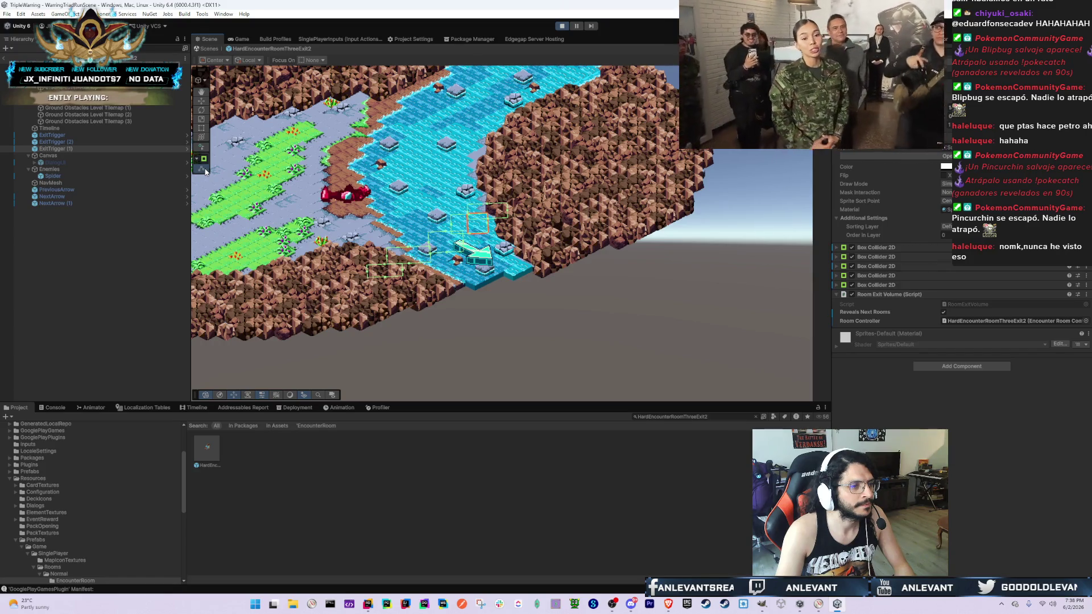
- Check the ExitTrigger and ExitTrigger (2) collider bounds at the upper exit, then exit Prefab mode
left_click_drag(494, 177, 522, 260)
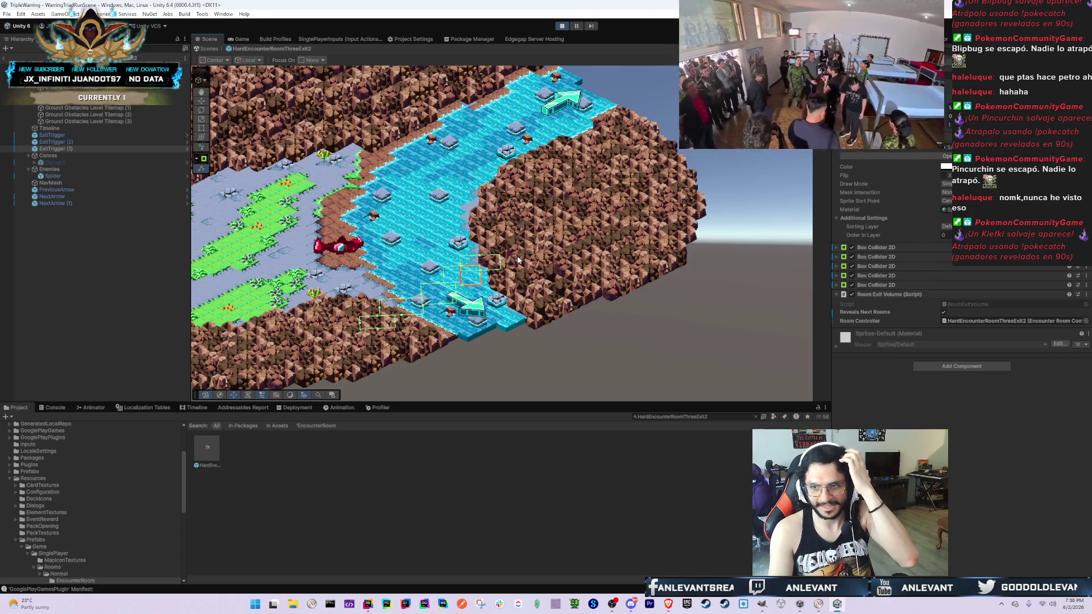
left_click_drag(598, 300, 595, 394)
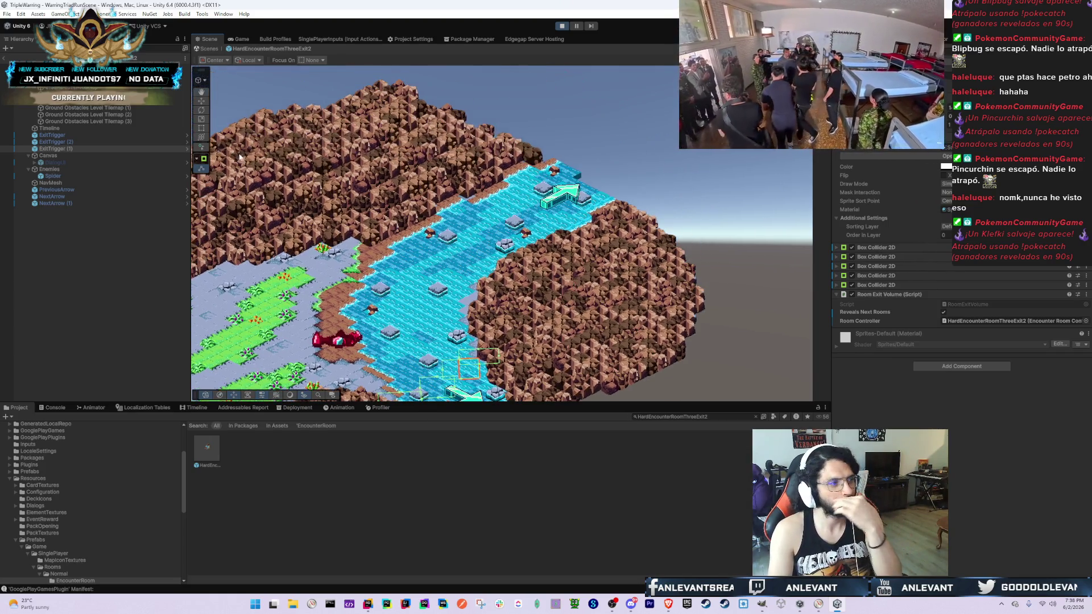
left_click(136, 148)
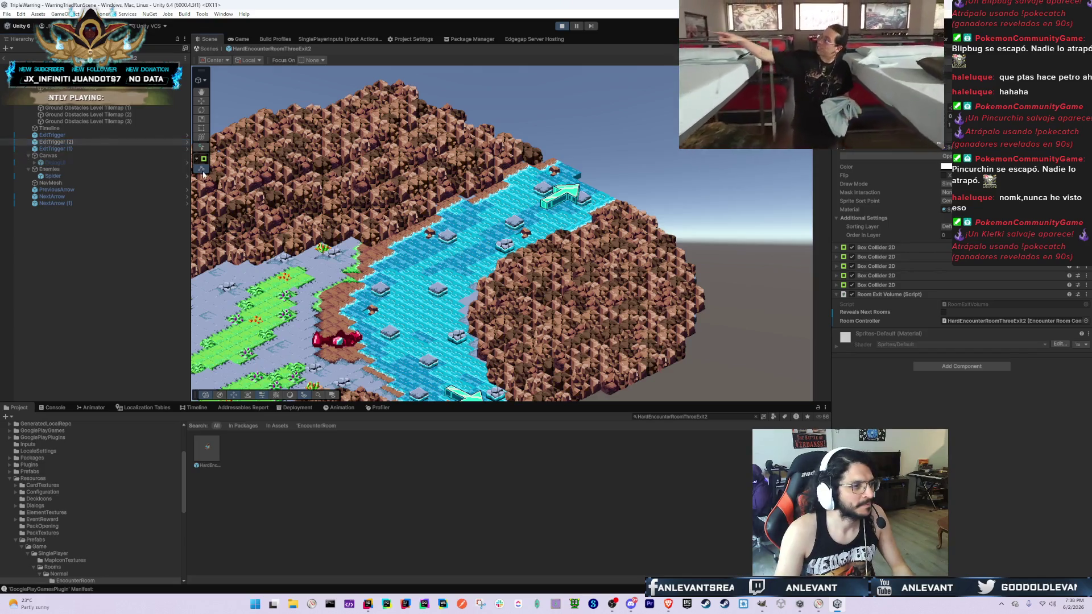
left_click(76, 137)
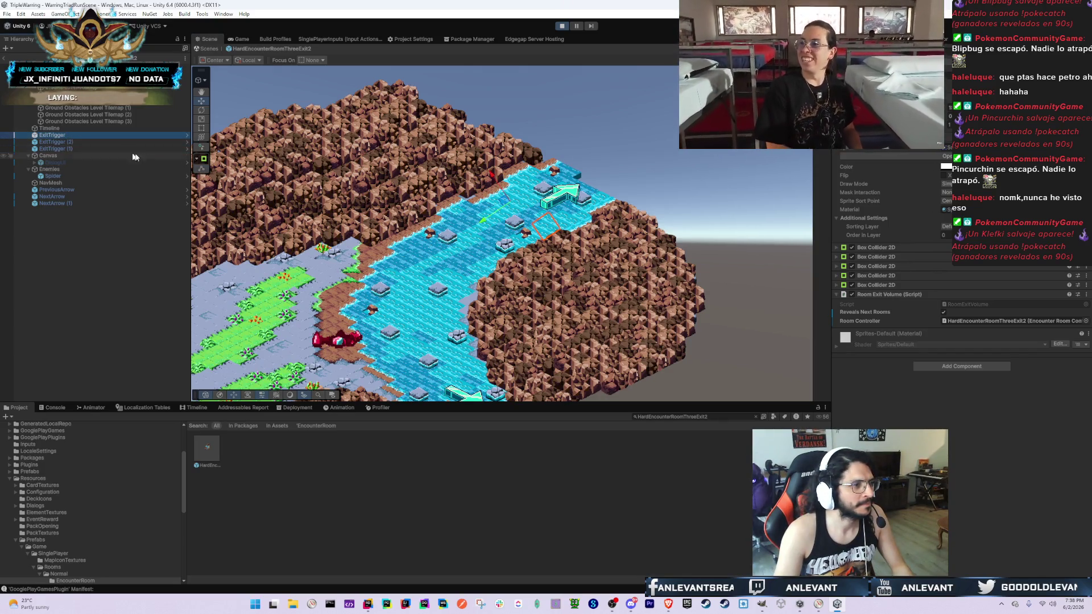
left_click(204, 168)
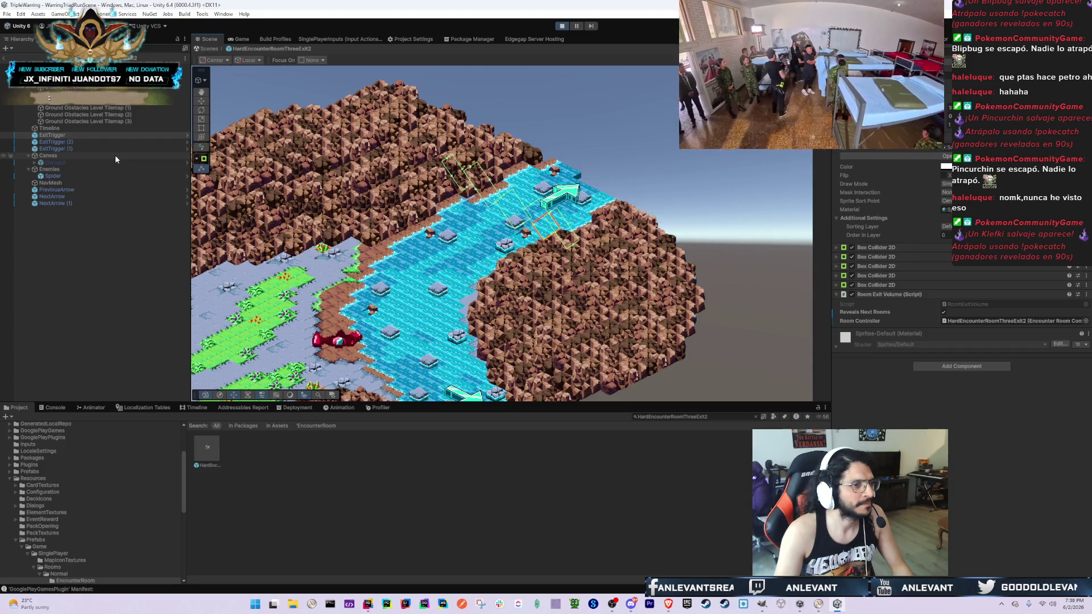
double_click(51, 143)
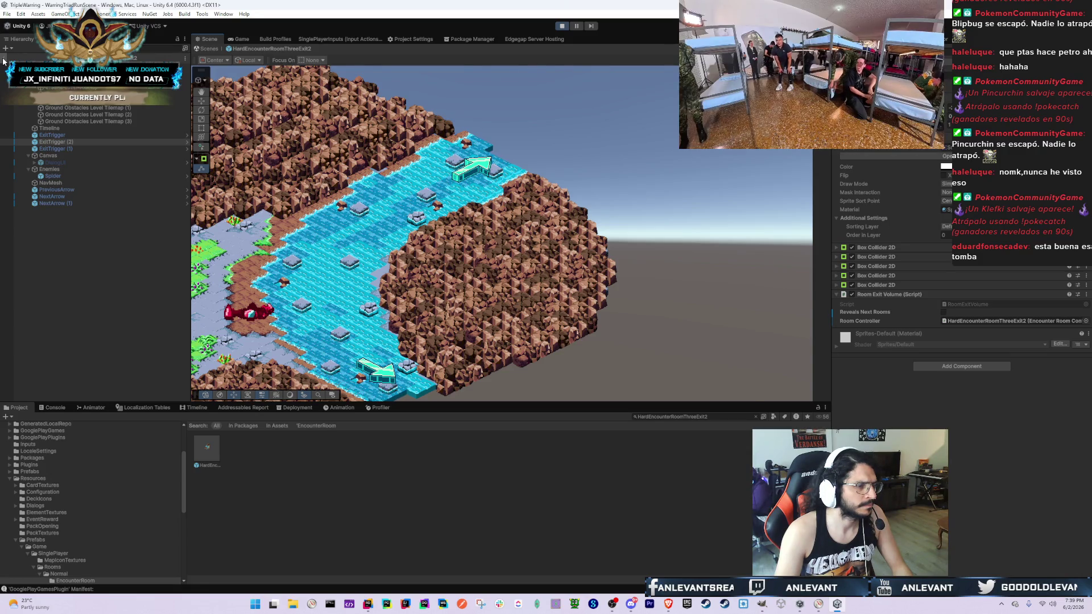
left_click(209, 48)
- In the Game view, travel through the chest room, skull node, right chest and lower chest rooms
left_click(238, 39)
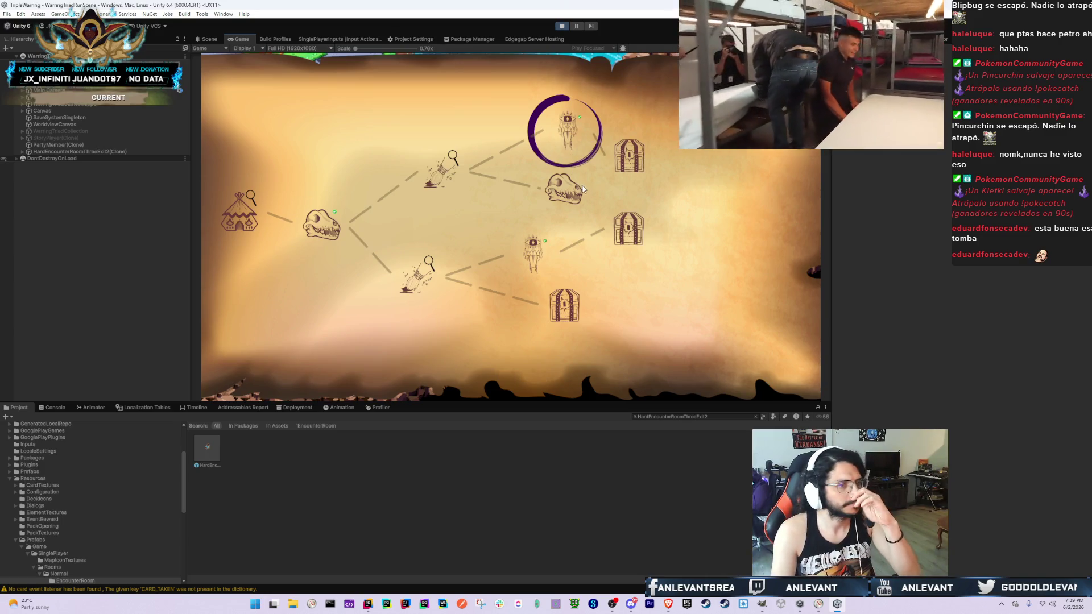
left_click(623, 165)
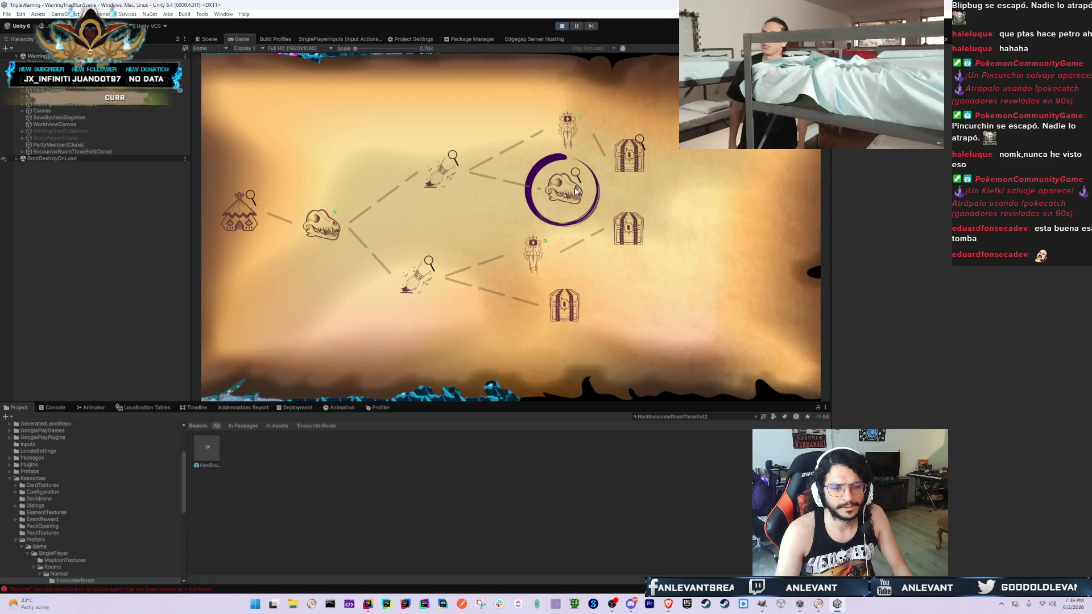
left_click(575, 191)
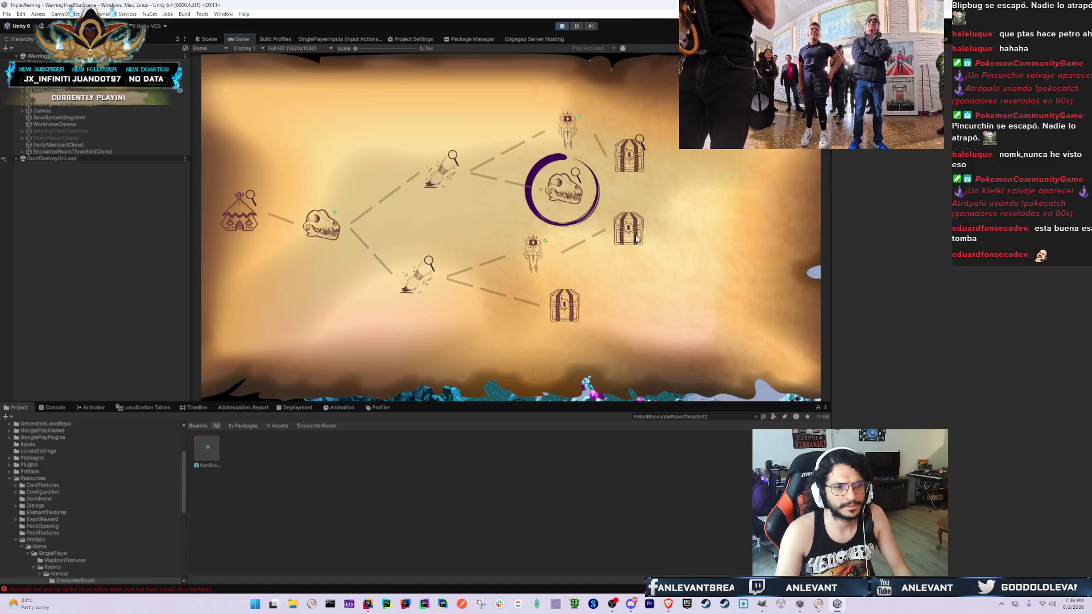
left_click(634, 239)
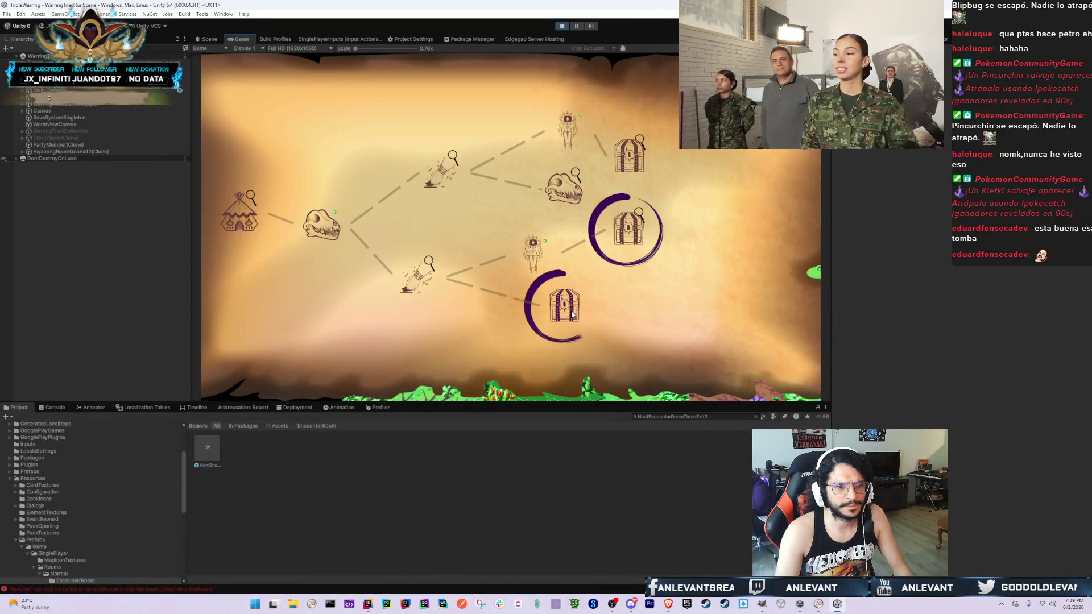
left_click(572, 315)
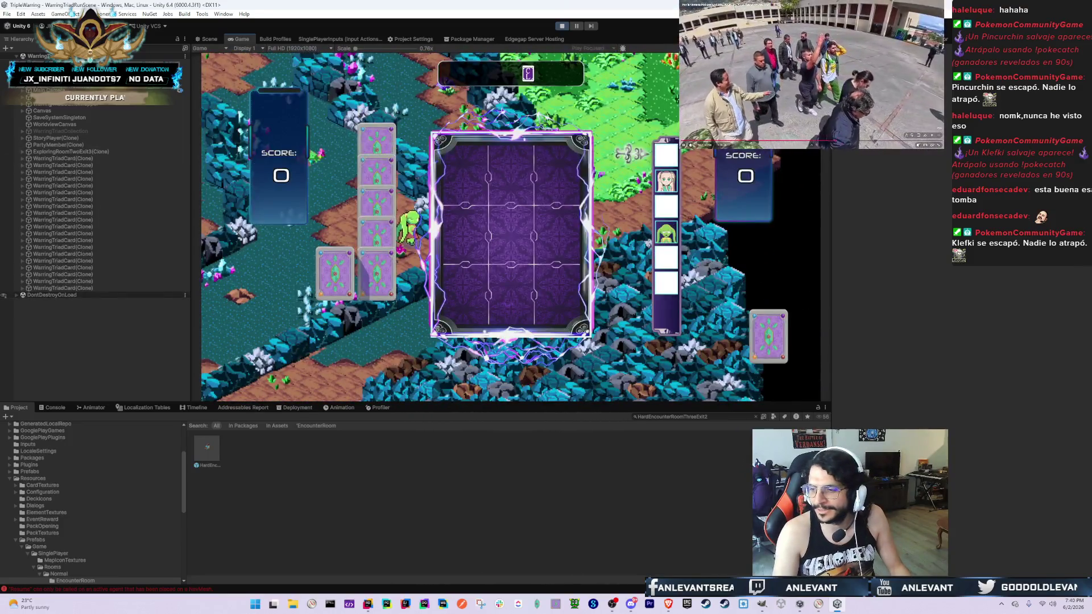
- Play hand cards into the top-middle, centre and middle-right board slots to finish the battle
key("alt+Tab")
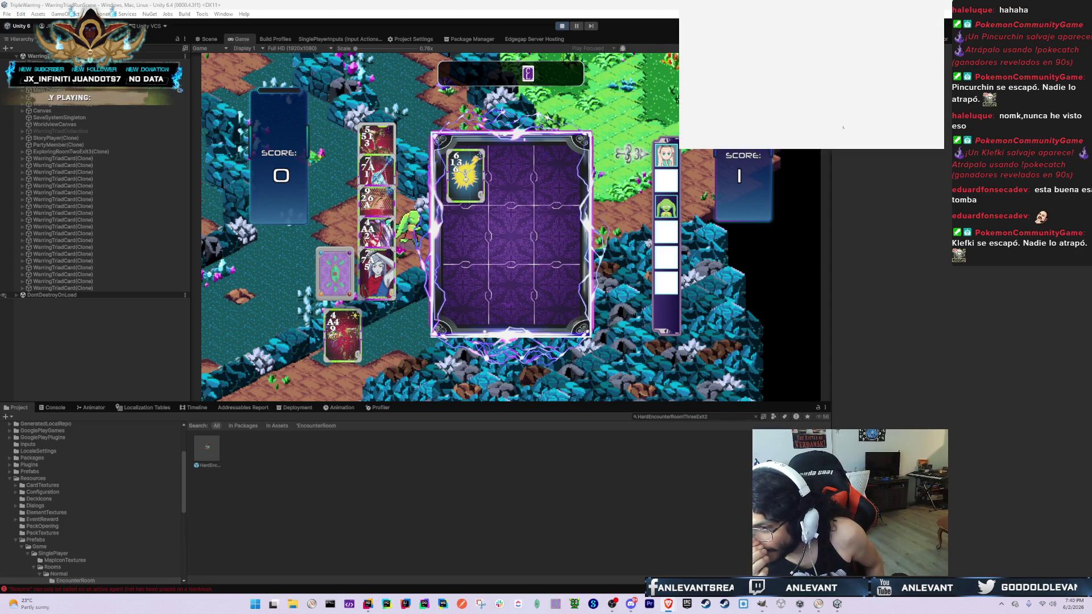
key("alt+Tab")
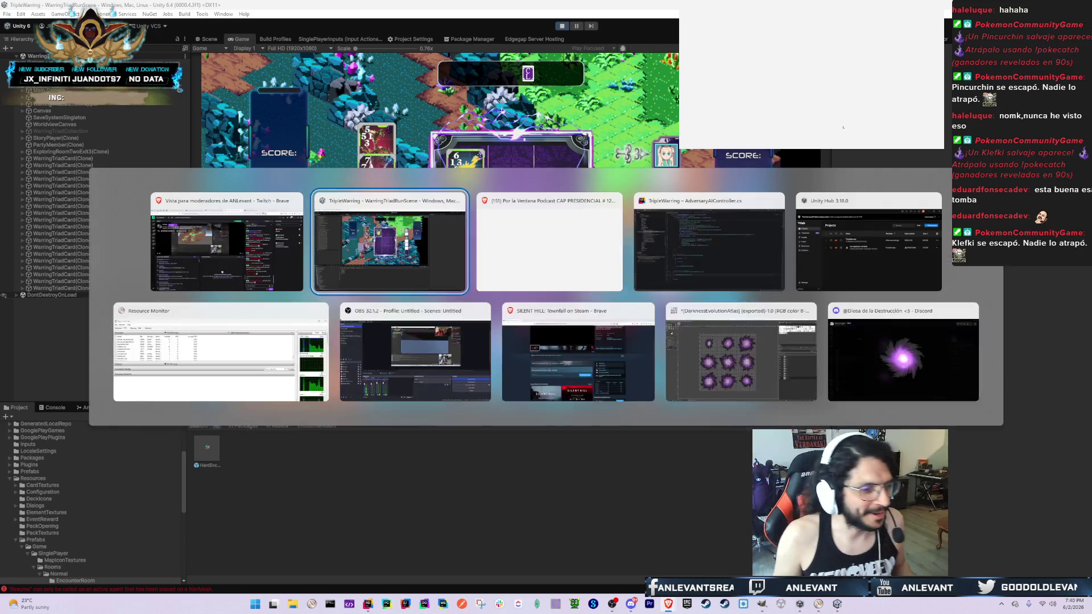
key("alt+Tab")
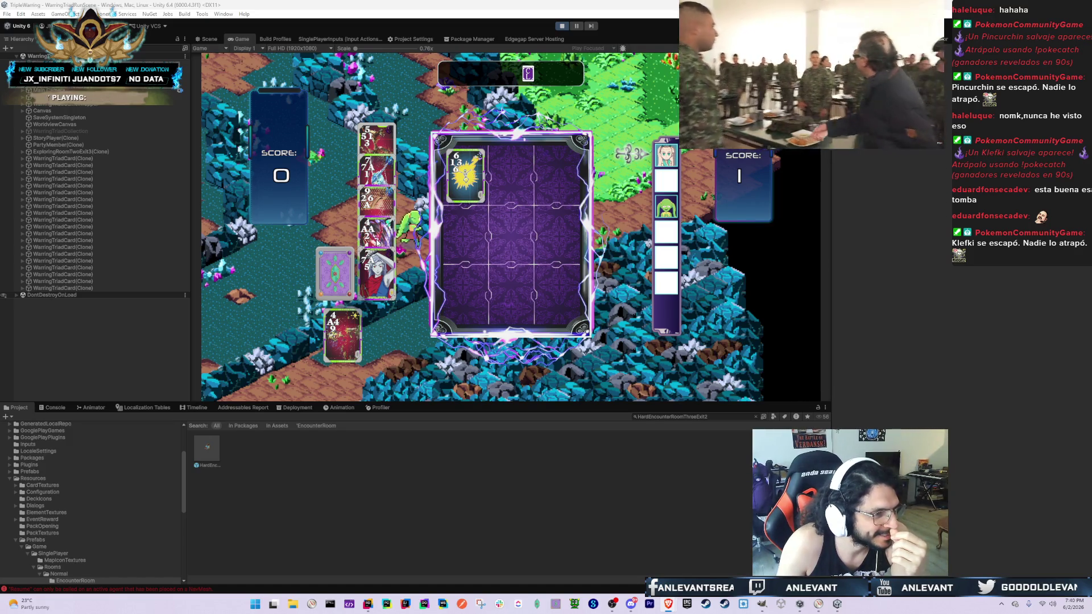
left_click_drag(377, 139, 511, 174)
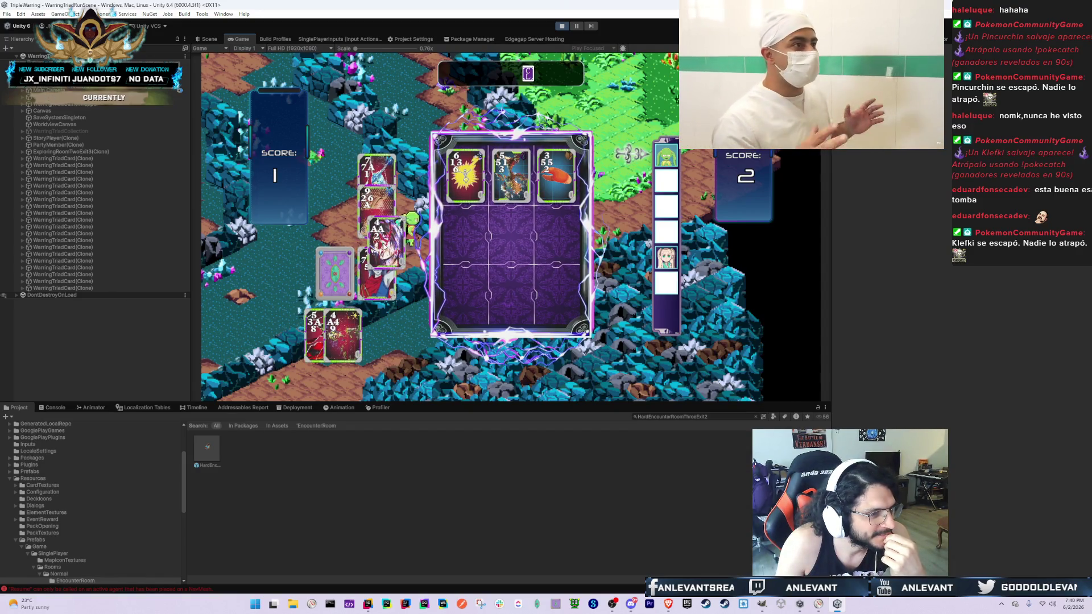
mouse_move(384, 274)
left_mouse_down()
mouse_move(398, 245)
mouse_move(586, 216)
mouse_move(518, 234)
mouse_move(488, 270)
left_mouse_up()
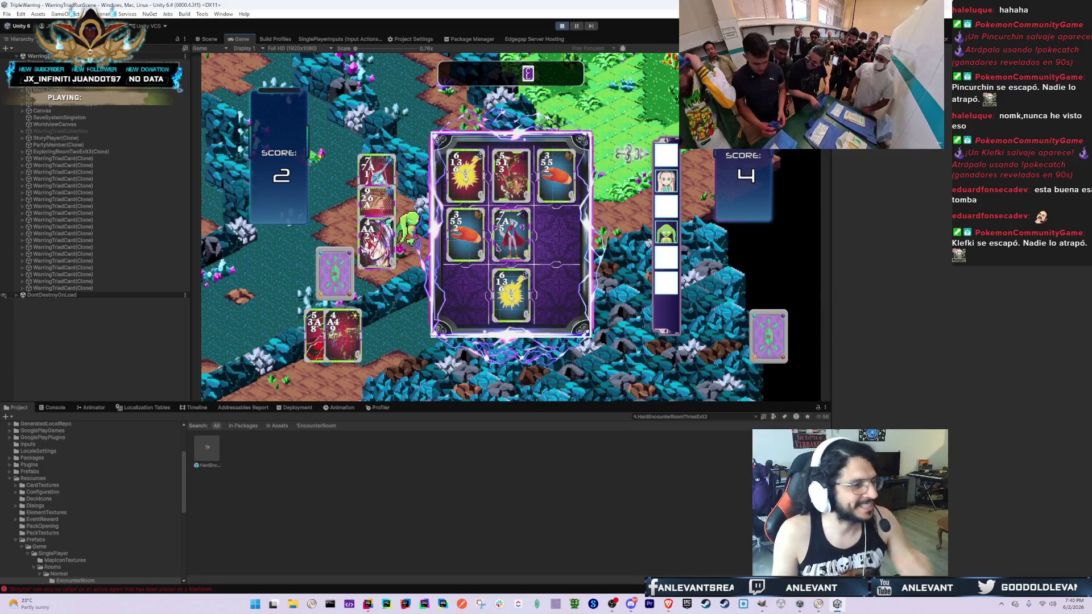
mouse_move(376, 244)
left_mouse_down()
mouse_move(435, 261)
mouse_move(424, 250)
mouse_move(518, 227)
mouse_move(435, 268)
mouse_move(418, 259)
left_mouse_up()
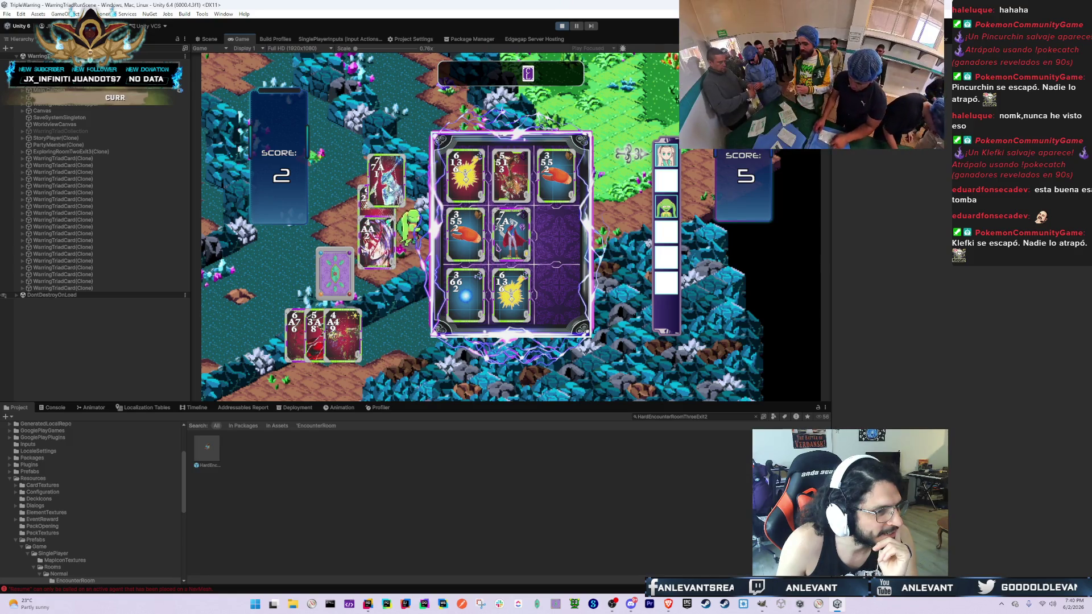
mouse_move(390, 178)
left_mouse_down()
mouse_move(540, 246)
mouse_move(392, 154)
left_mouse_up()
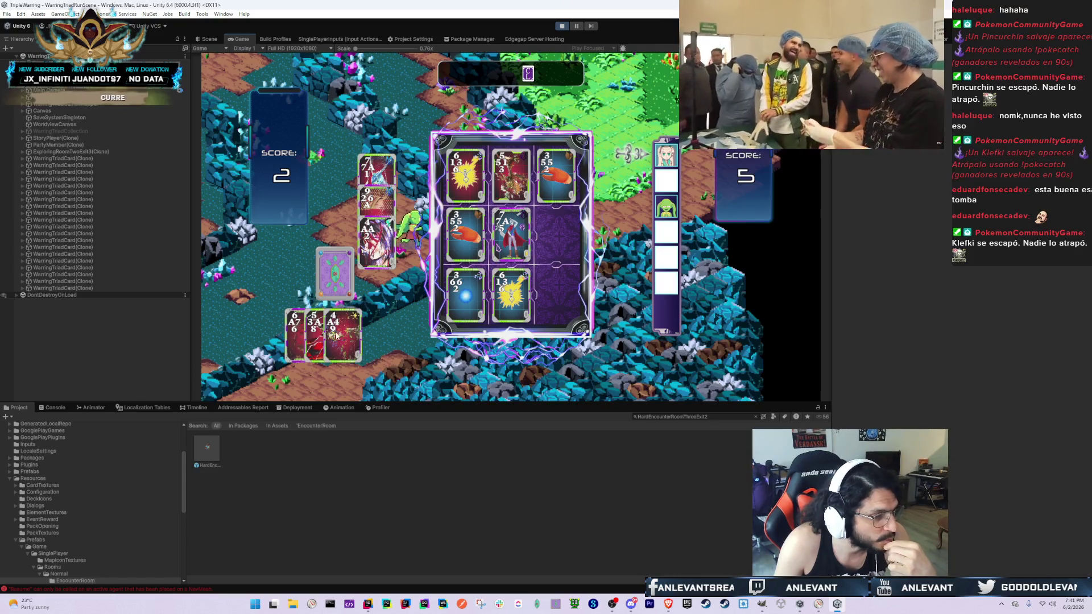
left_click(361, 310)
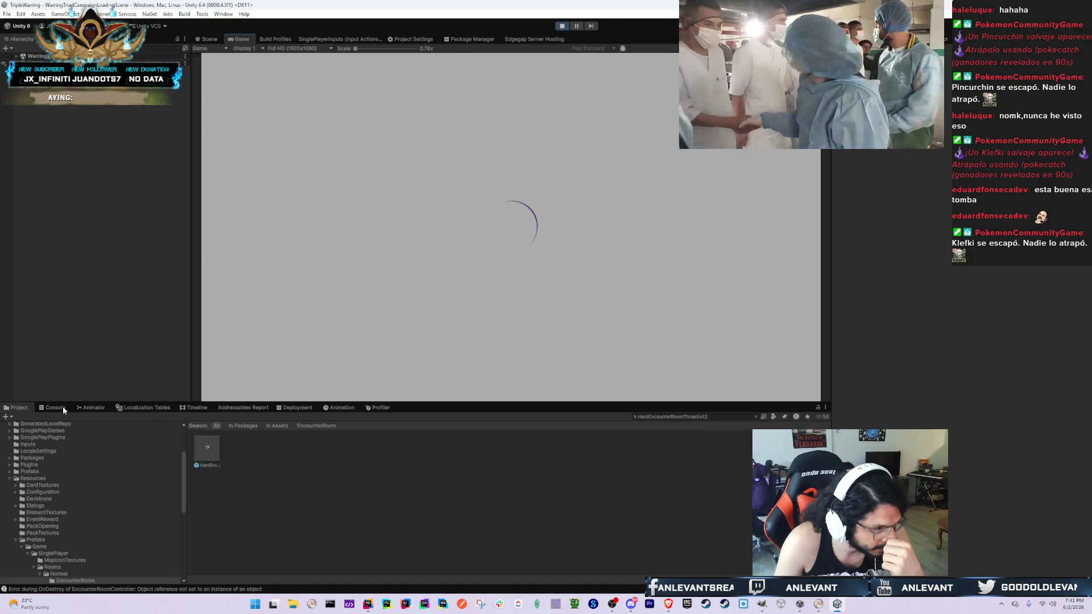
- Clear the Console, open Collection, dismiss its welcome tutorial and start creating a new deck
left_click(63, 407)
left_click(9, 417)
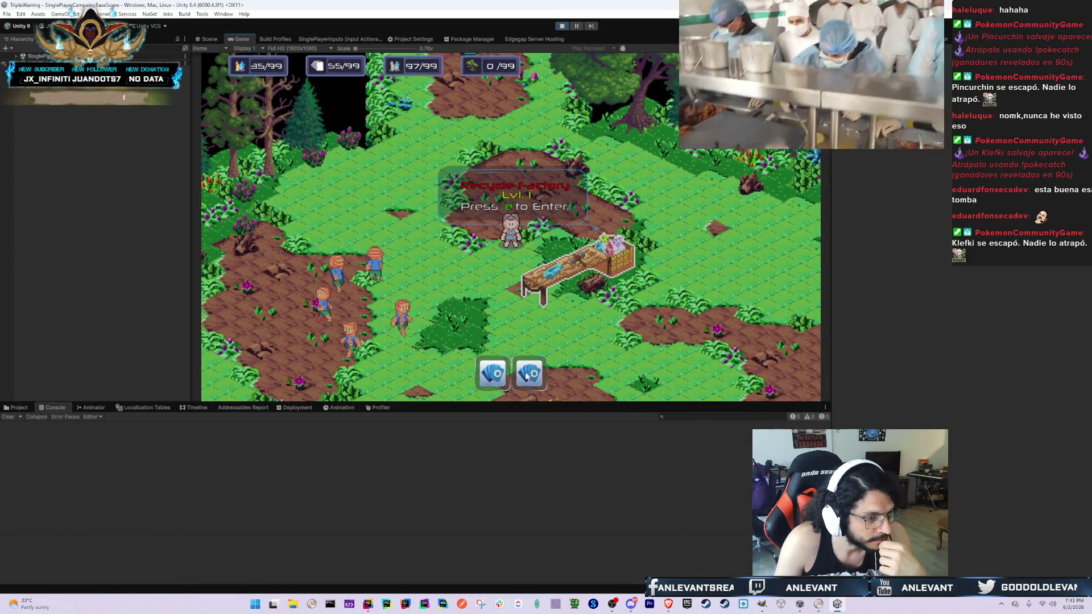
key("b")
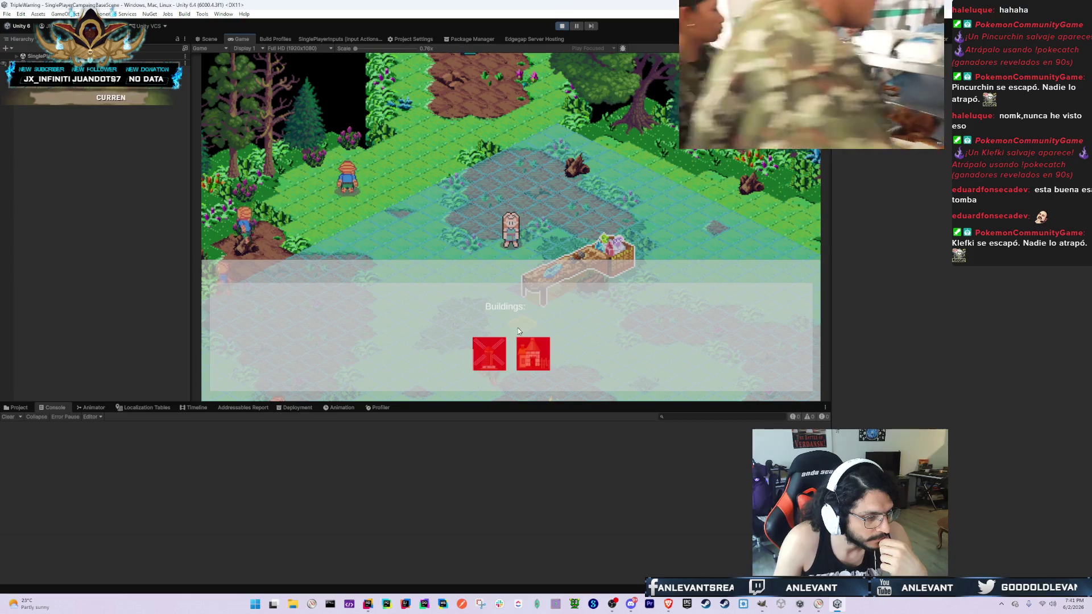
key("b")
left_click(490, 372)
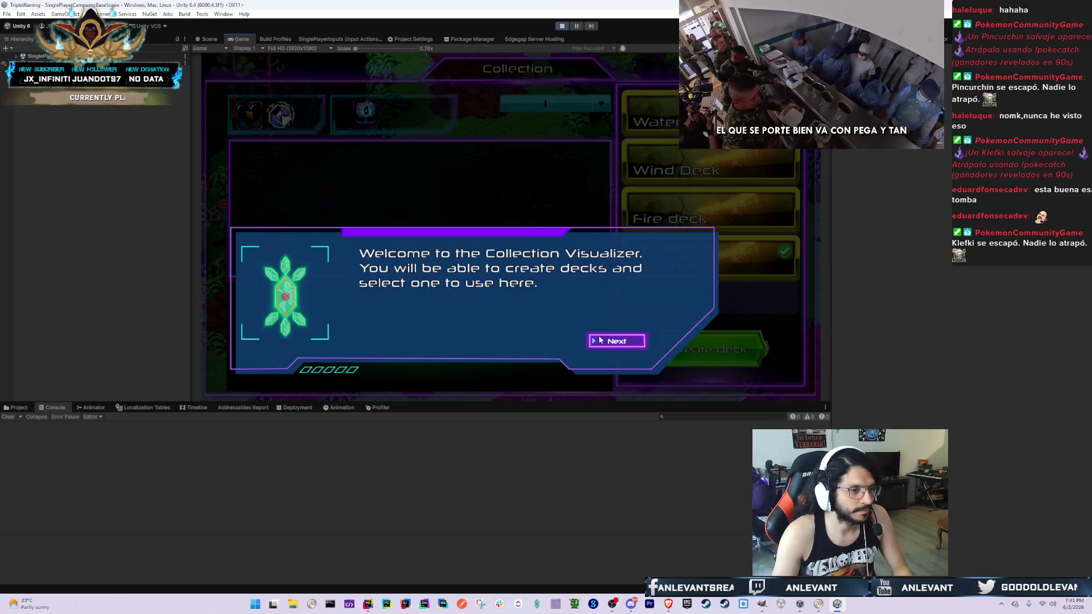
left_click(599, 339)
left_click(679, 346)
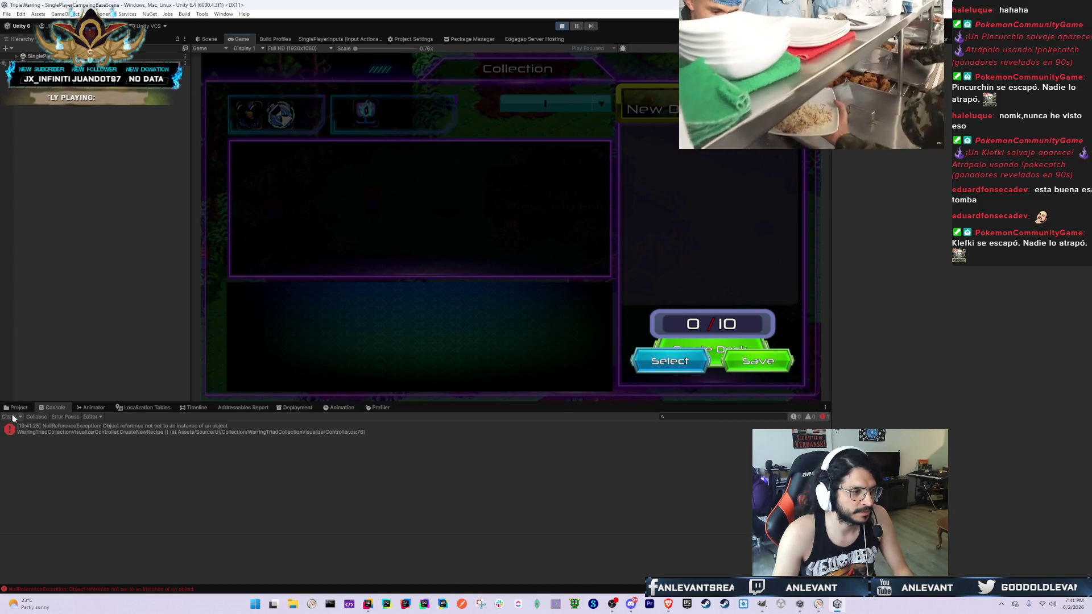
- Inspect the NullReferenceException stack trace, then stop and restart Play mode
left_click(256, 431)
left_click(561, 26)
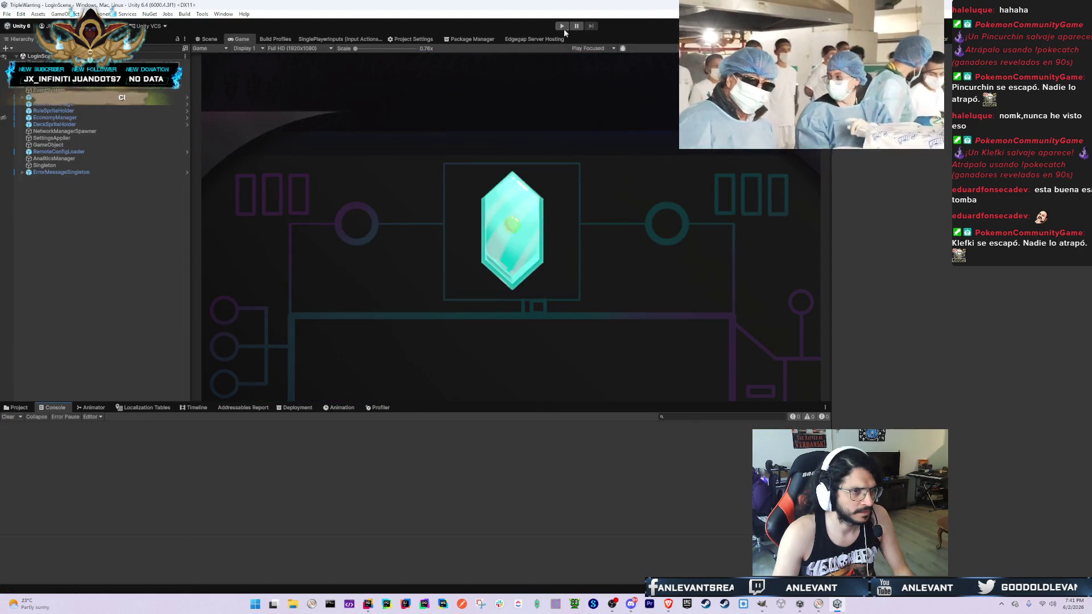
left_click(562, 25)
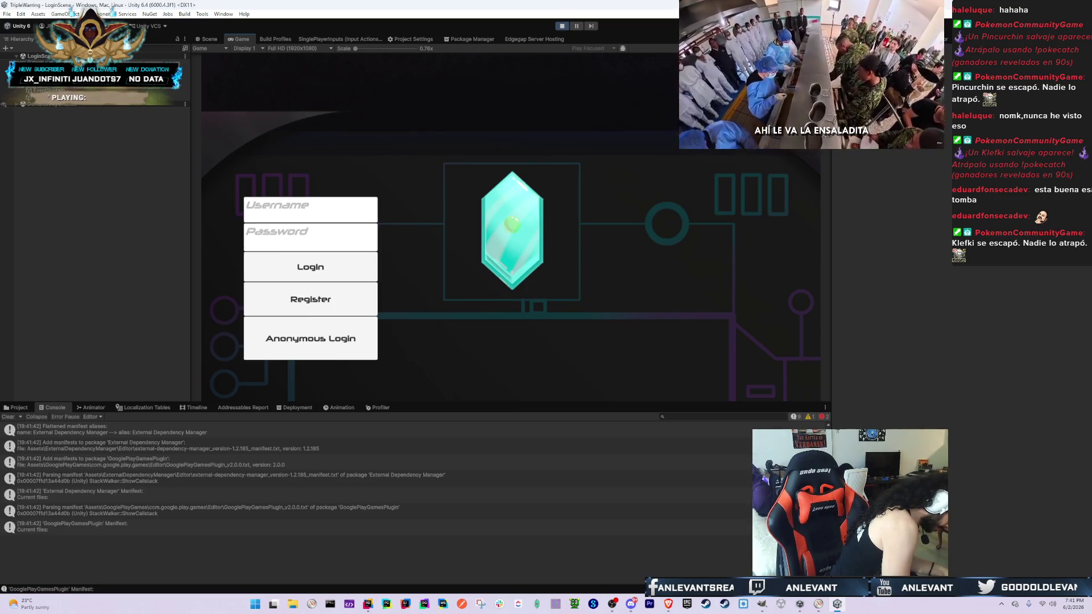
- Log into the game with the username and password, then clear the Console
left_click(338, 207)
type("admin")
left_click(348, 238)
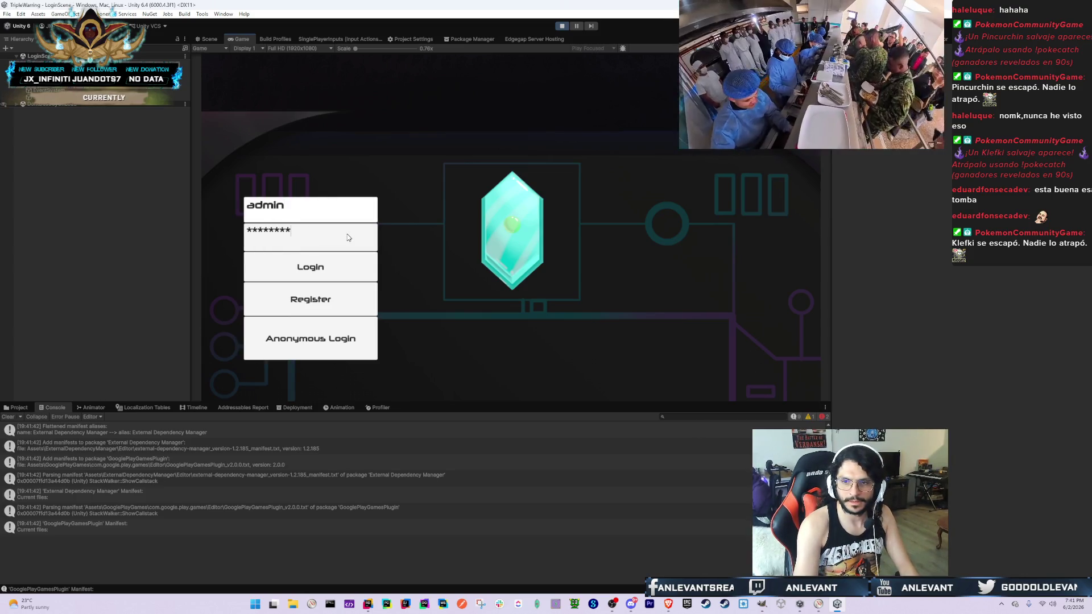
left_click(300, 265)
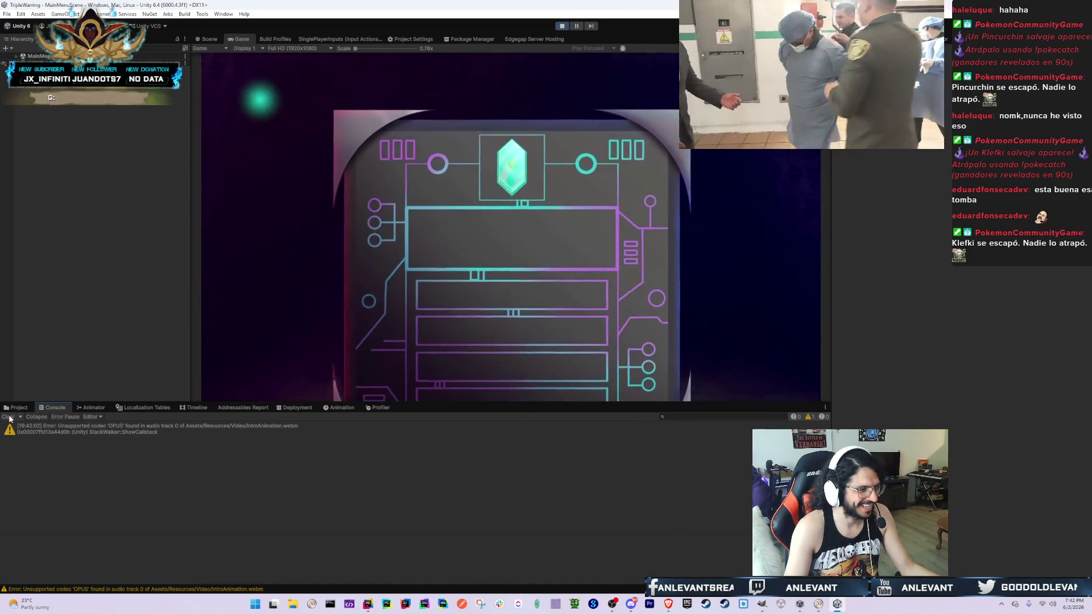
left_click(8, 417)
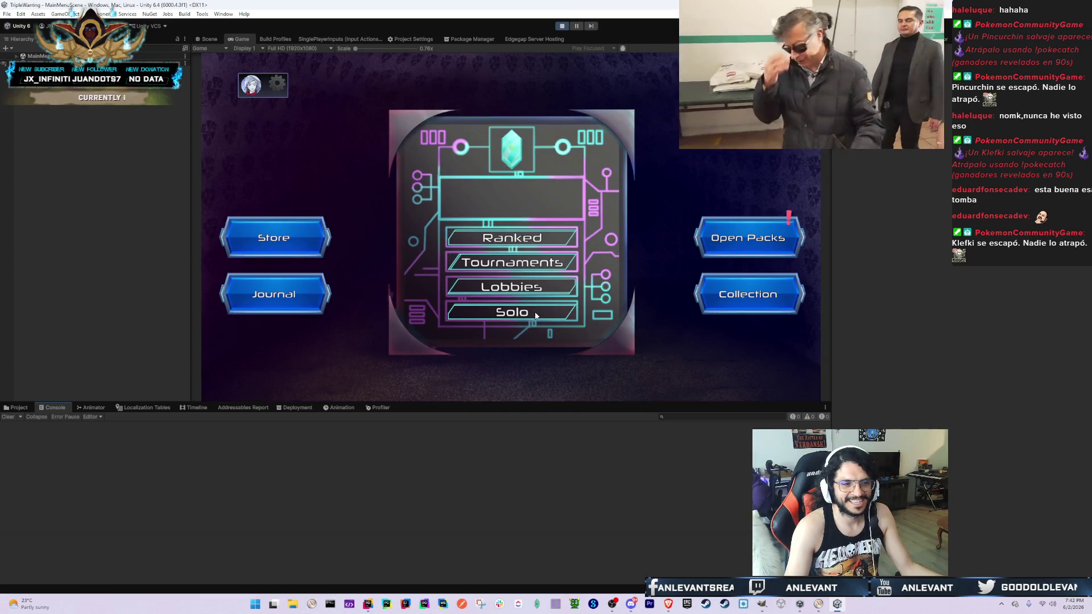
- Start the Solo Story campaign, walk the character left and up, then pick Wind Deck in Collection
left_click(535, 306)
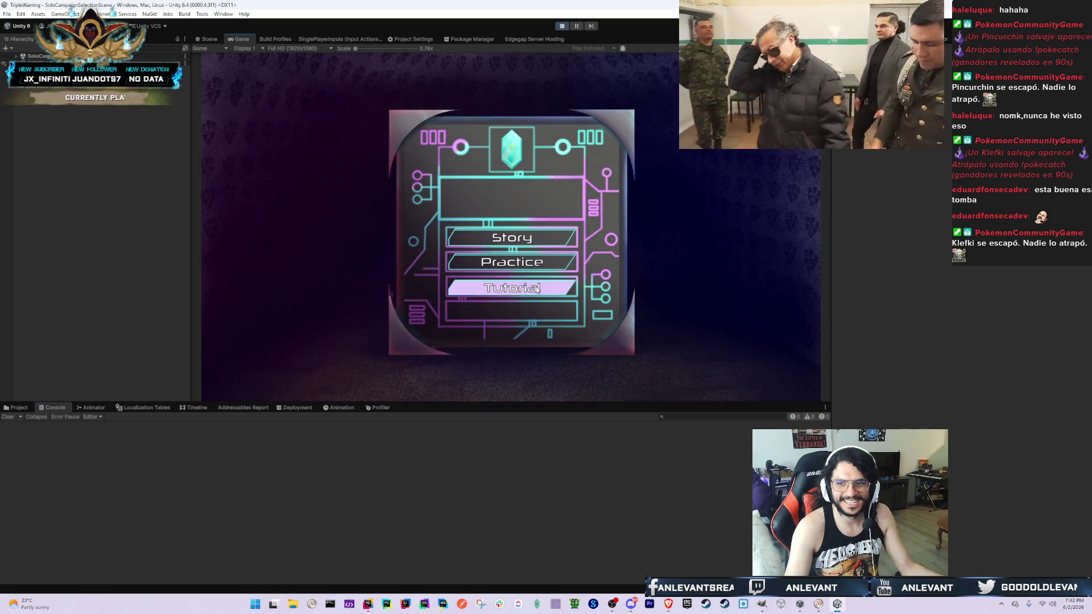
left_click(519, 245)
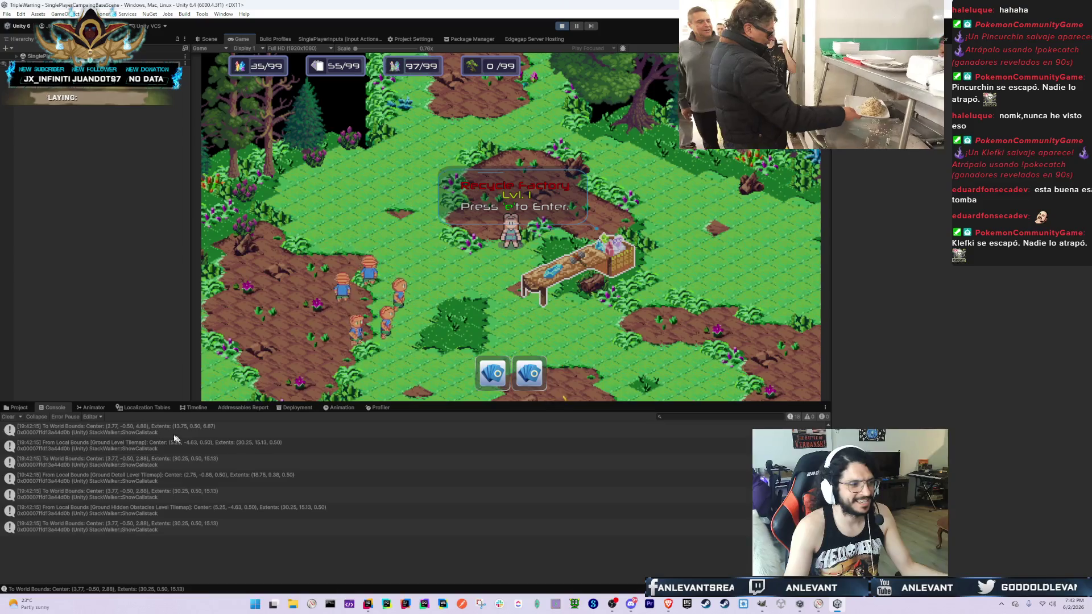
left_click(7, 418)
key("a")
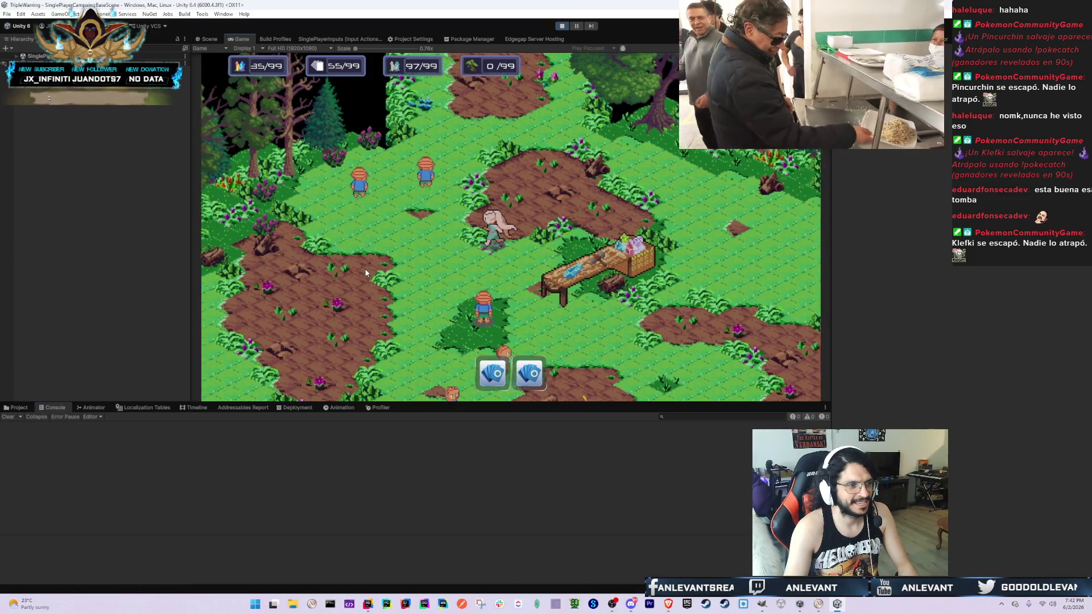
key("w")
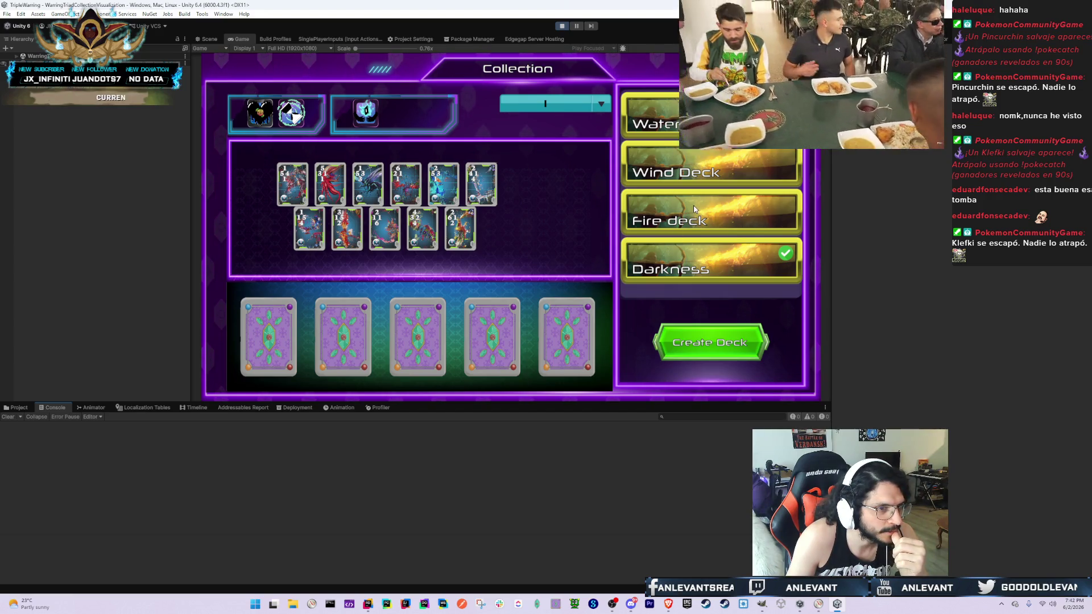
left_click(694, 169)
- Confirm Wind Deck as the active deck and start the Solo Story campaign with a cleared Console
left_click(672, 353)
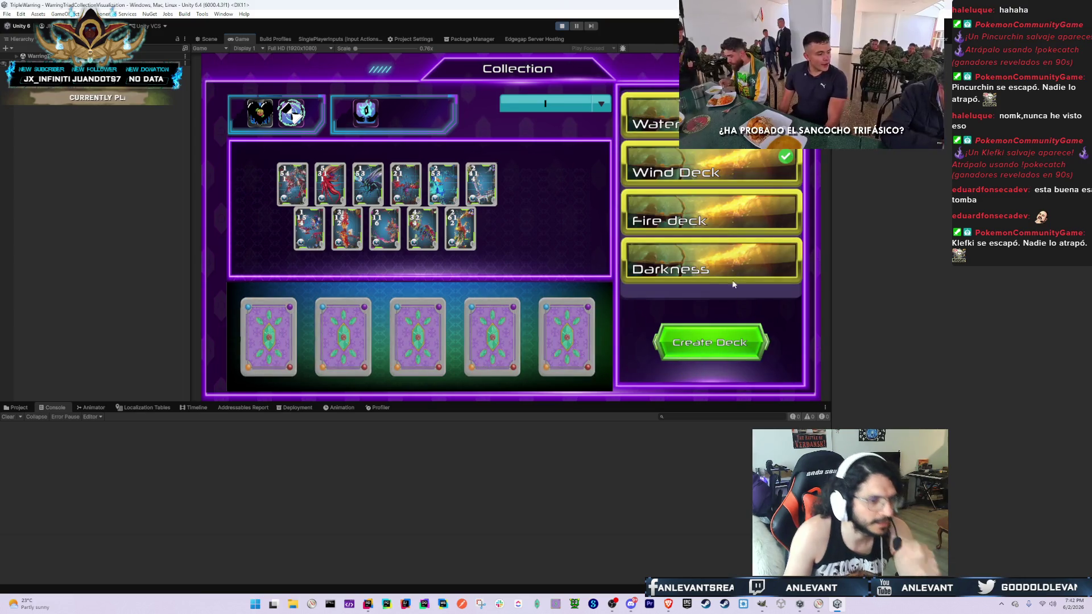
key("Escape")
left_click(511, 313)
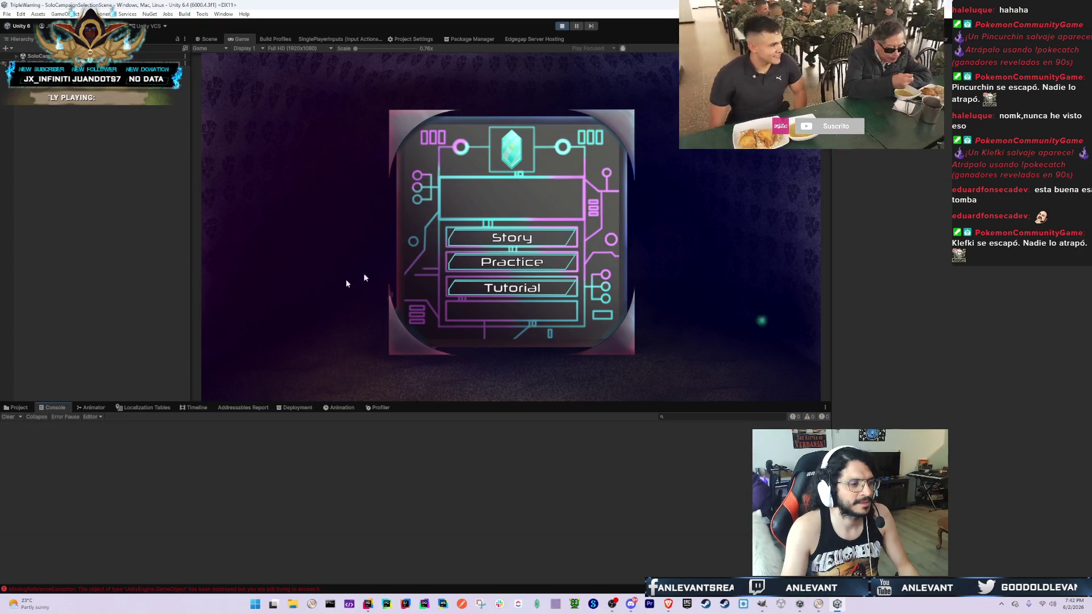
left_click(523, 242)
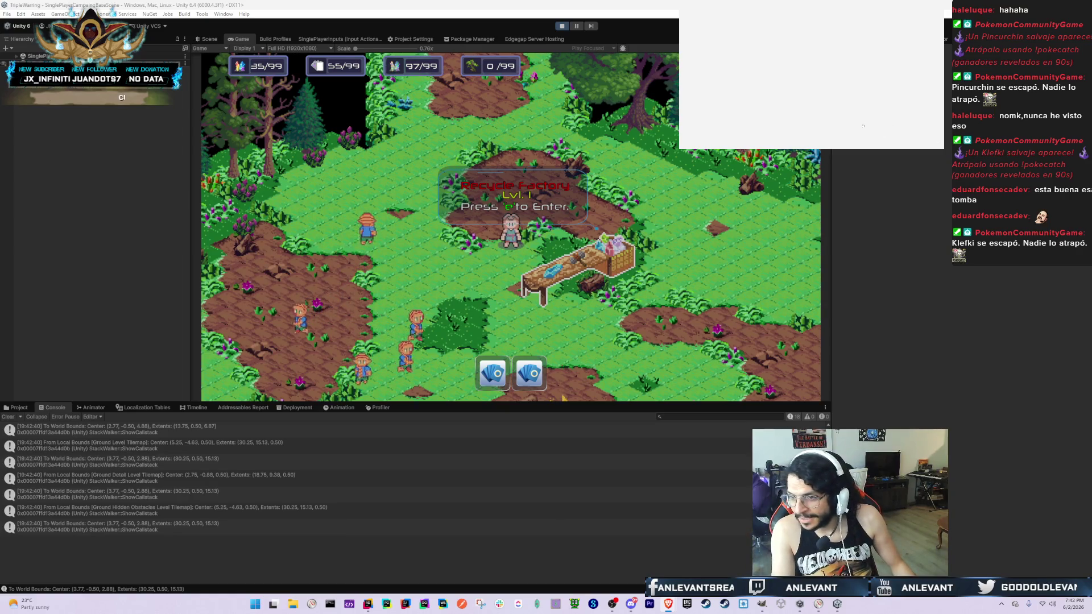
key("alt+Tab")
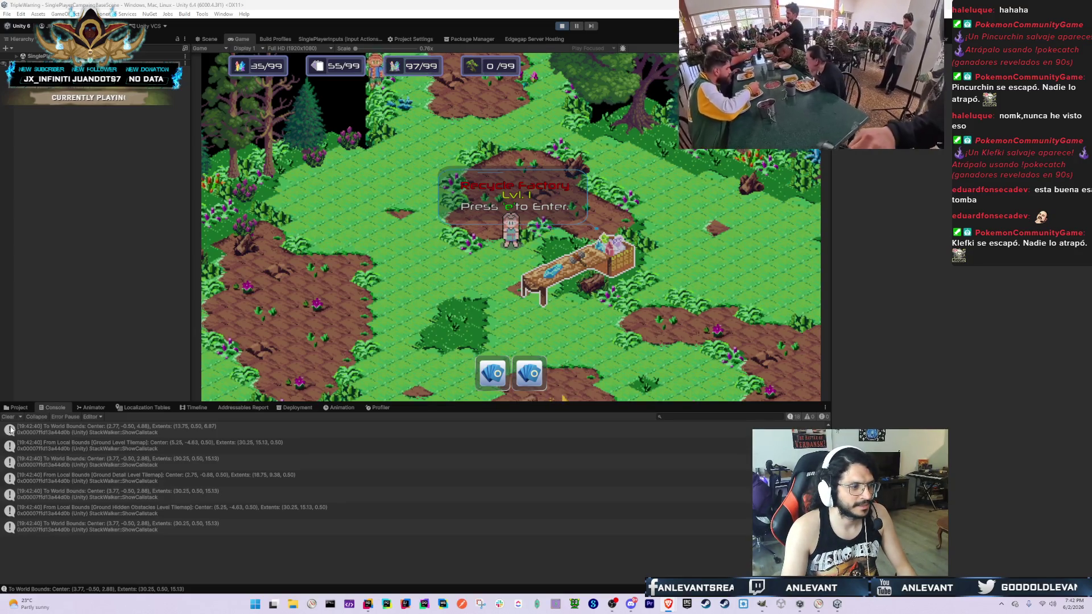
left_click(8, 417)
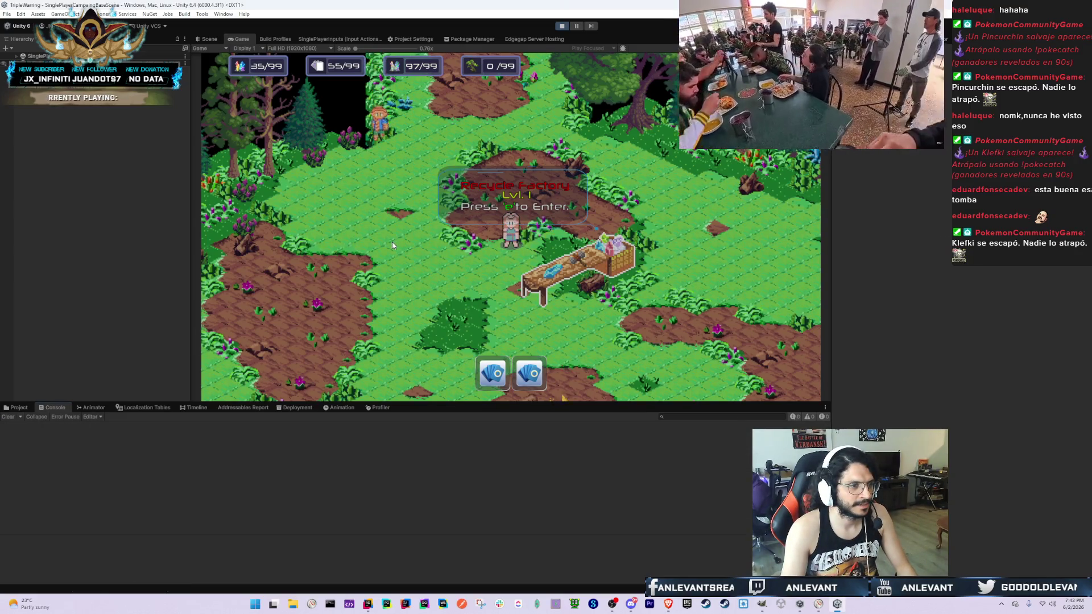
- Walk the character up and right along the path, then enter the next level from the route map
key("w")
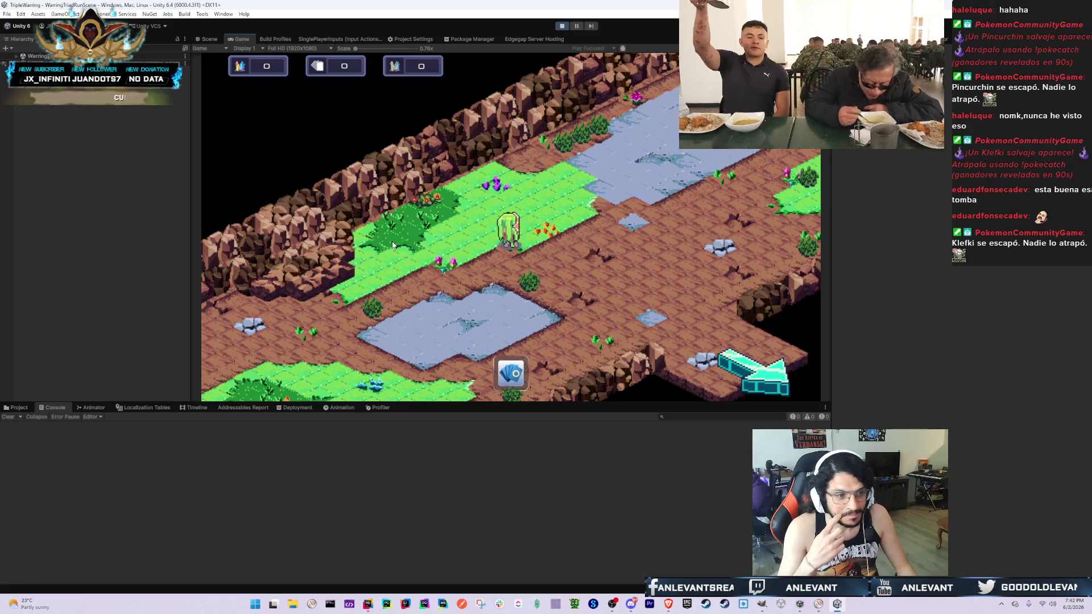
key("d")
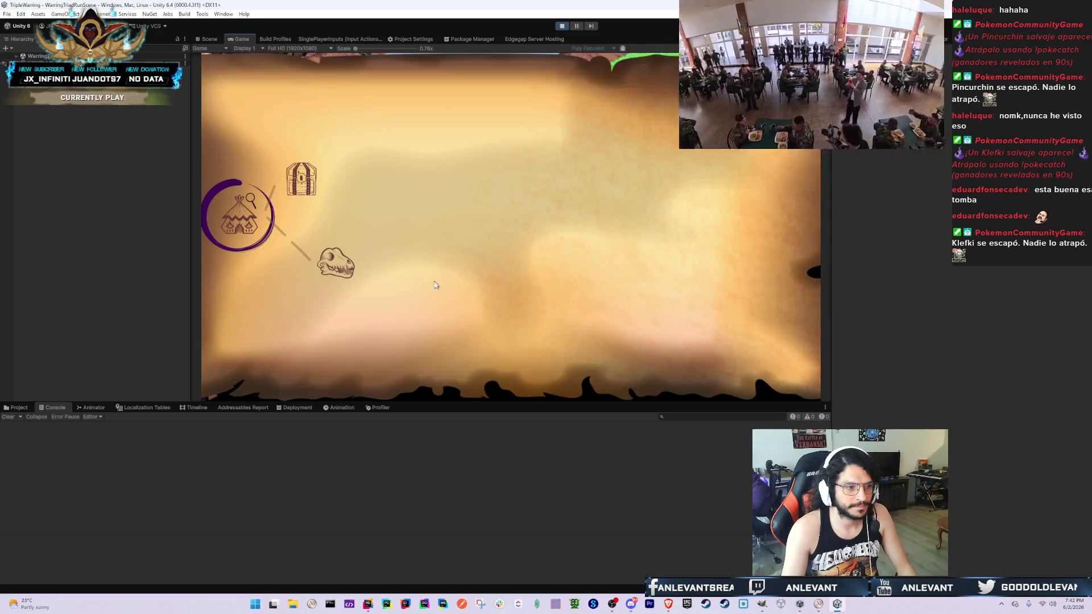
left_click(308, 189)
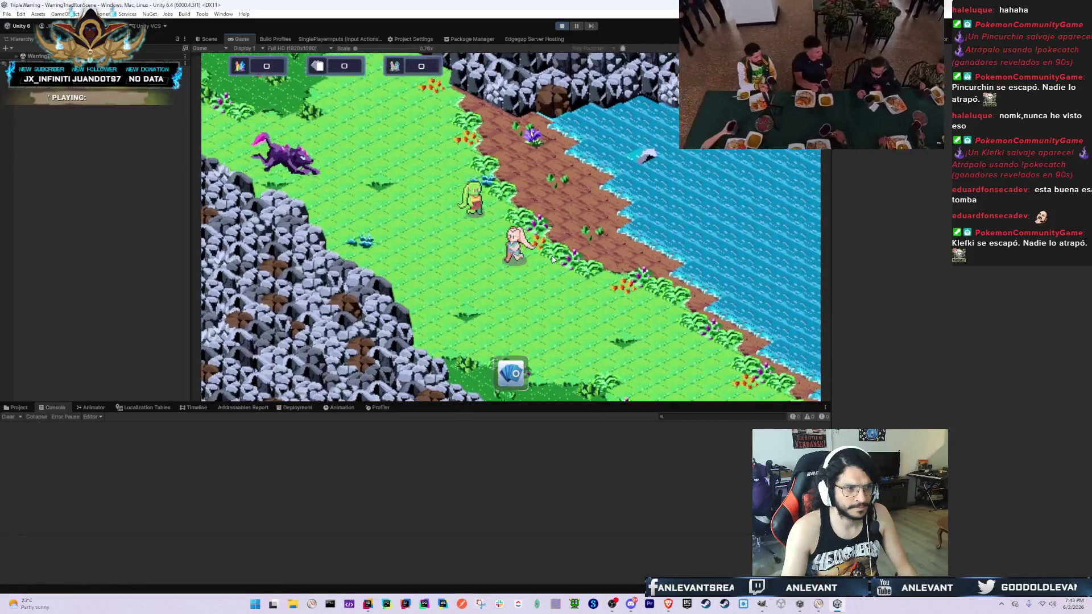
- Walk the party down-right past the trees and right along the river shore
key("s")
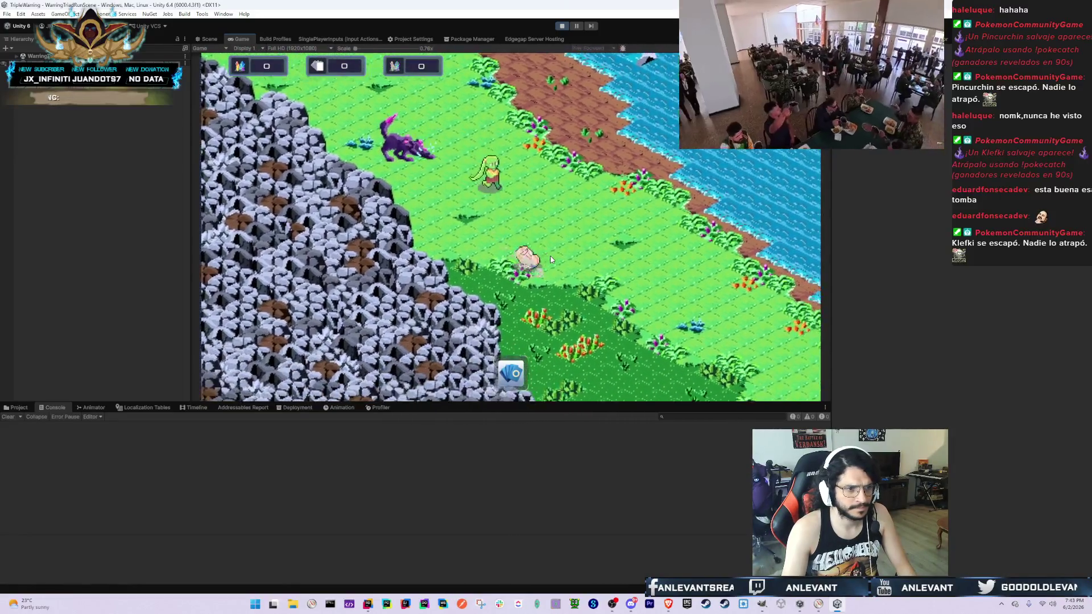
key("d")
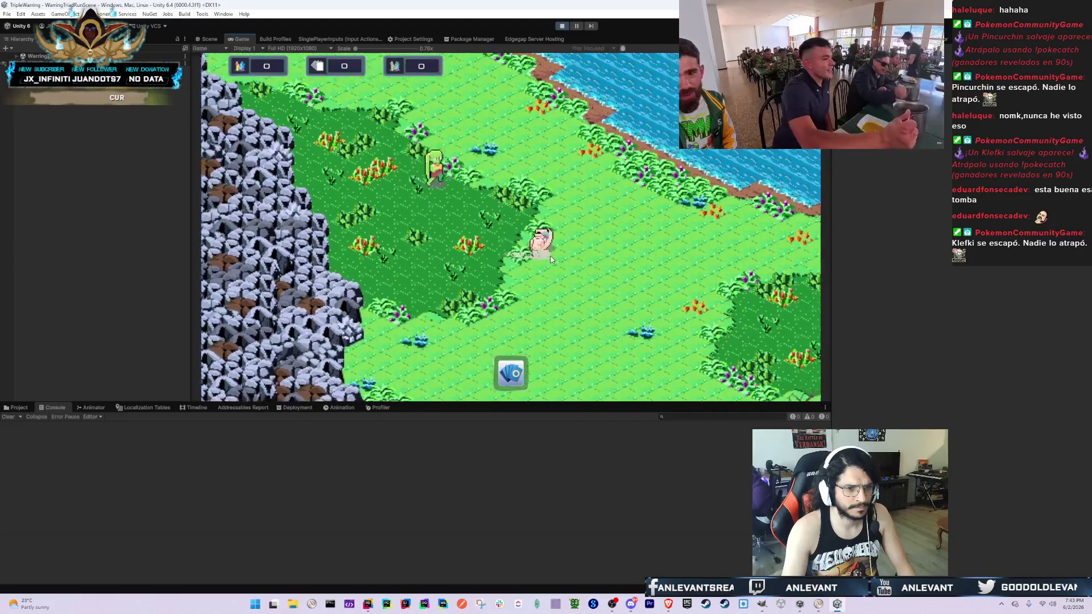
key("d")
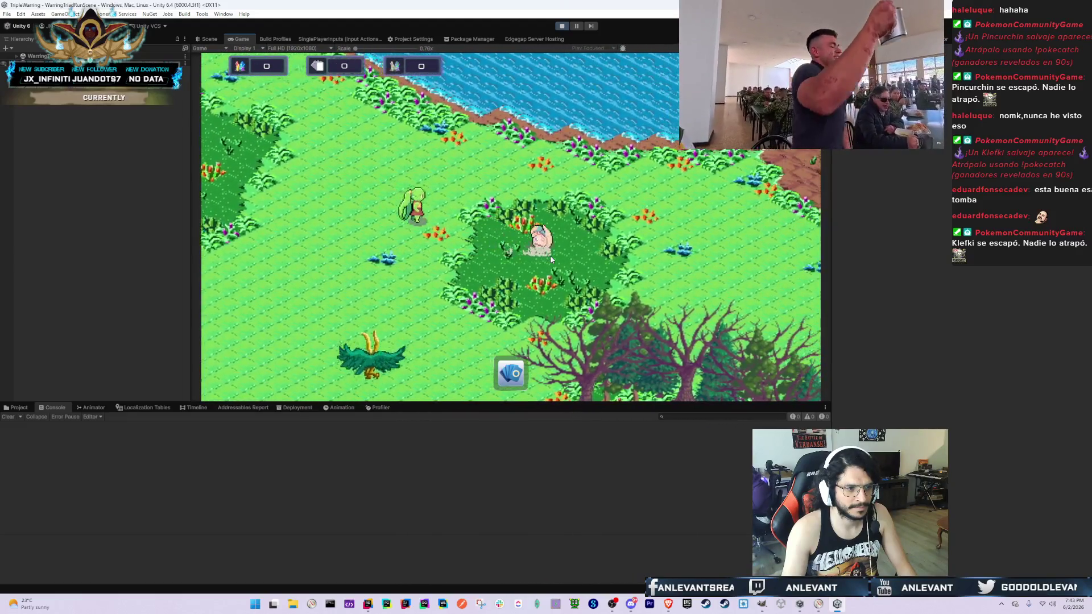
key("d")
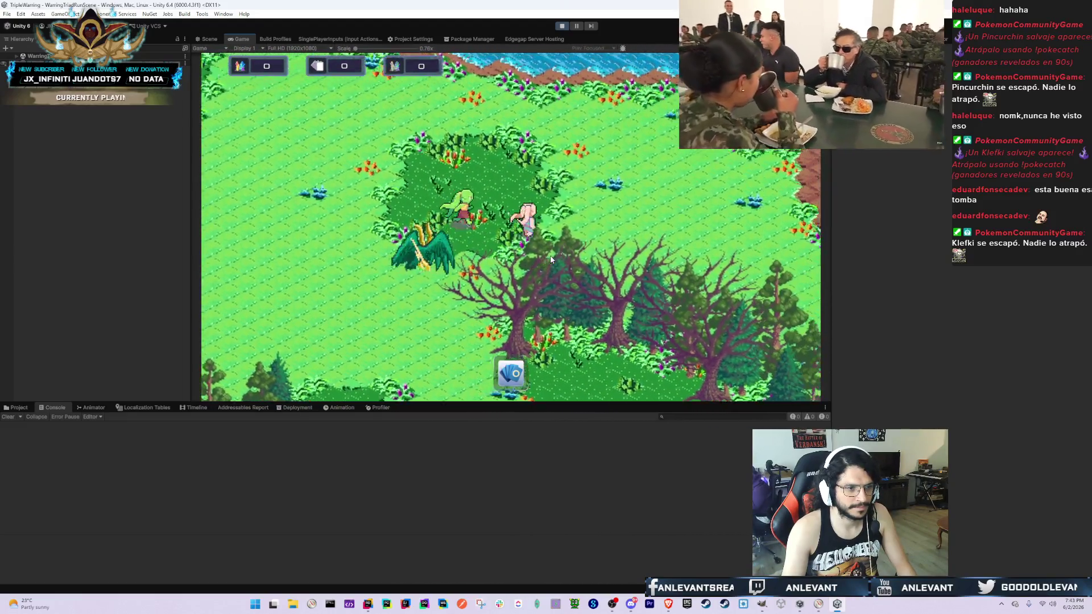
key("w")
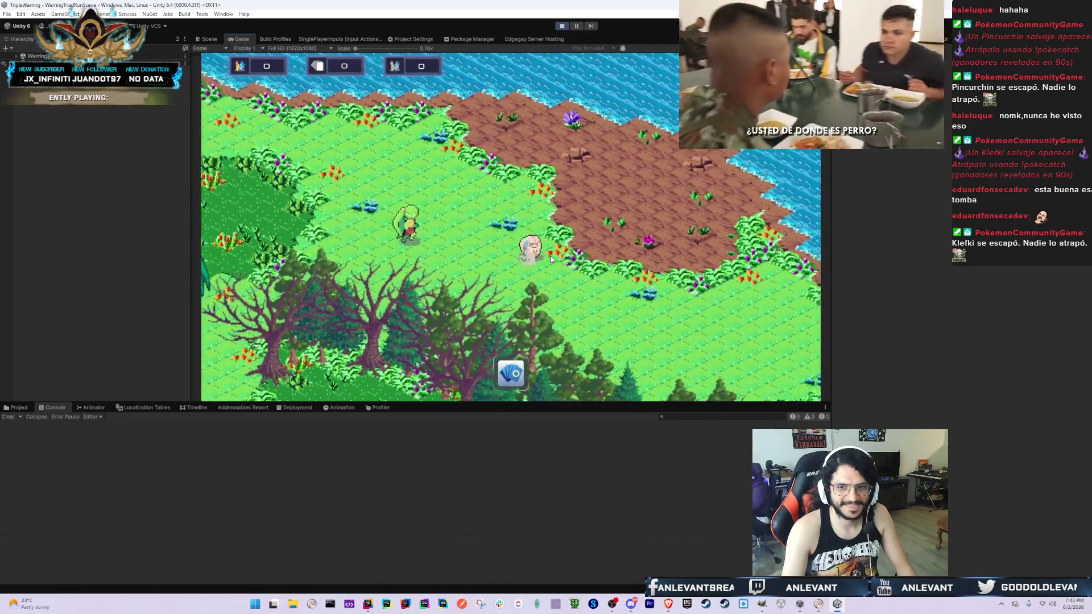
key("d")
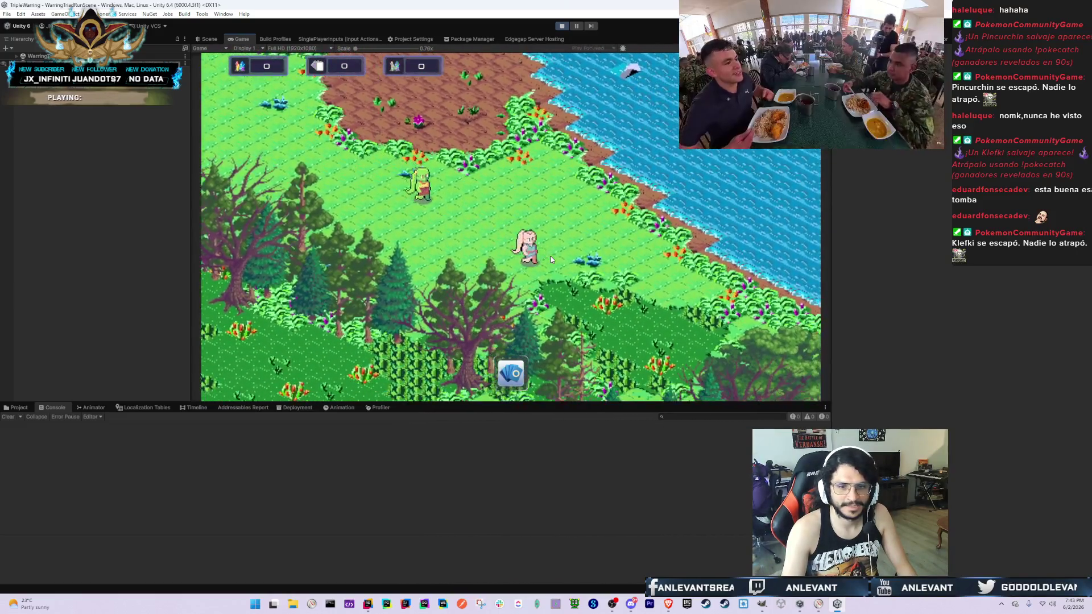
key("d")
key("d")
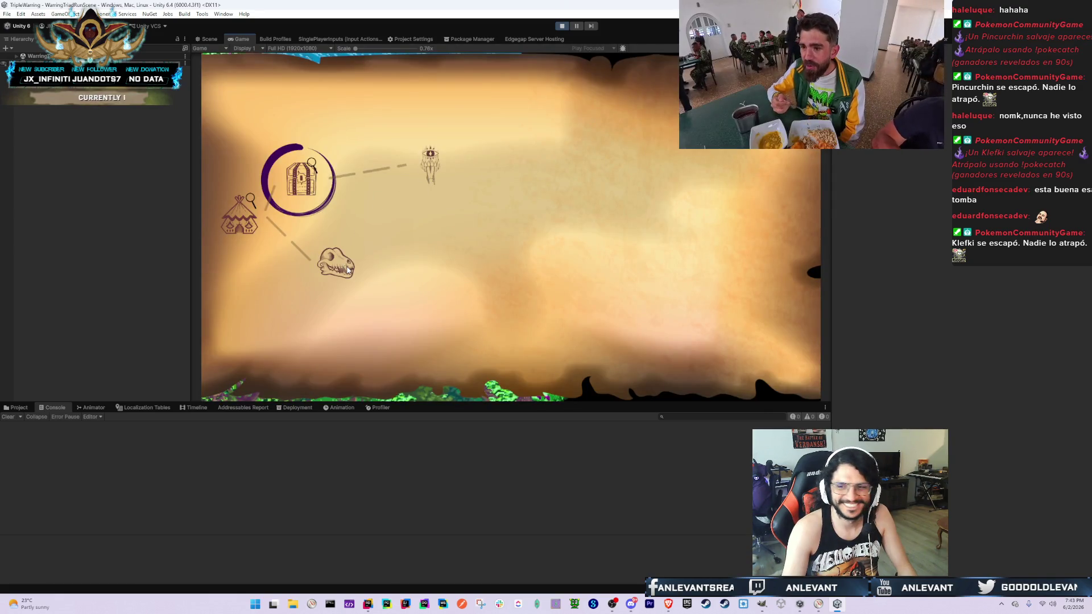
- Take the skull node, walk the party up-right, clear Console errors and enter the crystal level
left_click(346, 268)
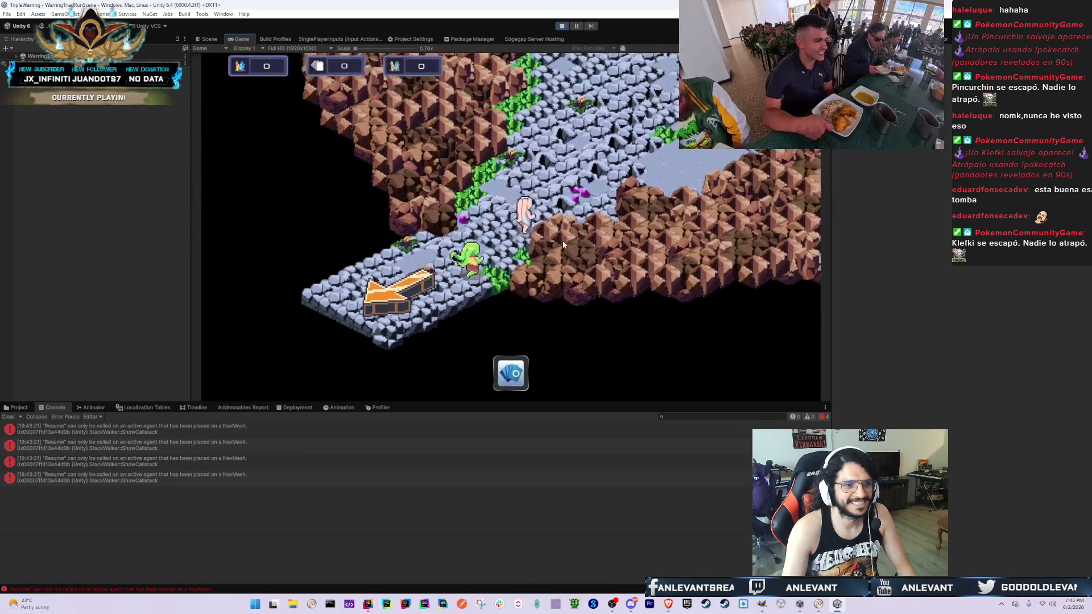
key("w")
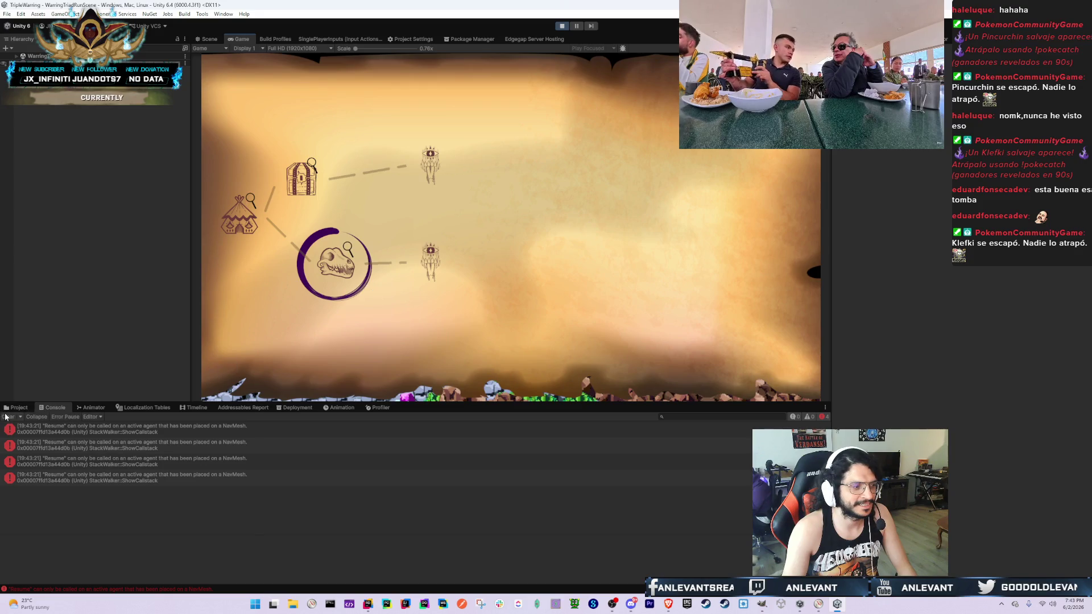
left_click(5, 417)
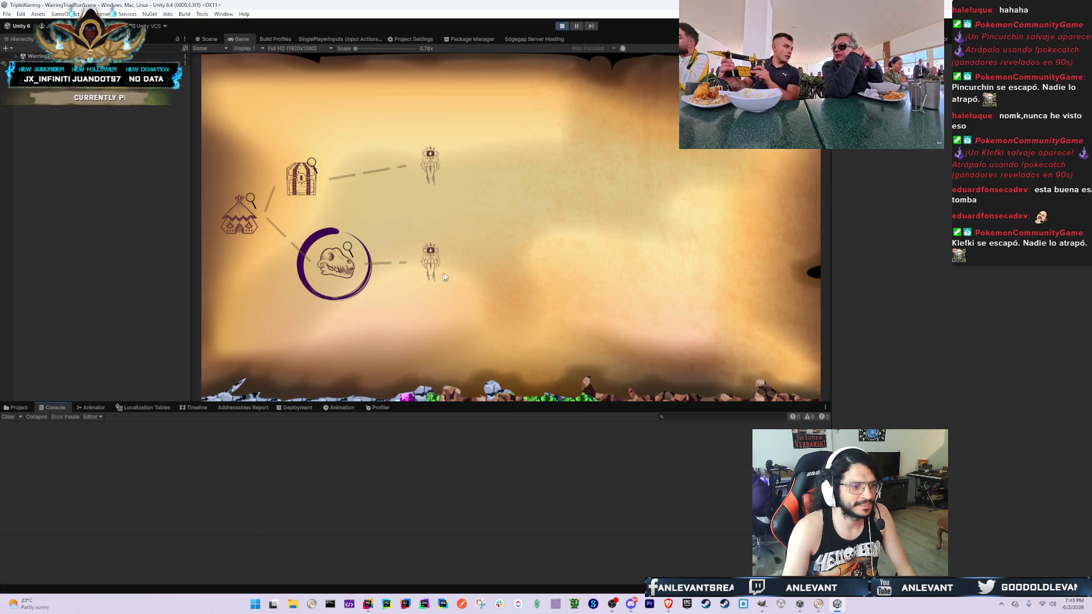
left_click(432, 262)
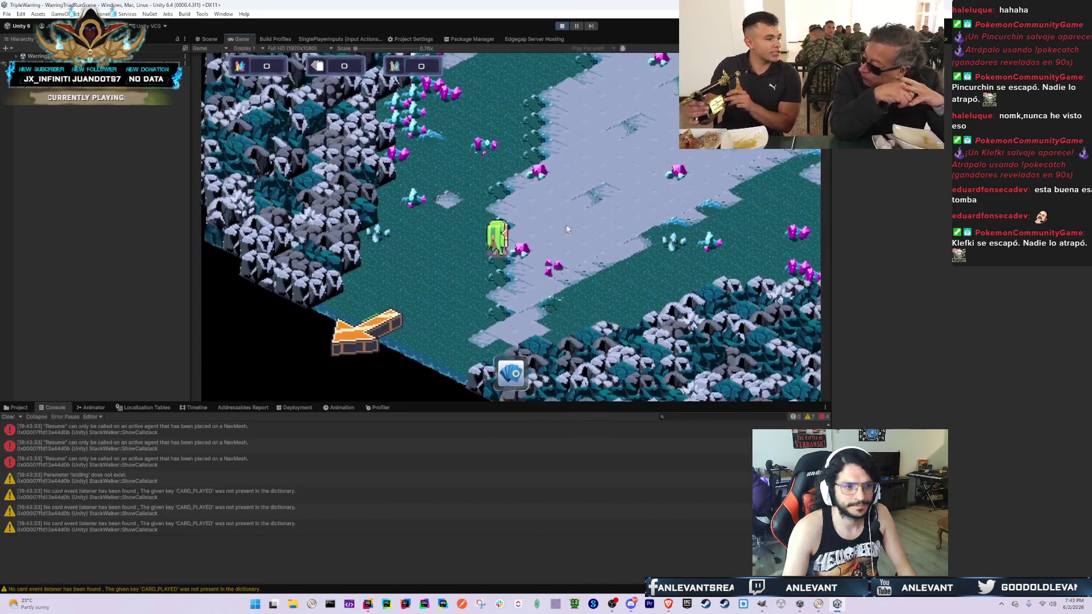
left_click(8, 417)
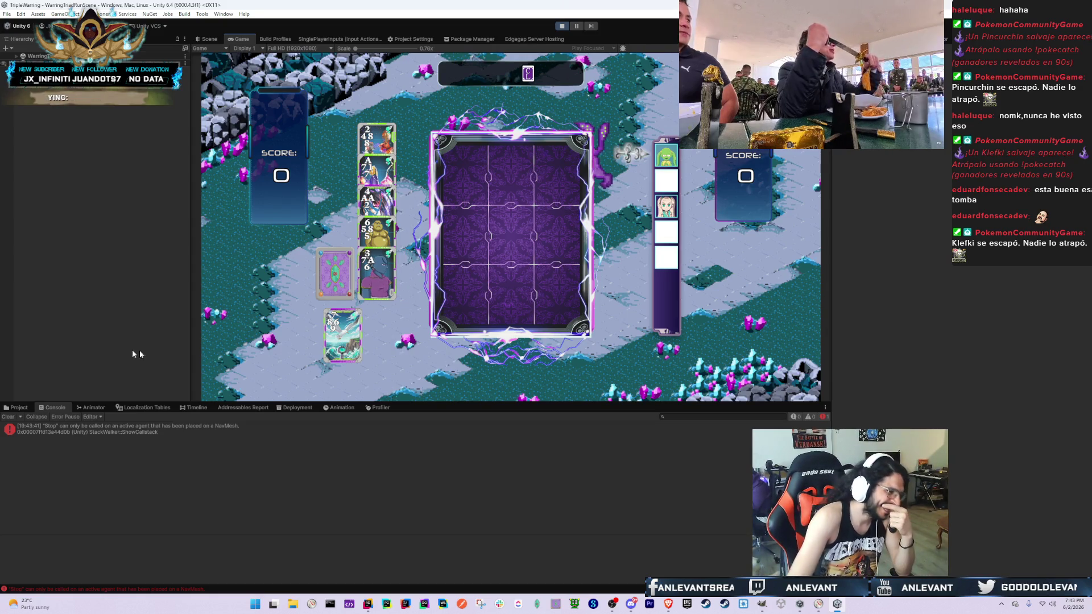
- Clear the Console error and play three hand cards into the top-left and bottom-left board cells
left_click(8, 418)
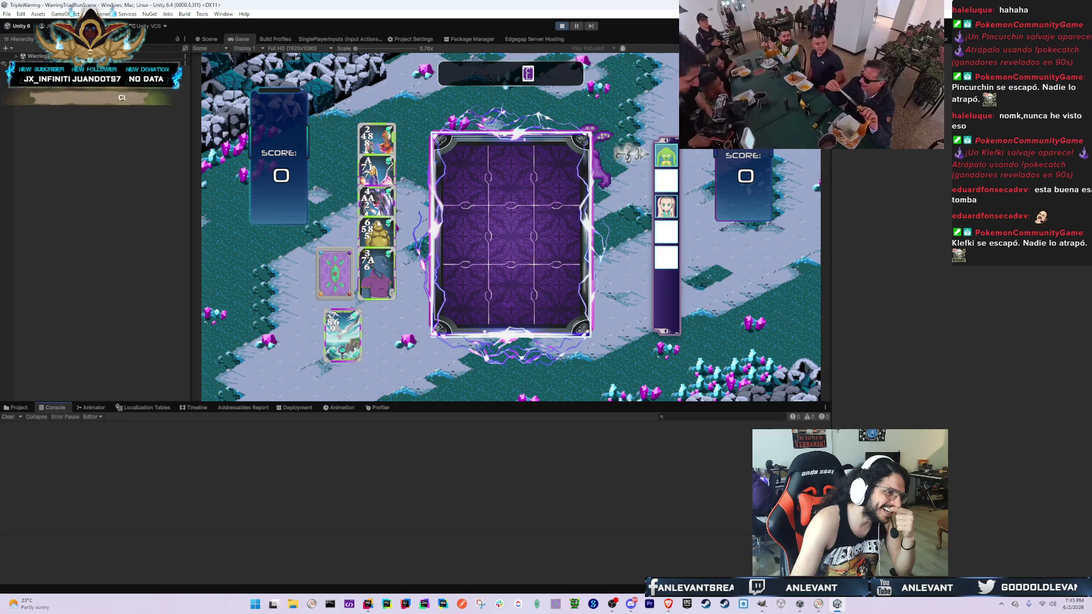
left_click_drag(381, 146, 456, 176)
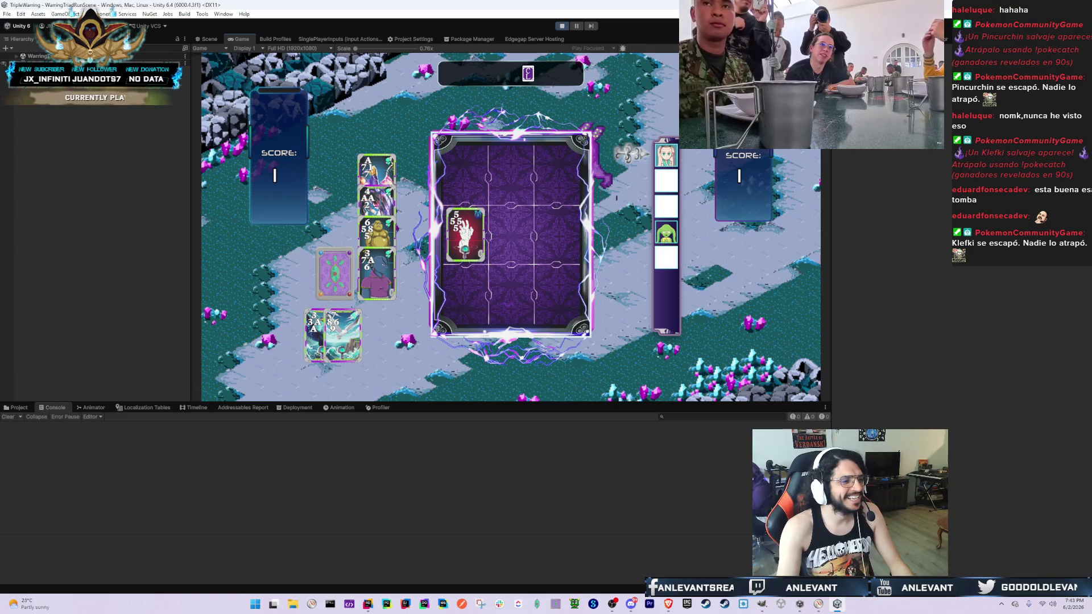
mouse_move(379, 233)
left_mouse_down()
mouse_move(415, 248)
mouse_move(469, 300)
left_mouse_up()
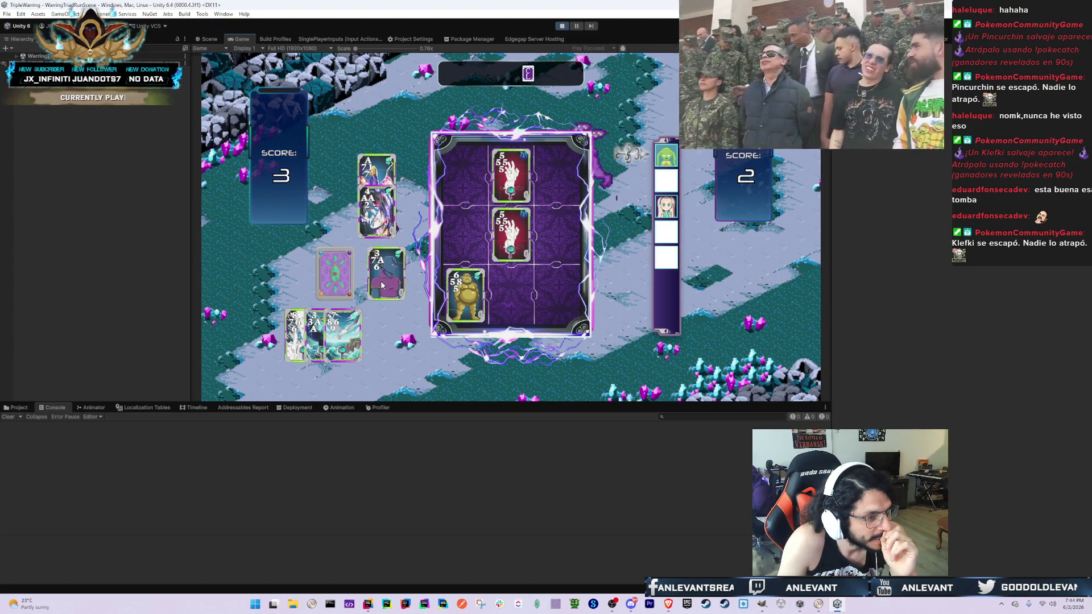
mouse_move(382, 286)
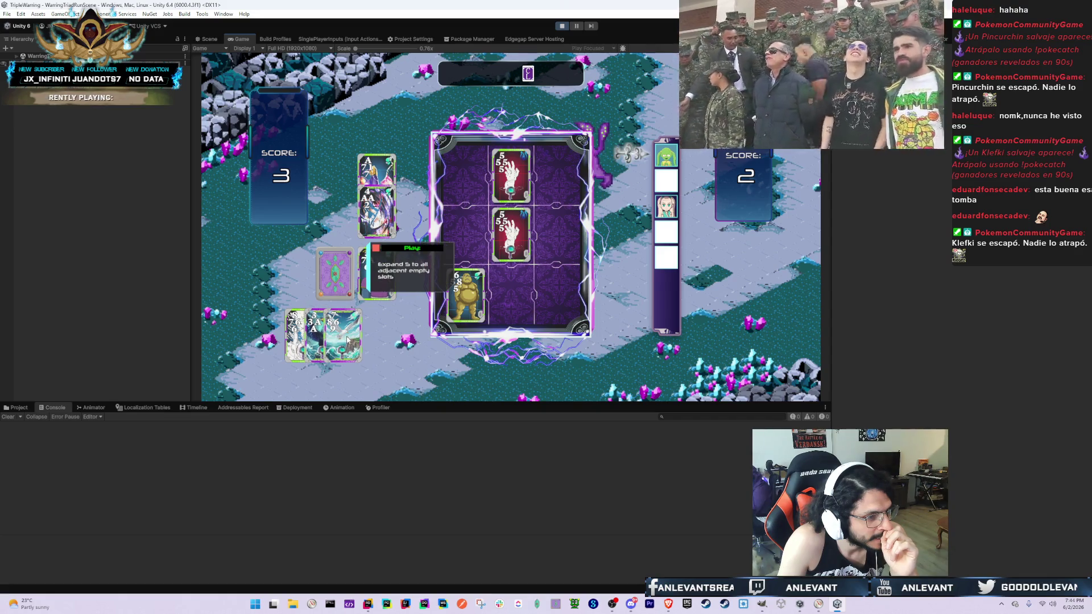
left_click_drag(347, 340, 472, 296)
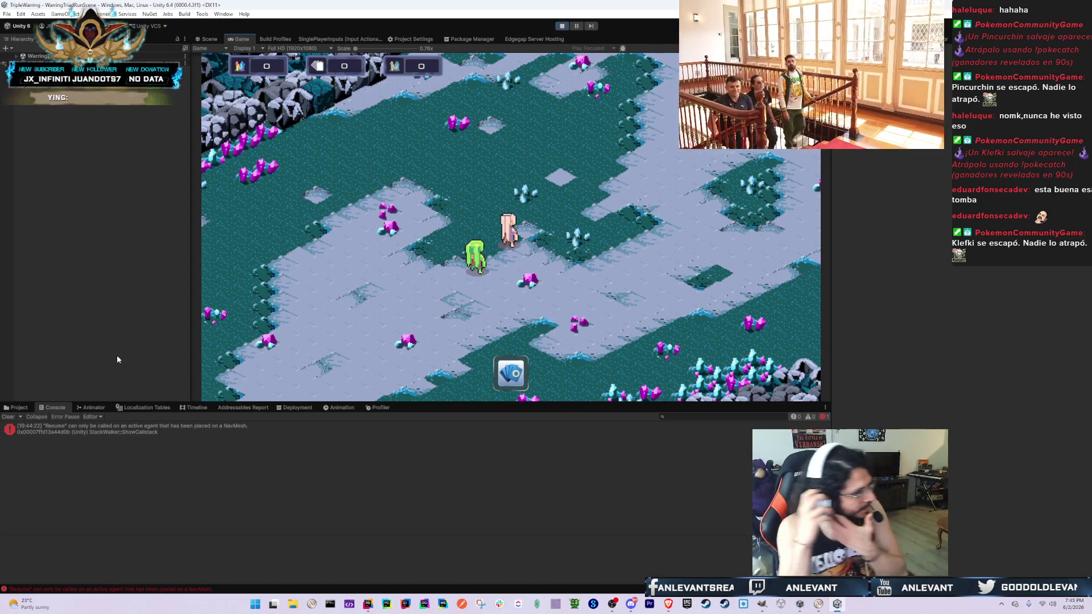
- Move the party across the world map, clear the Console errors, and enter the chest room
left_click(622, 282)
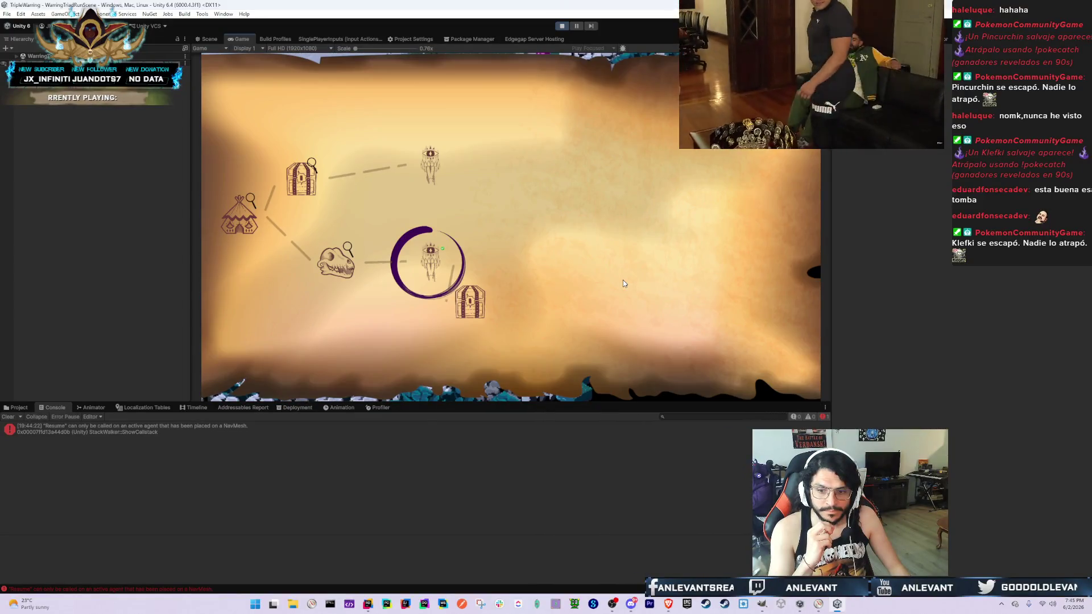
left_click(9, 417)
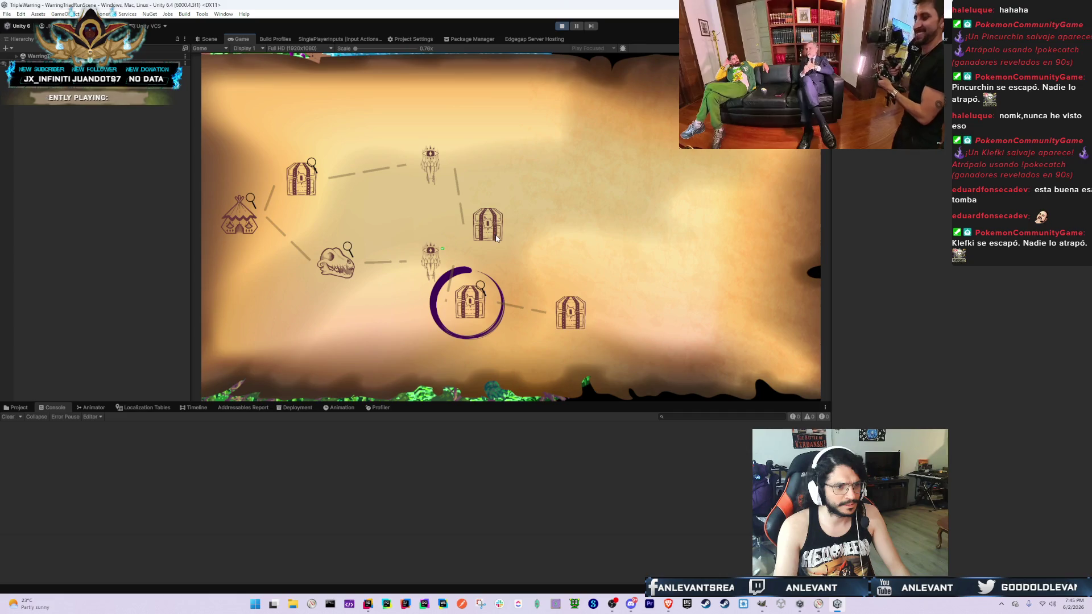
left_click(572, 320)
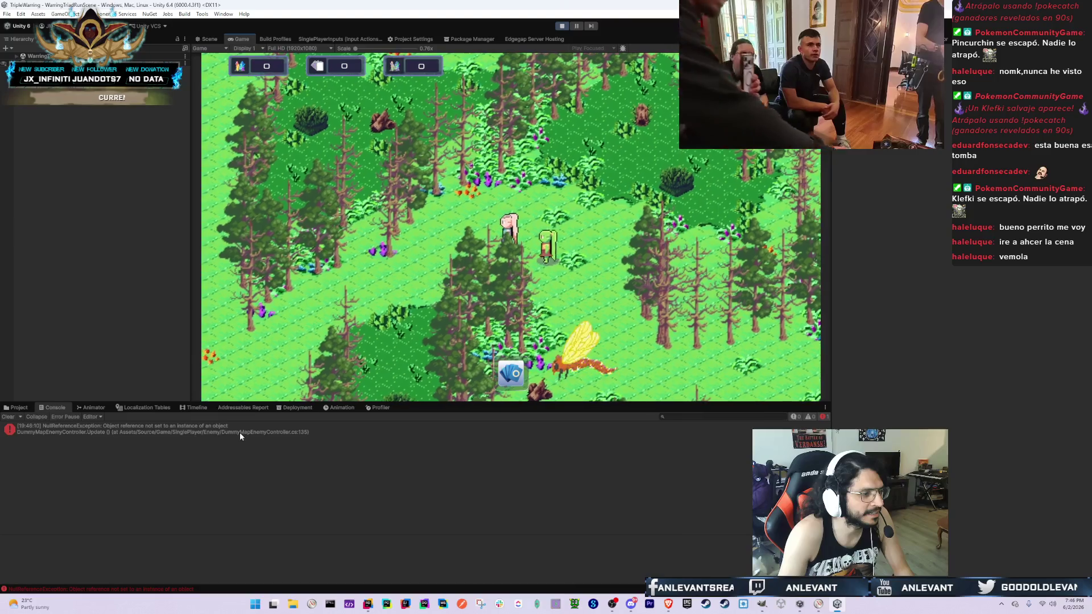
- Inspect the NullReferenceException and ExploringRoomOneExit4(Clone) settings, then clear the Console and show the Project assets
left_click(240, 432)
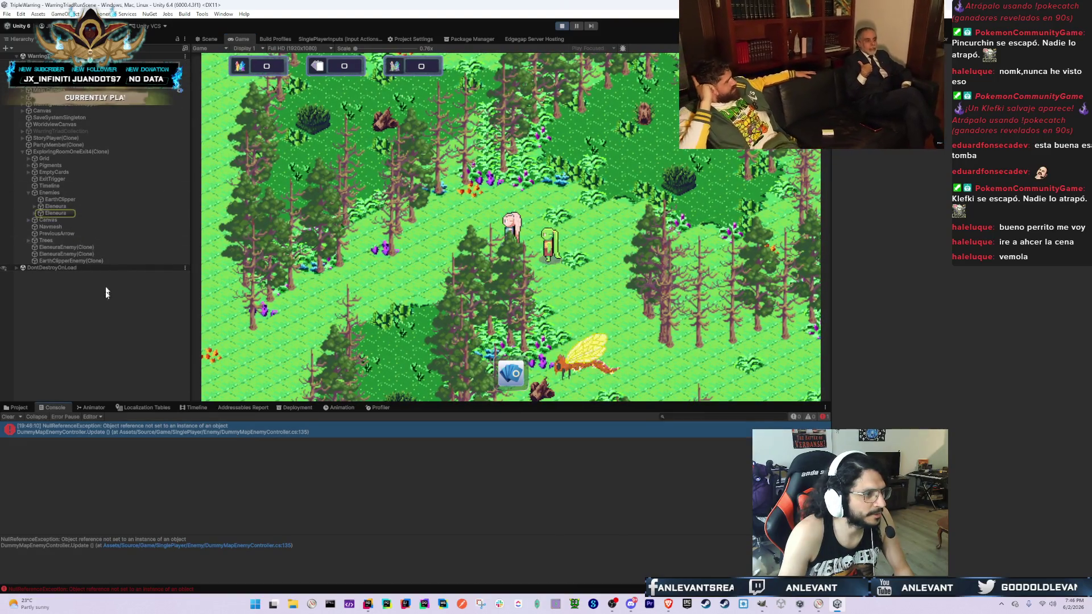
left_click(82, 152)
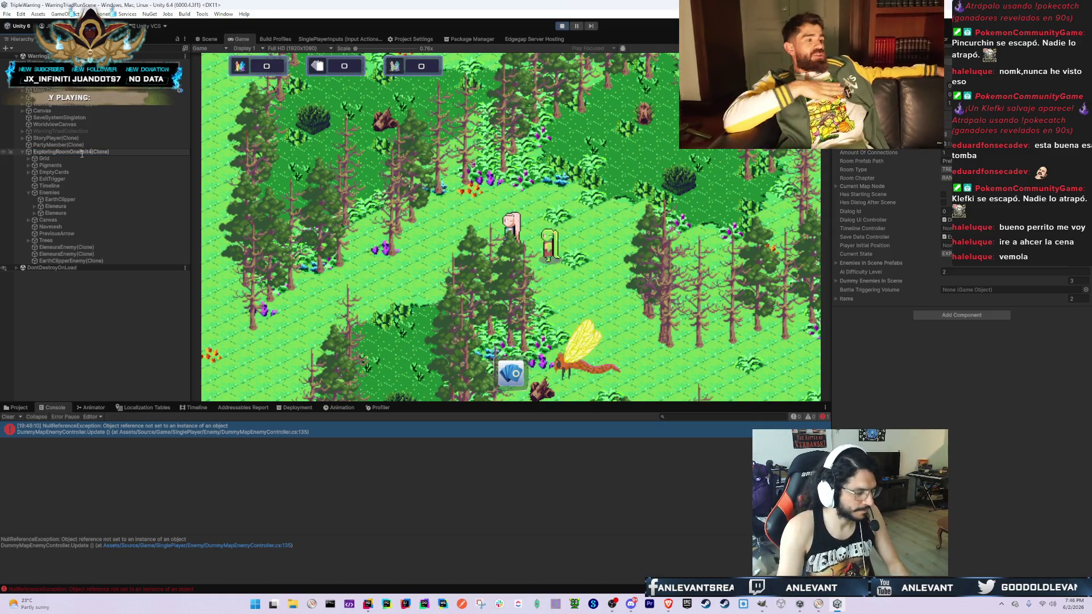
key("alt+Tab")
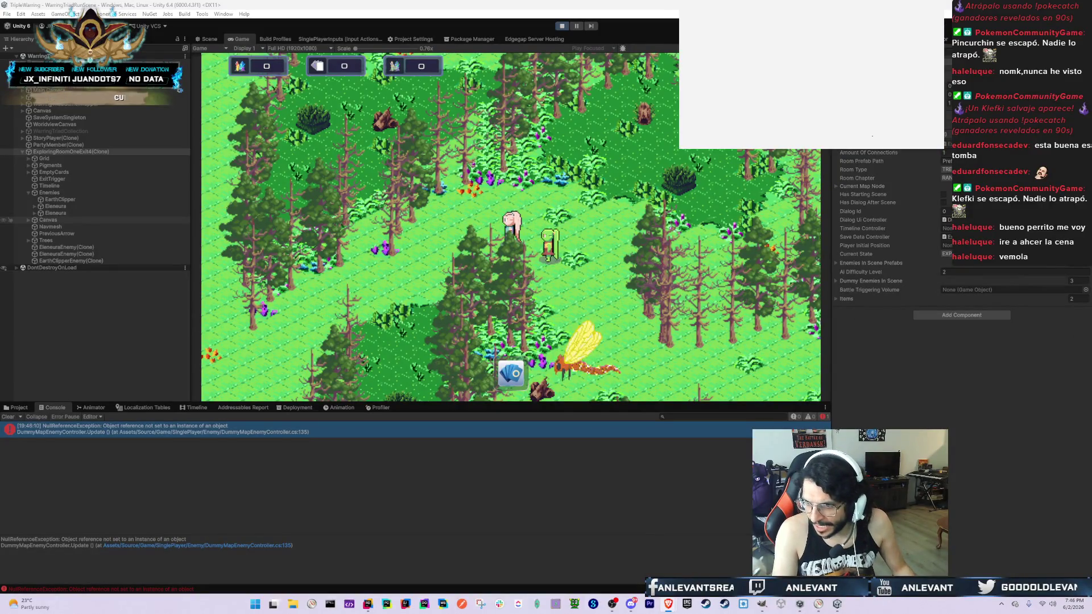
key("alt+Tab")
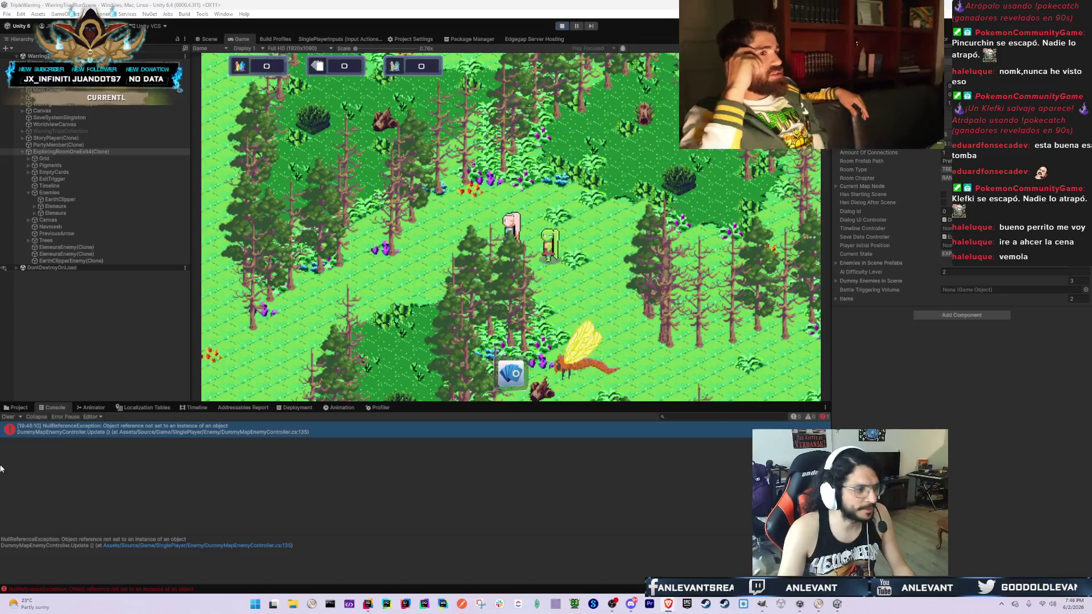
left_click(8, 417)
left_click(16, 408)
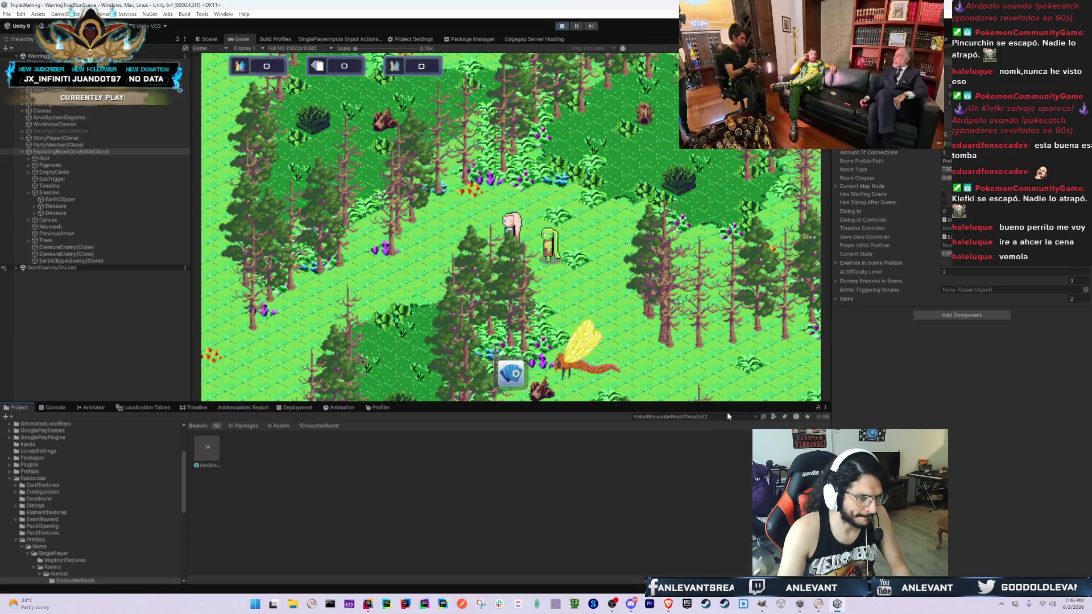
- Find the ExploringRoomOneExit4 prefab in the Project and open it, ignoring the modifications warning
key("ctrl+a")
type("ExploringRoomOneExit4")
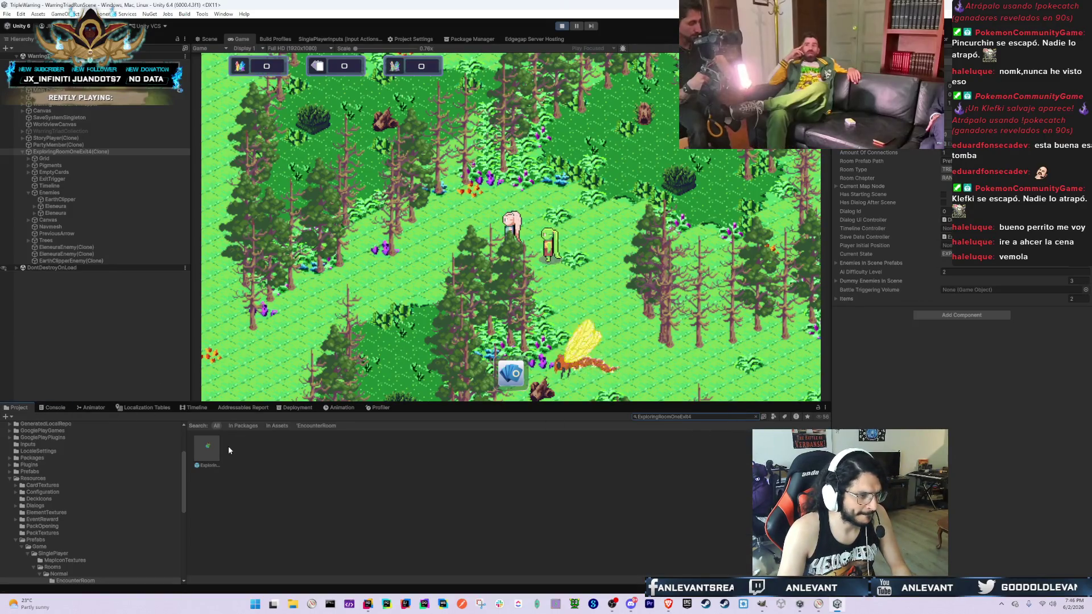
double_click(208, 448)
left_click(601, 332)
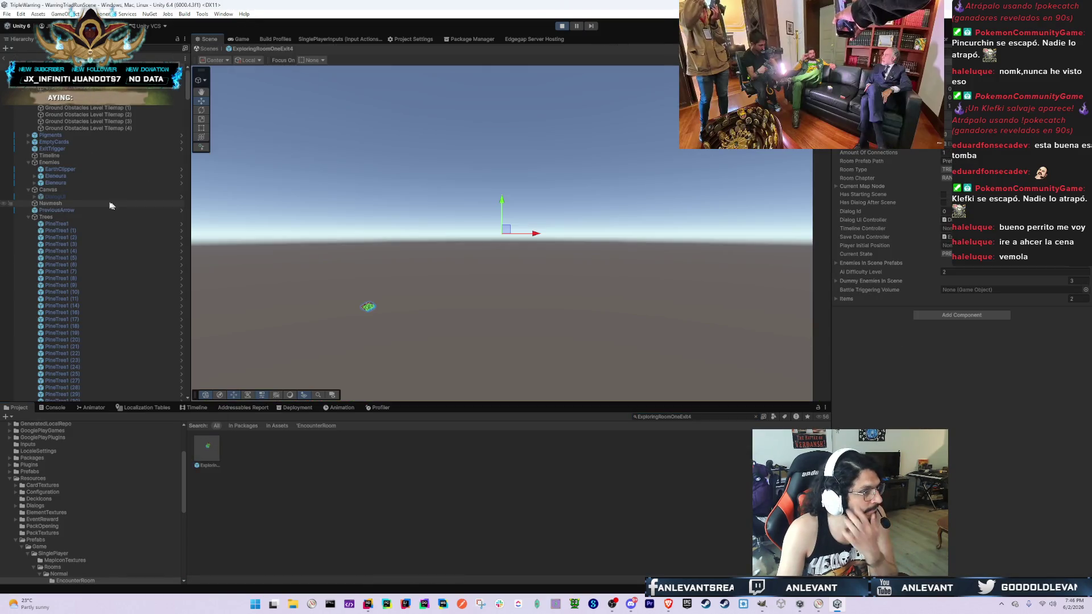
- Select both Eleneura enemies and set their Owning Room Controller to ExploringRoomOneExit4
left_click(89, 170)
key("Down")
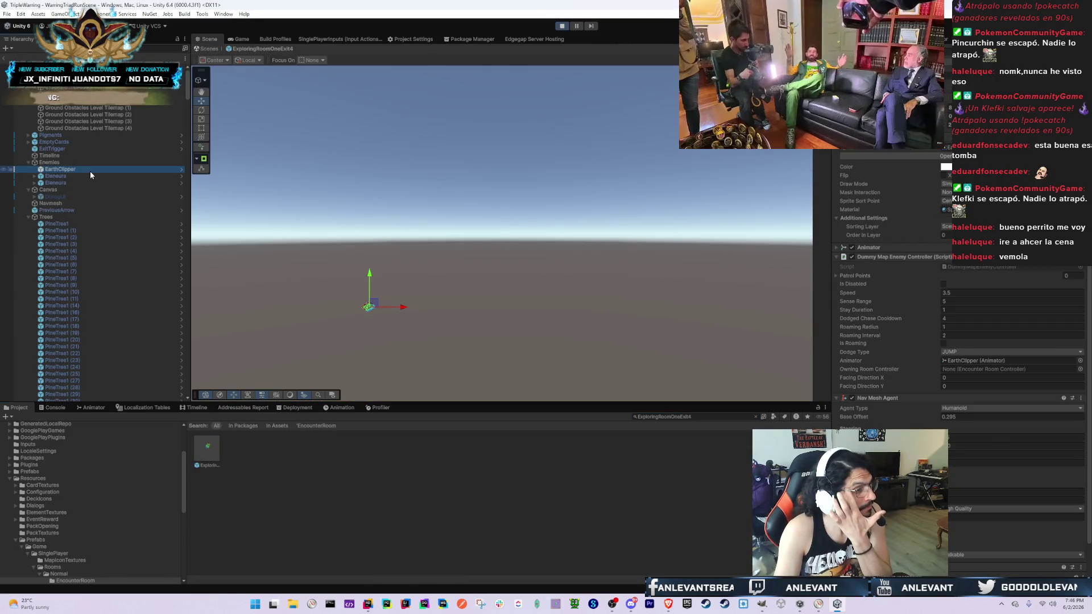
key("shift+Down")
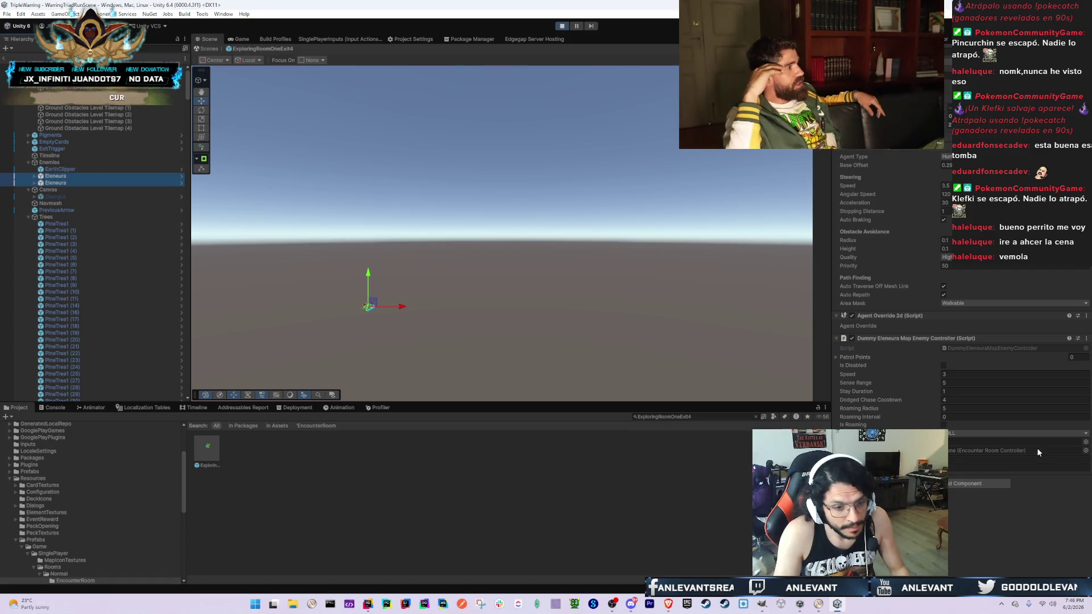
left_click_drag(836, 431, 799, 356)
left_click_drag(995, 451, 994, 450)
- Check the room controller's Dummy Enemies In Scene and Enemies In Scene Prefabs lists, then view the running game
double_click(995, 450)
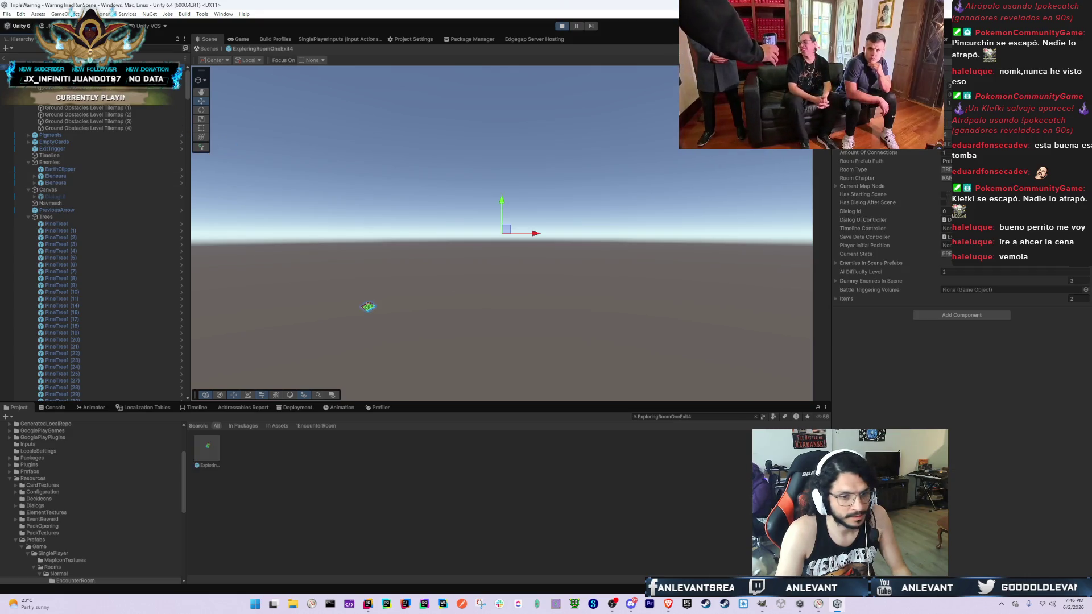
left_click(835, 280)
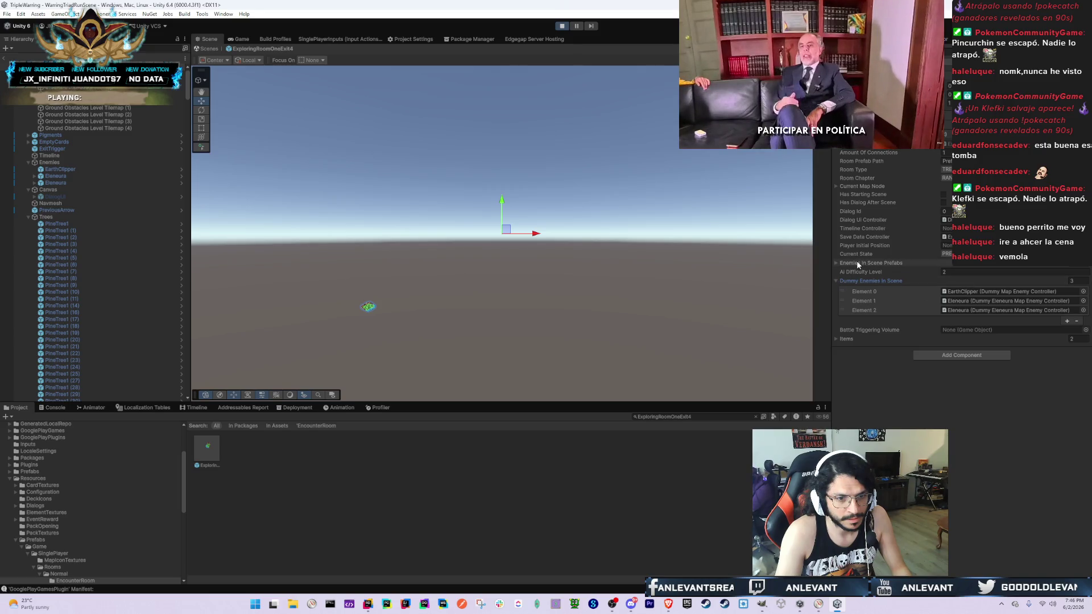
left_click(857, 263)
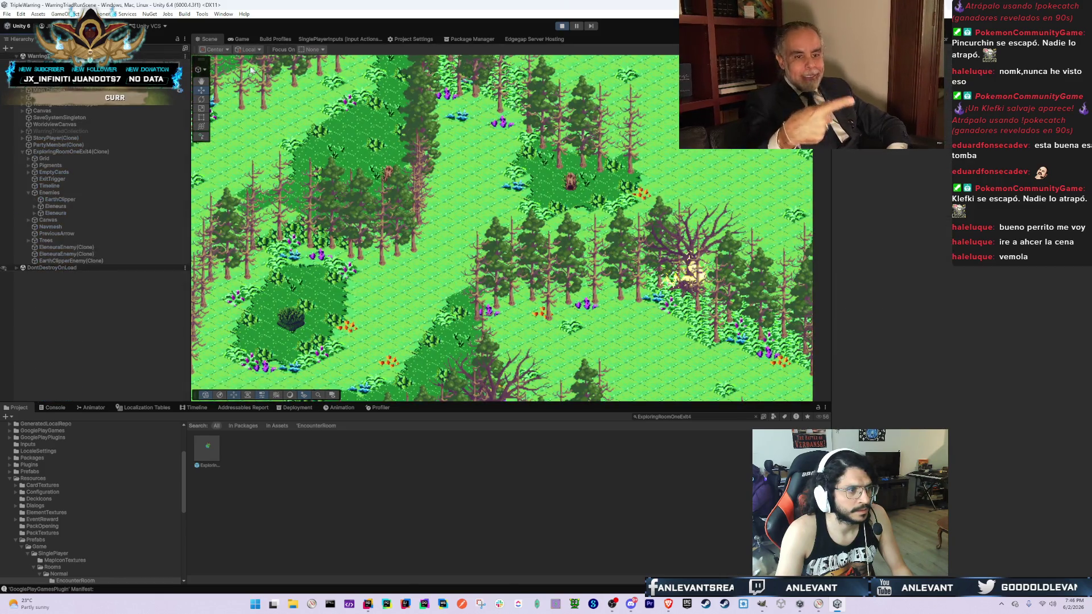
left_click(241, 40)
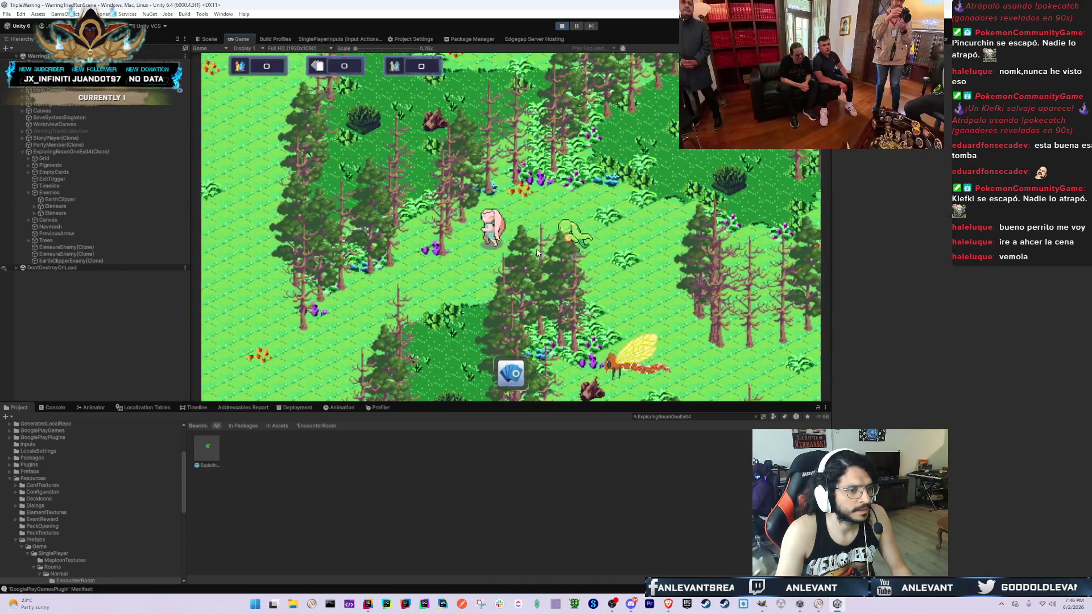
- Walk the player around the forest with WASD, exit by the river, and inspect the room clone
key("s")
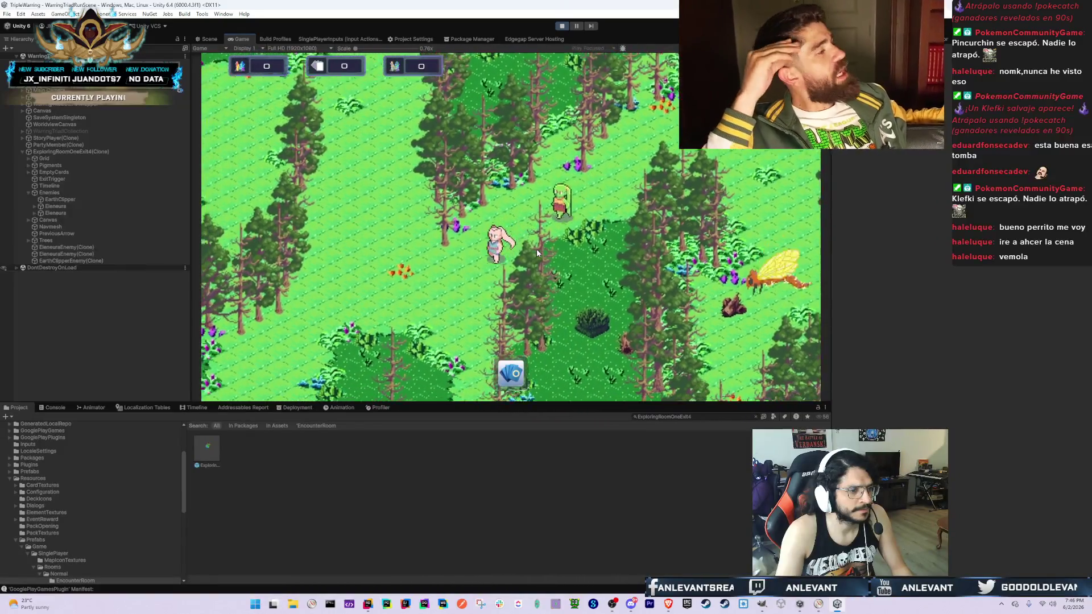
key("s")
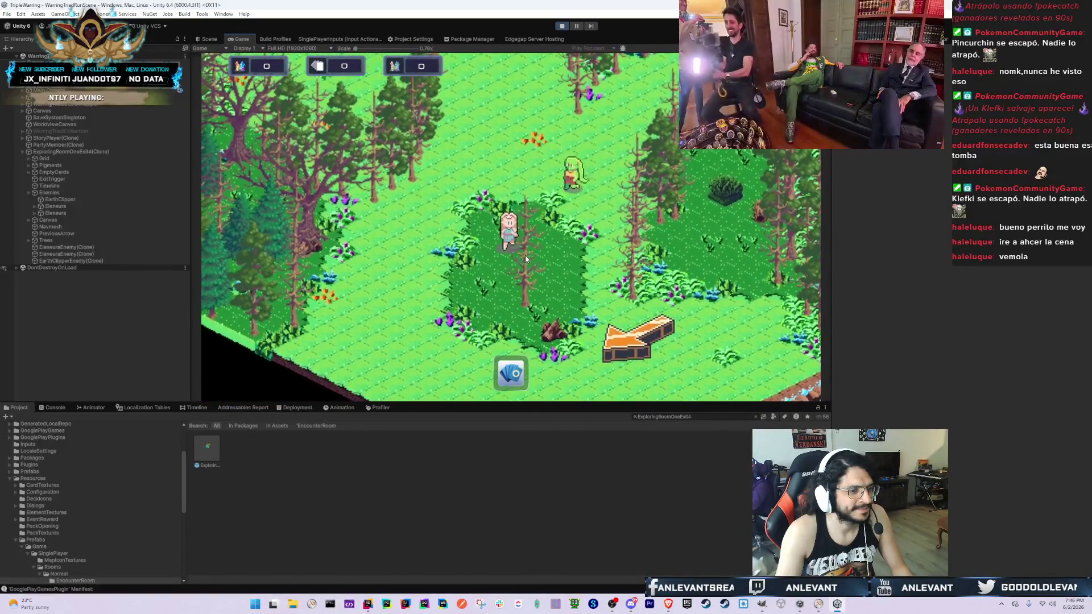
key("d")
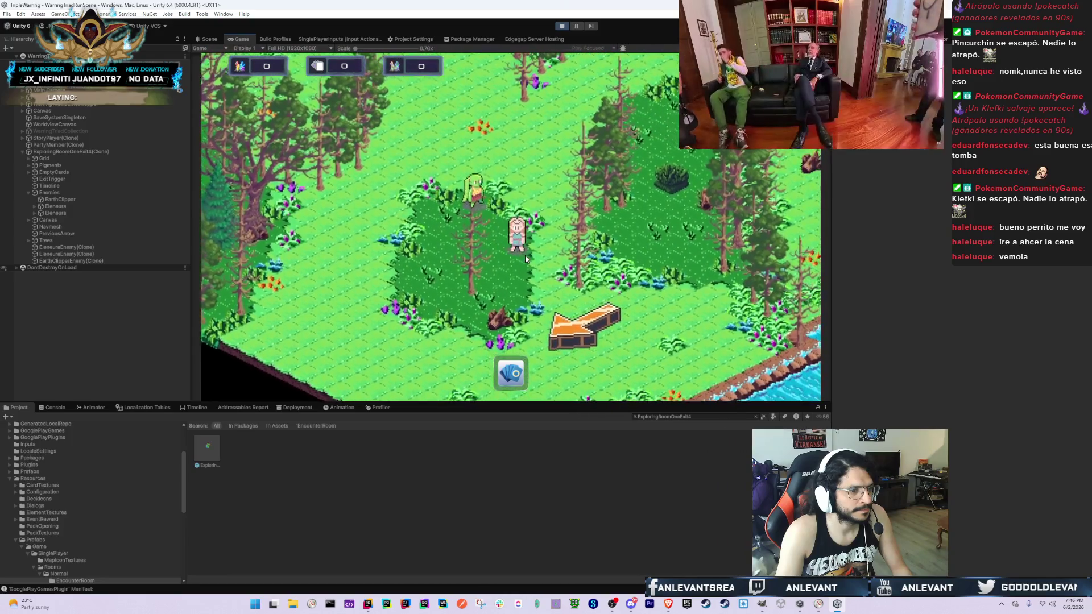
key("d")
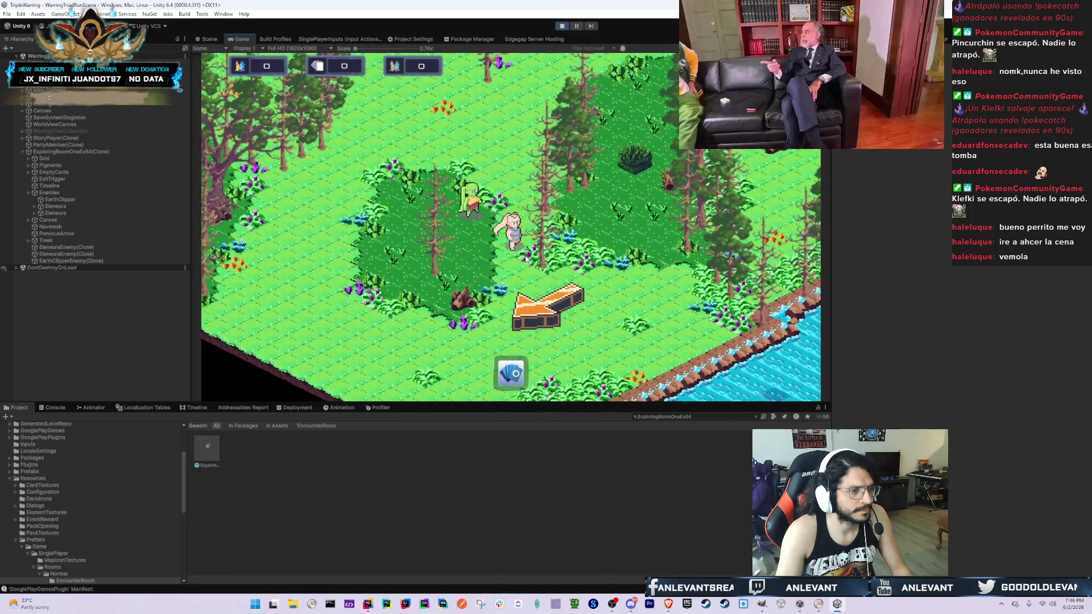
key("a")
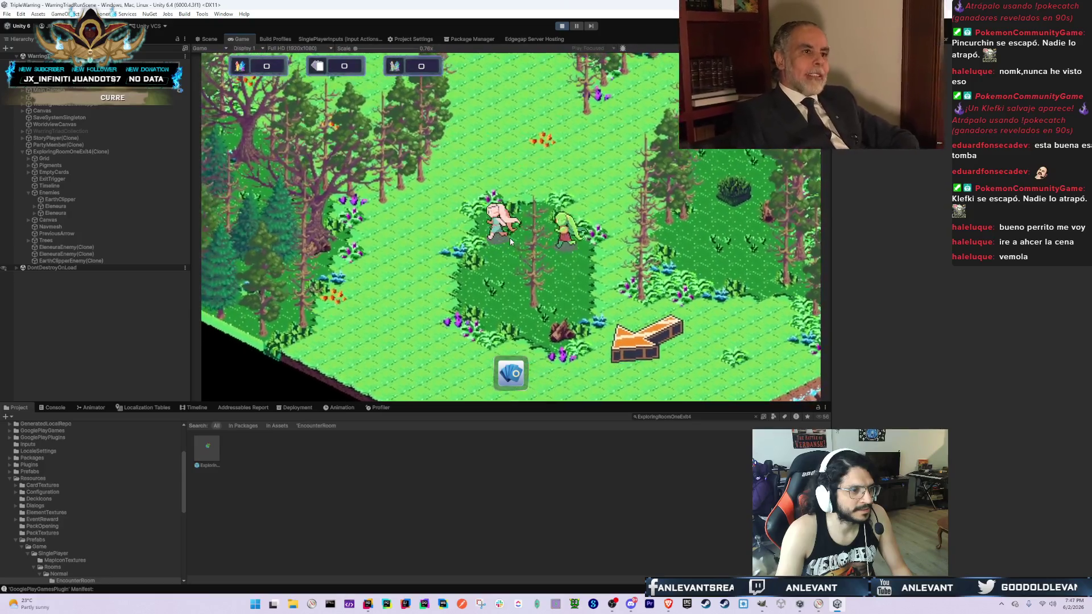
key("w")
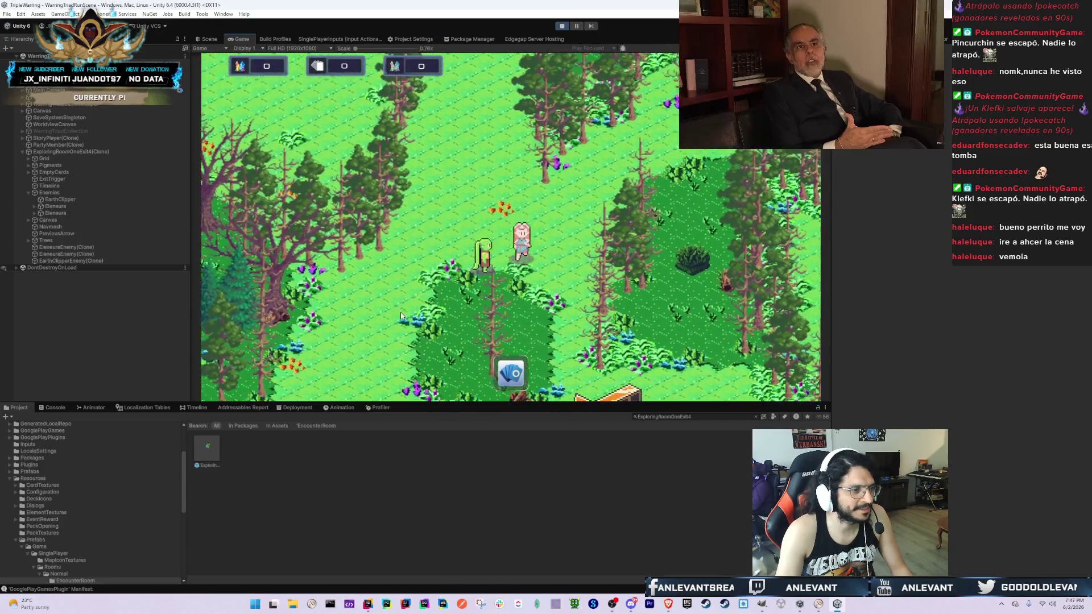
key("d")
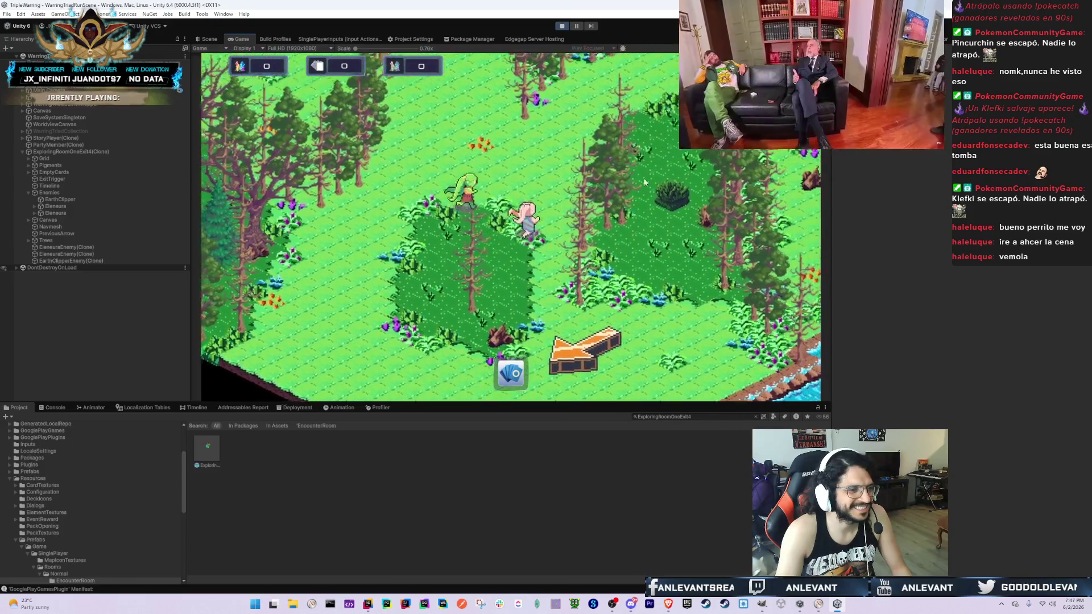
key("w")
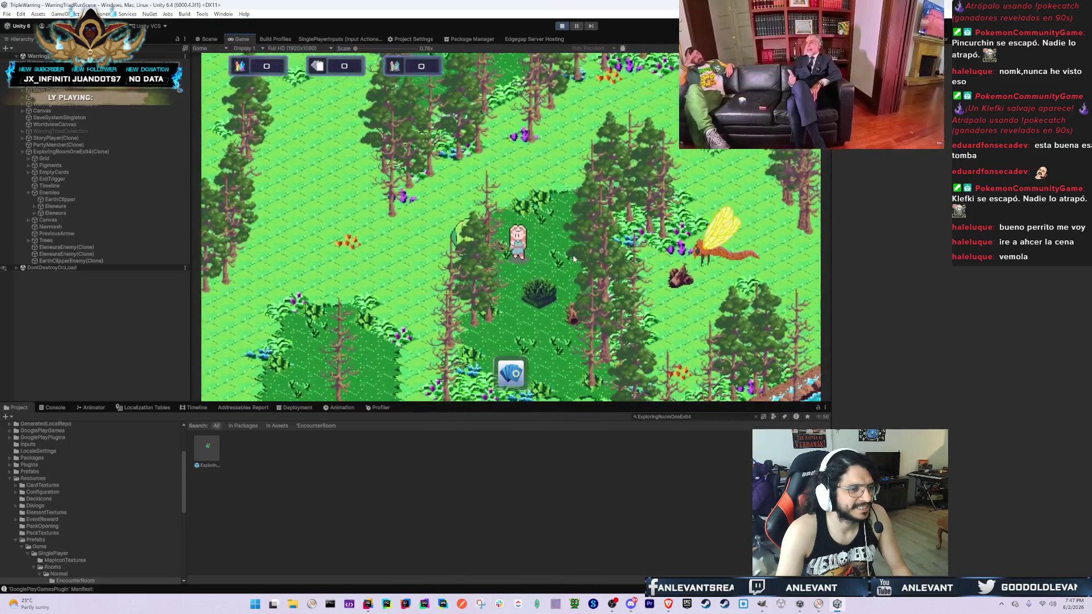
key("s")
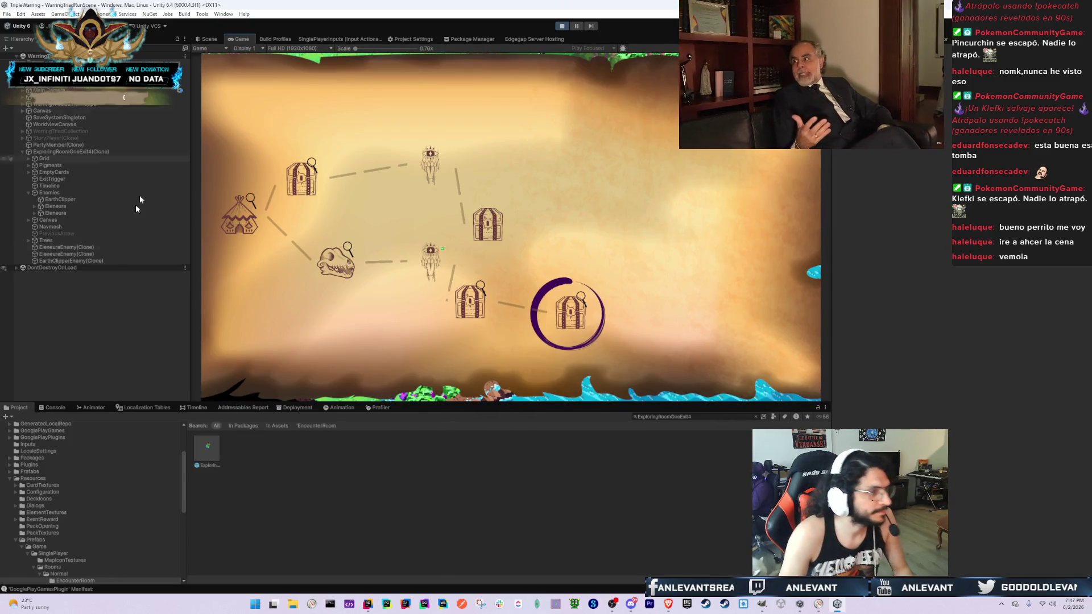
left_click(94, 152)
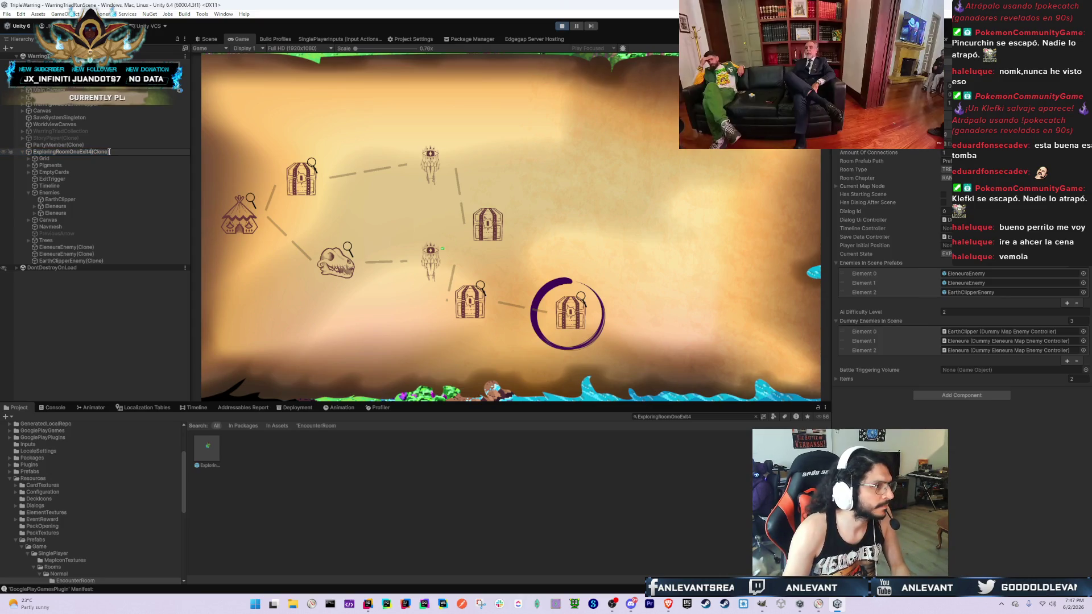
- Reopen the ExploringRoomOneExit4 prefab in Prefab Mode, ignoring the unwanted-modifications warning
double_click(109, 152)
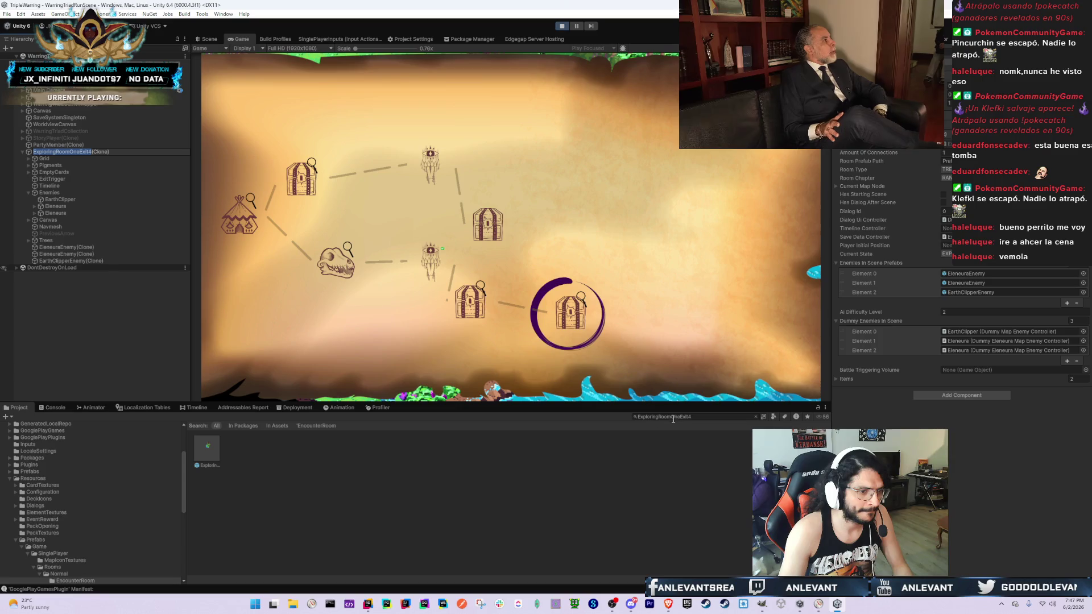
double_click(218, 452)
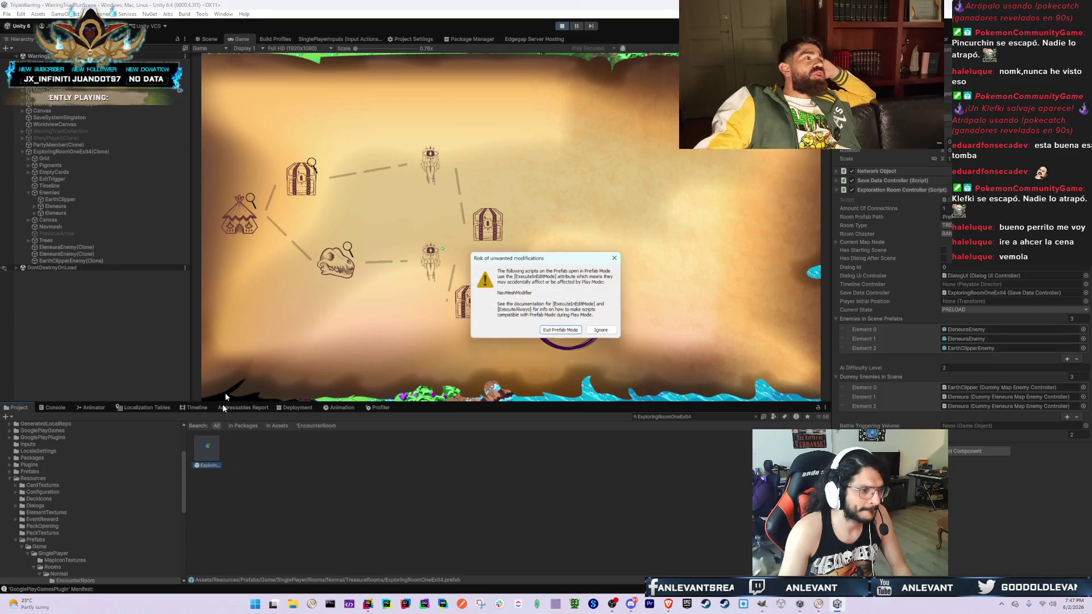
left_click(602, 330)
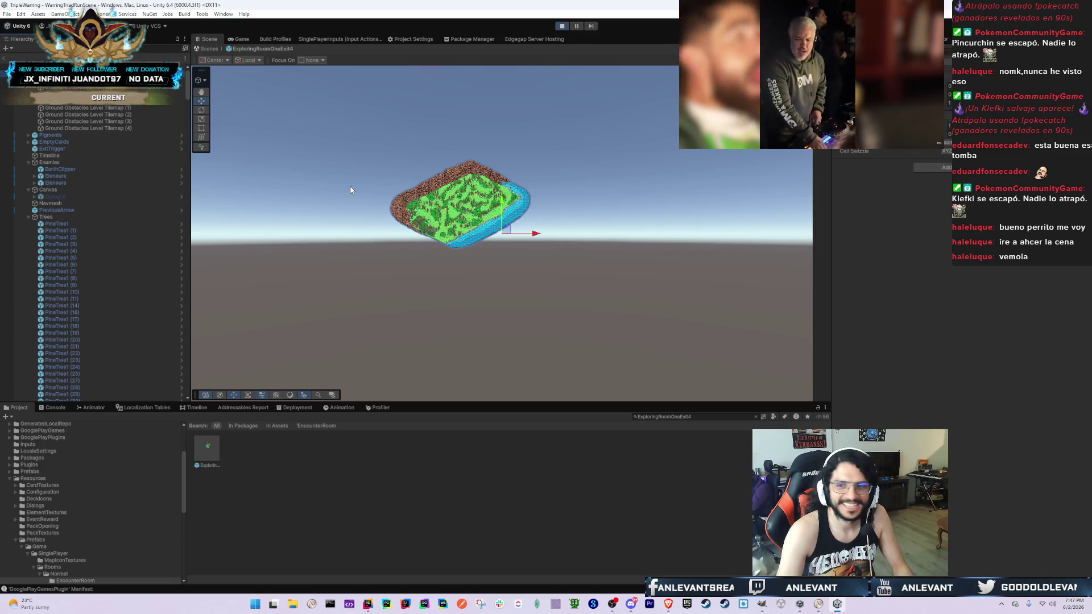
- Duplicate a cluster of trees on the lower-left edge and move the copies right and down
scroll(362, 200, "up", 6)
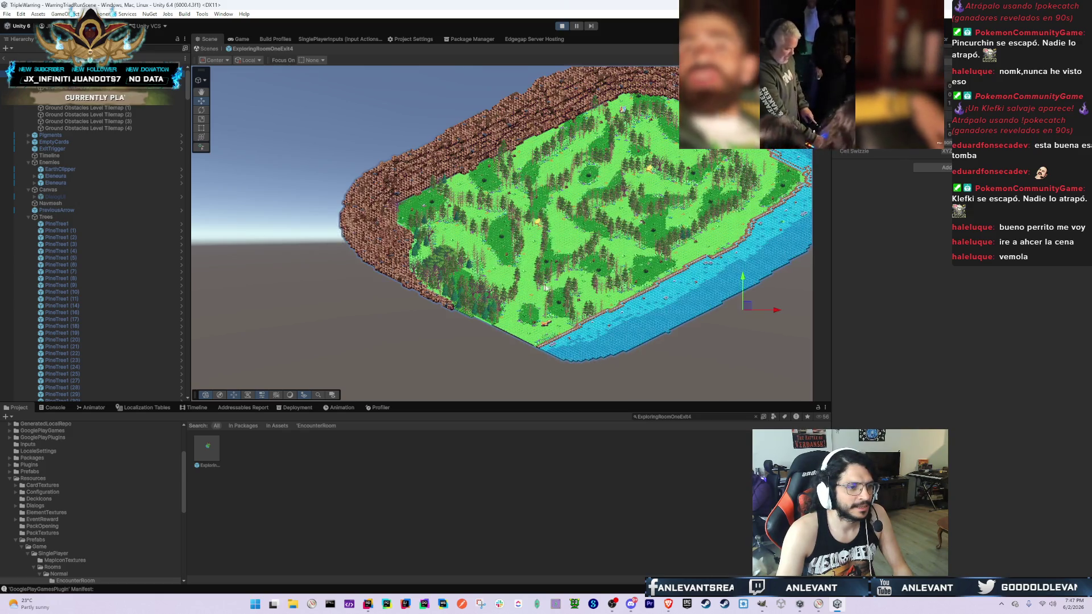
scroll(528, 259, "up", 5)
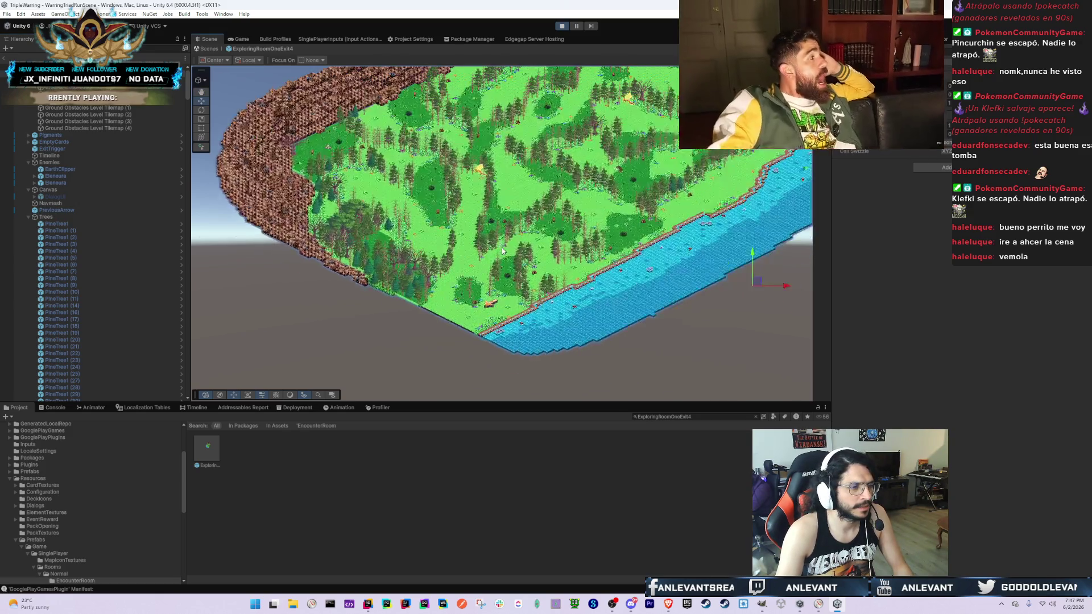
scroll(492, 265, "up", 1)
left_click(370, 308)
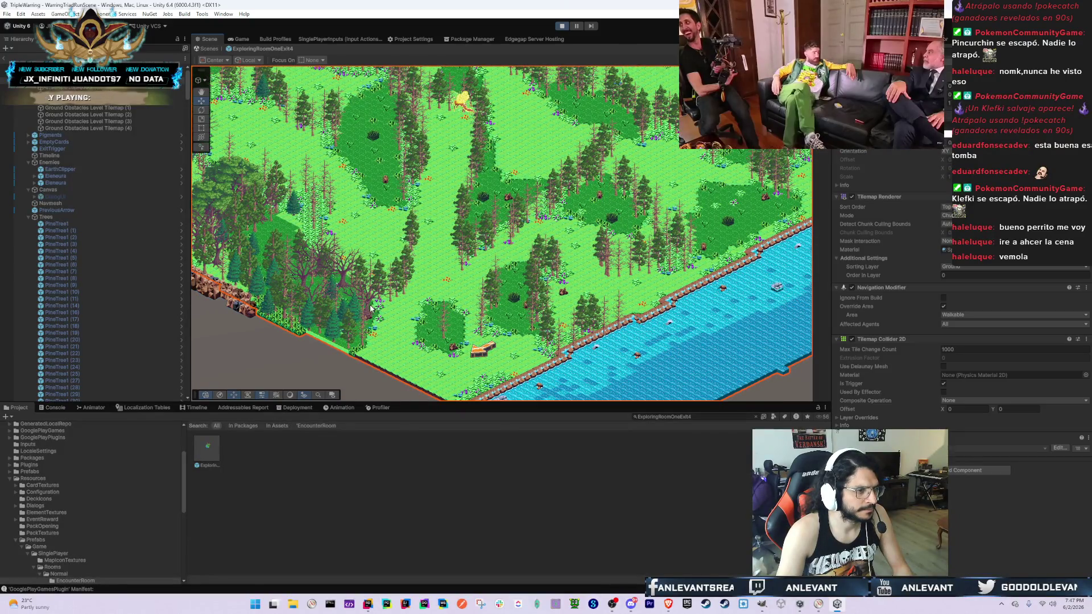
left_click(366, 311)
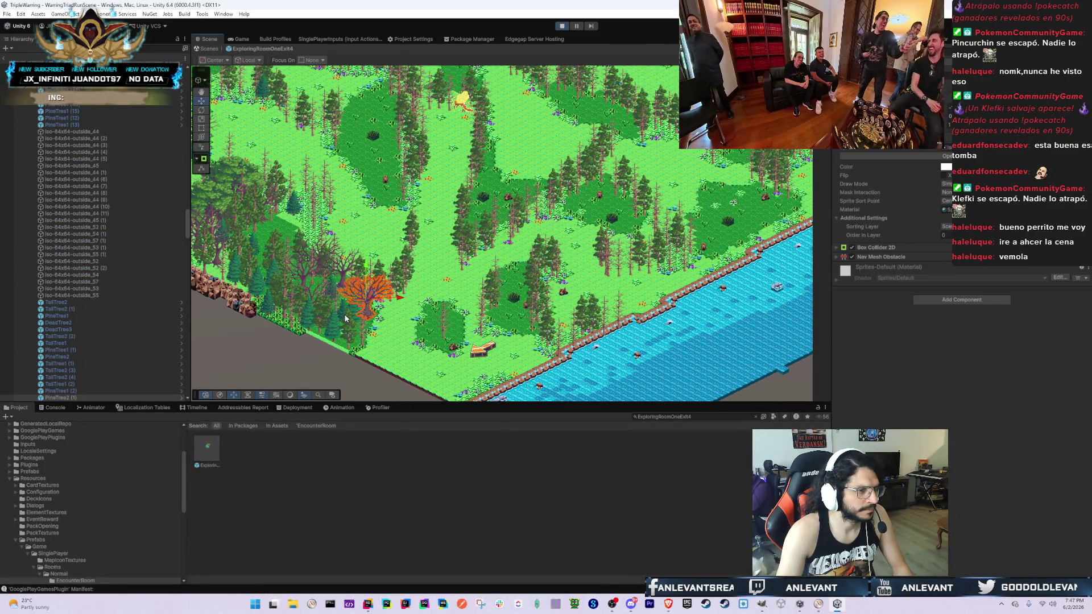
left_click_drag(373, 347, 294, 265)
left_click_drag(400, 357, 288, 279)
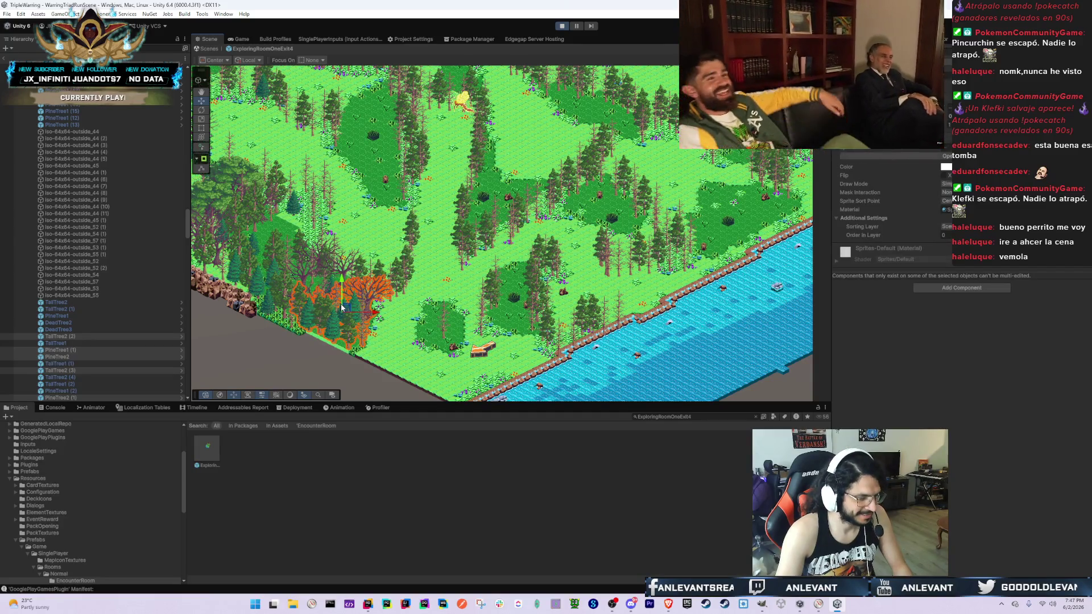
key("ctrl+d")
left_click_drag(346, 312, 407, 343)
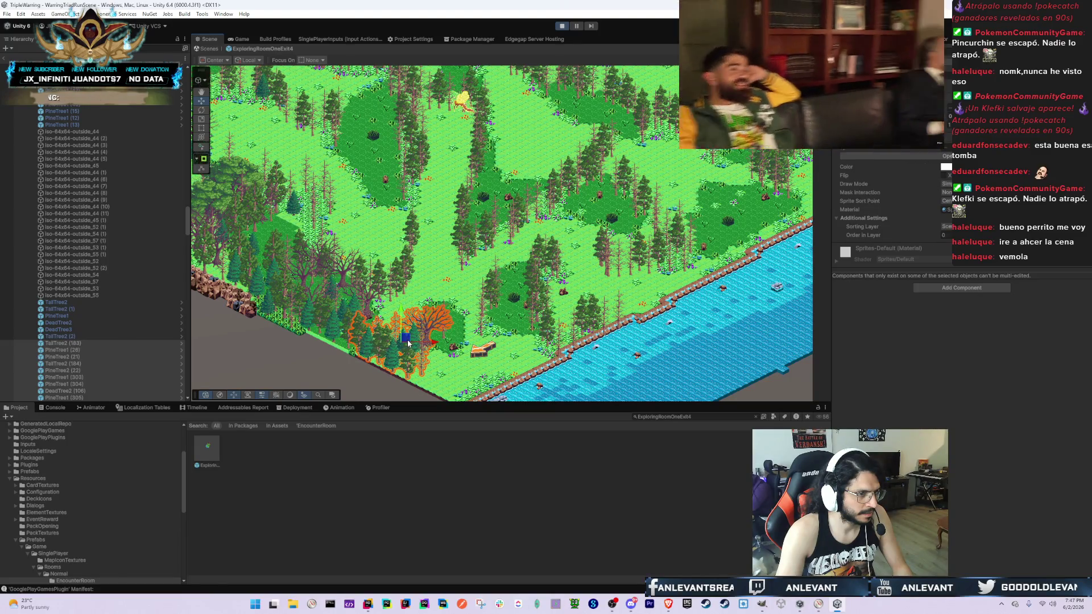
- Check the copied trees PineTree2 (21) and (22), collapse the Trees group, and select the obstacle tilemap
left_click(358, 333)
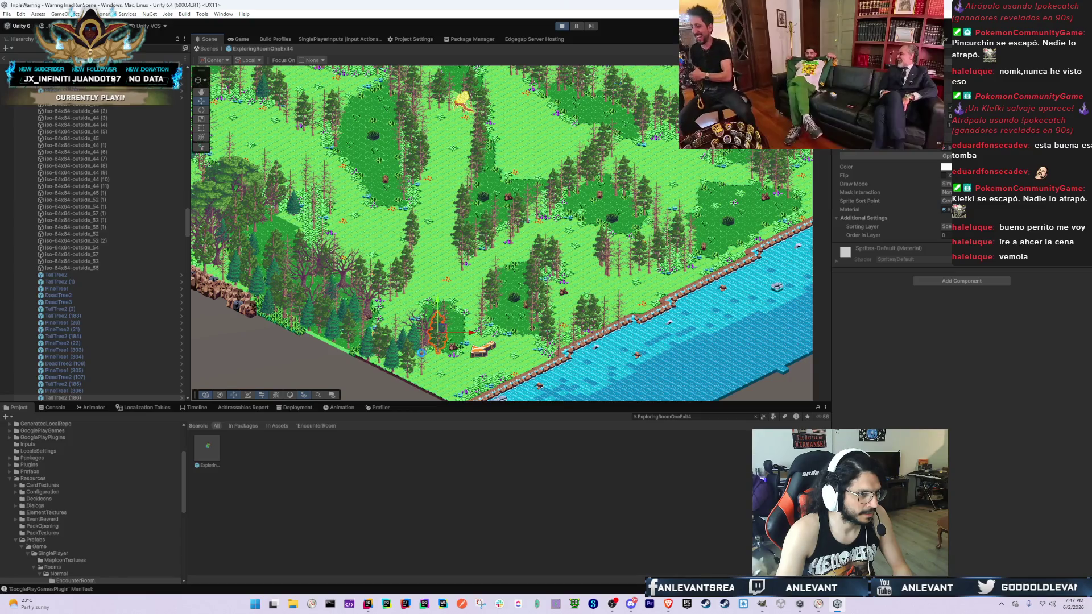
left_click(430, 337)
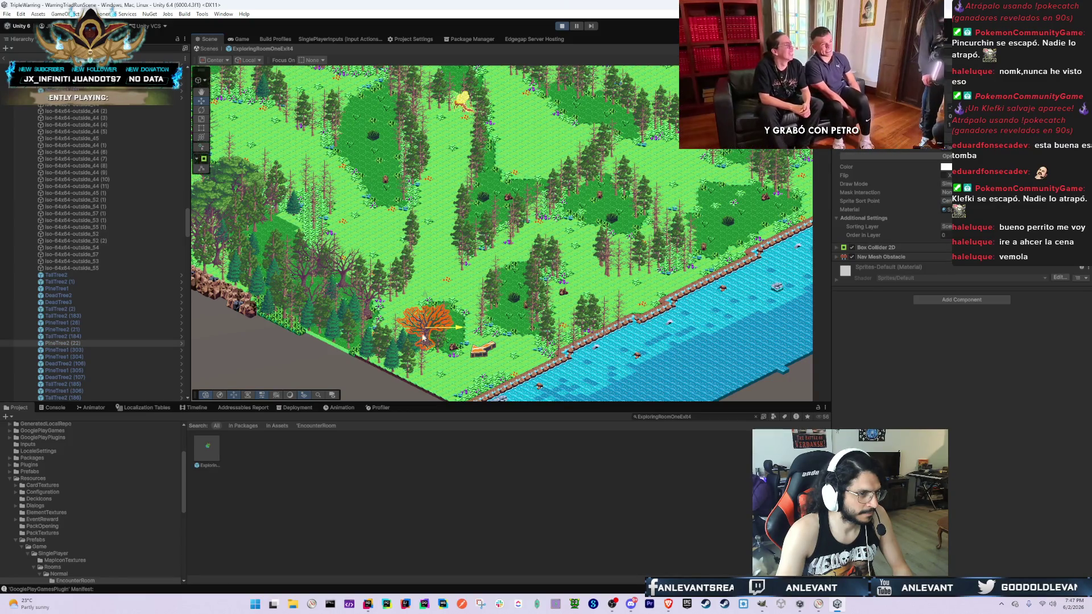
left_click(403, 342)
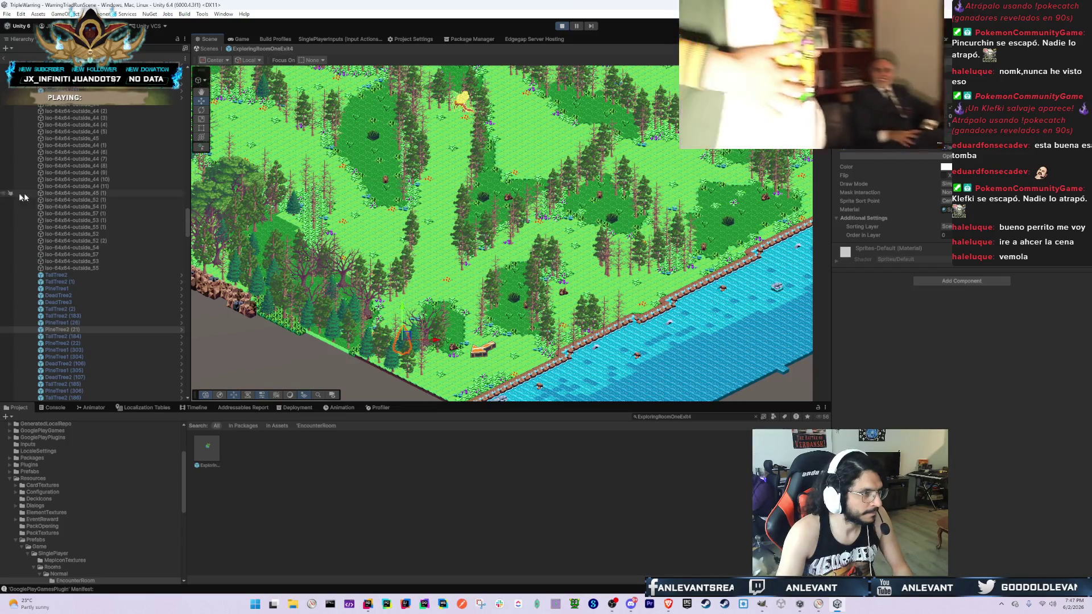
left_click(100, 261)
key("Left")
key("Left")
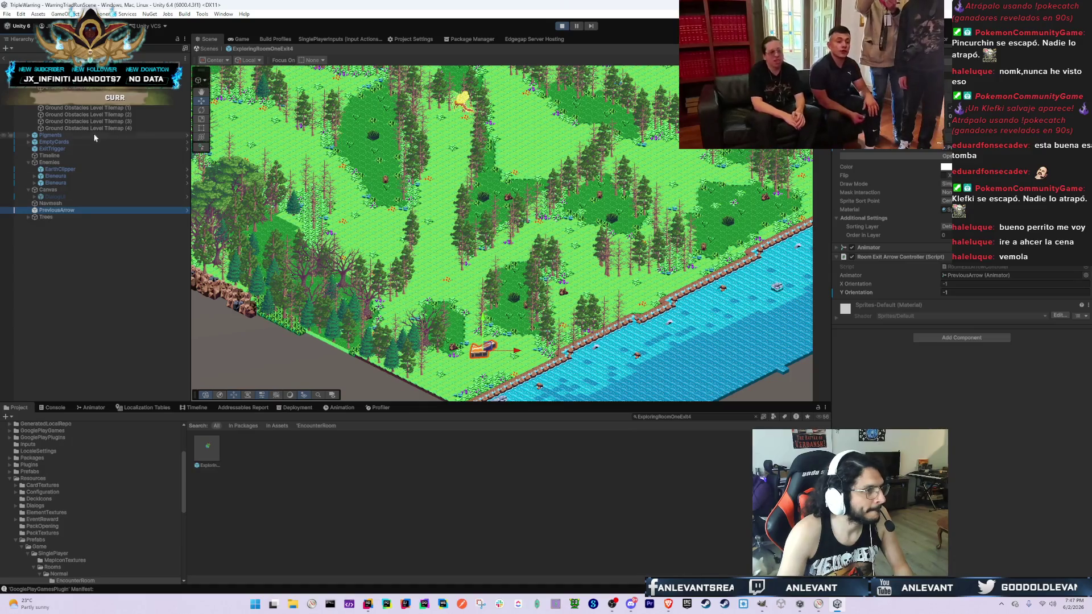
left_click(512, 256)
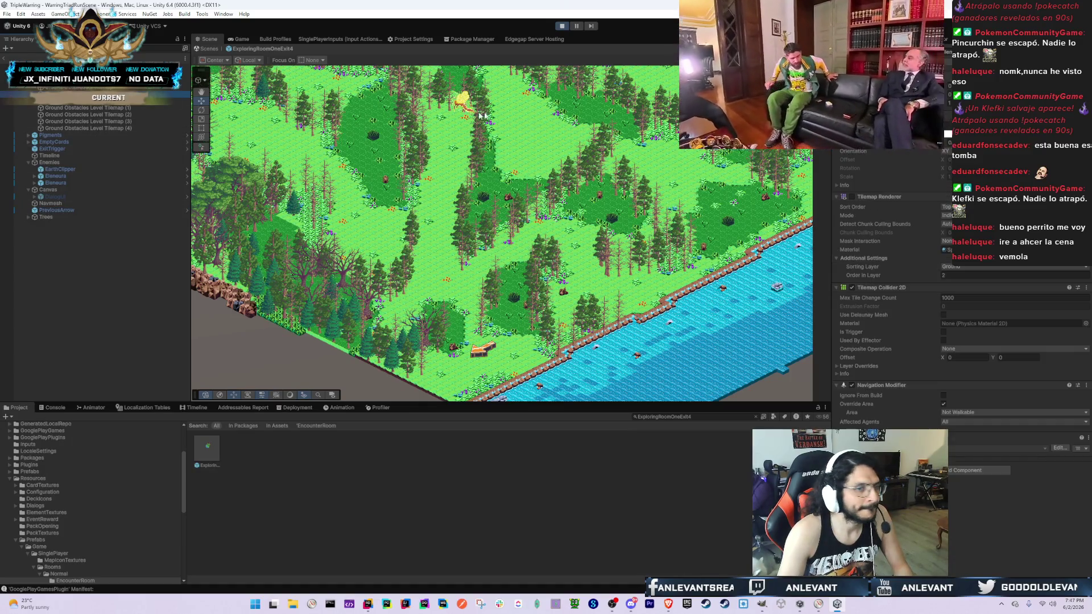
- Enable the cliff tilemap's renderer, paint new cliff tiles along the lower slope, and survey the cliffs
left_click(851, 197)
scroll(461, 352, "up", 4)
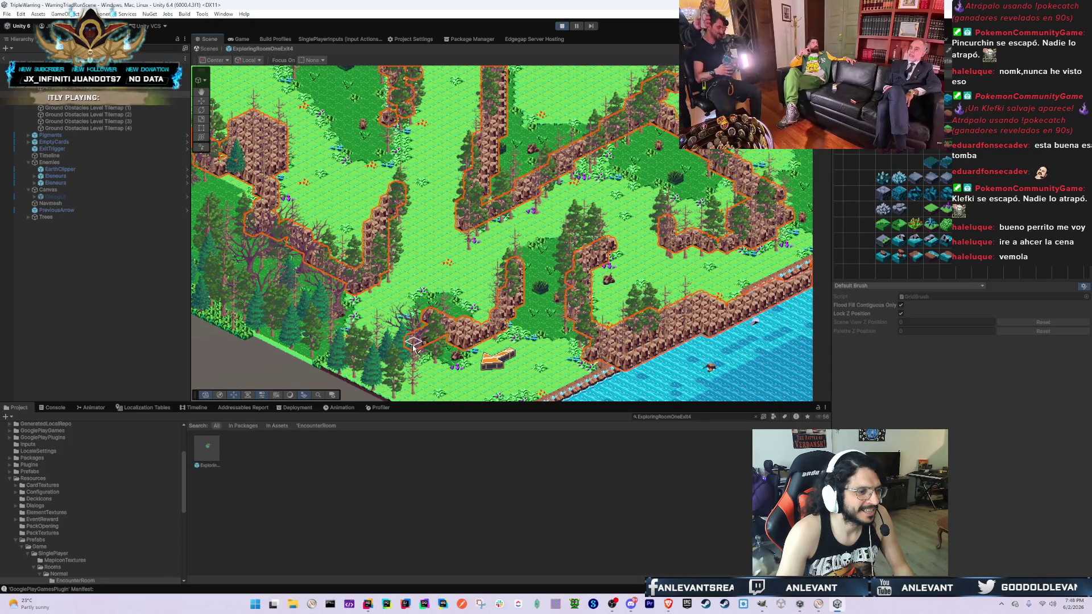
mouse_move(409, 347)
left_mouse_down()
mouse_move(395, 359)
mouse_move(341, 358)
mouse_move(312, 336)
mouse_move(308, 316)
mouse_move(338, 294)
mouse_move(390, 312)
left_mouse_up()
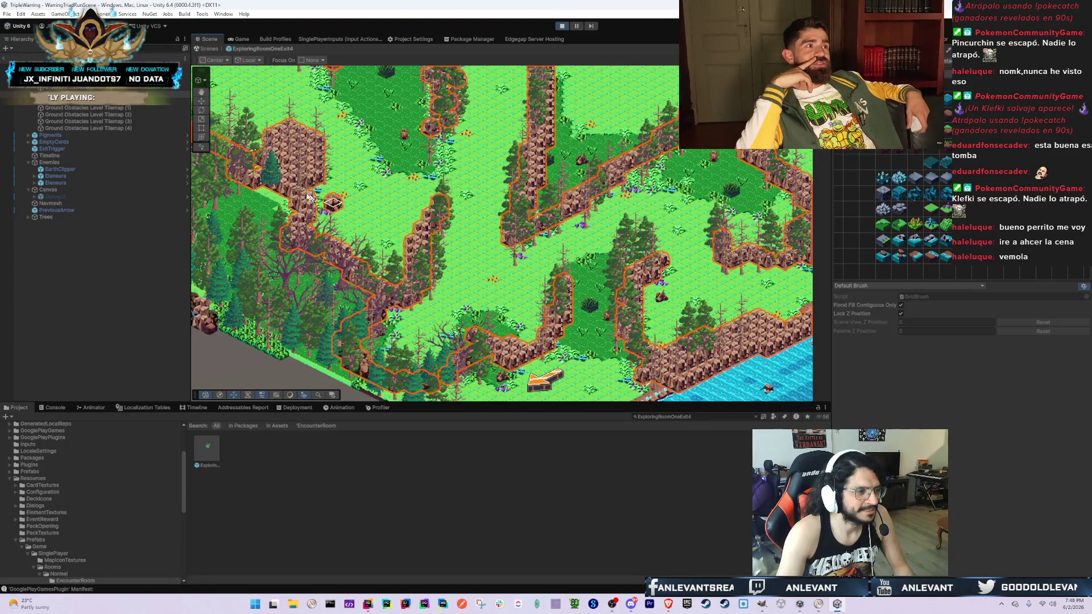
left_click_drag(336, 201, 449, 273)
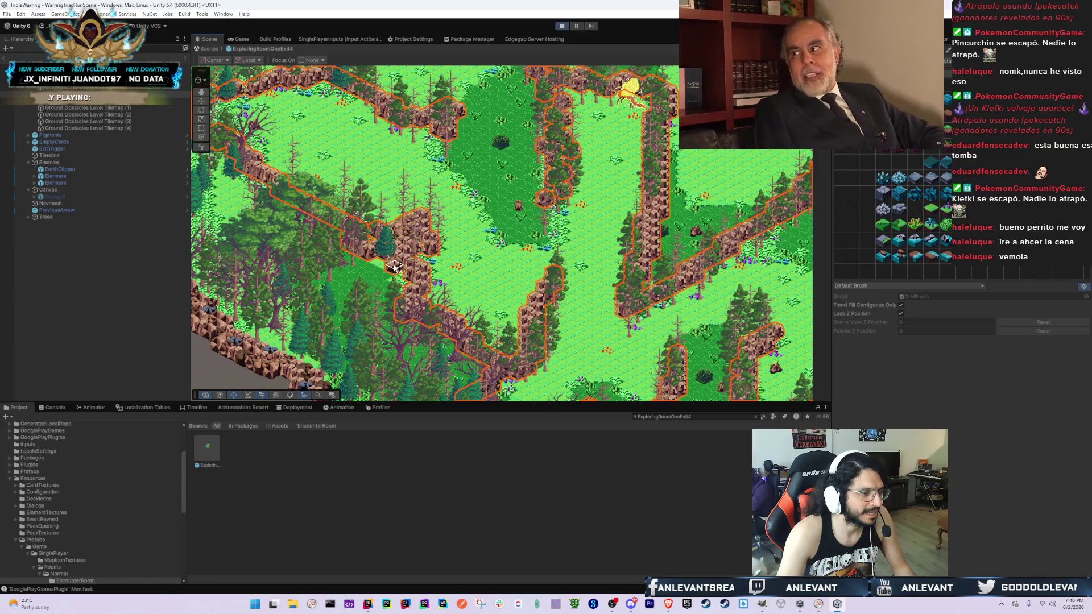
mouse_move(397, 267)
left_mouse_down()
mouse_move(449, 273)
mouse_move(464, 307)
left_mouse_up()
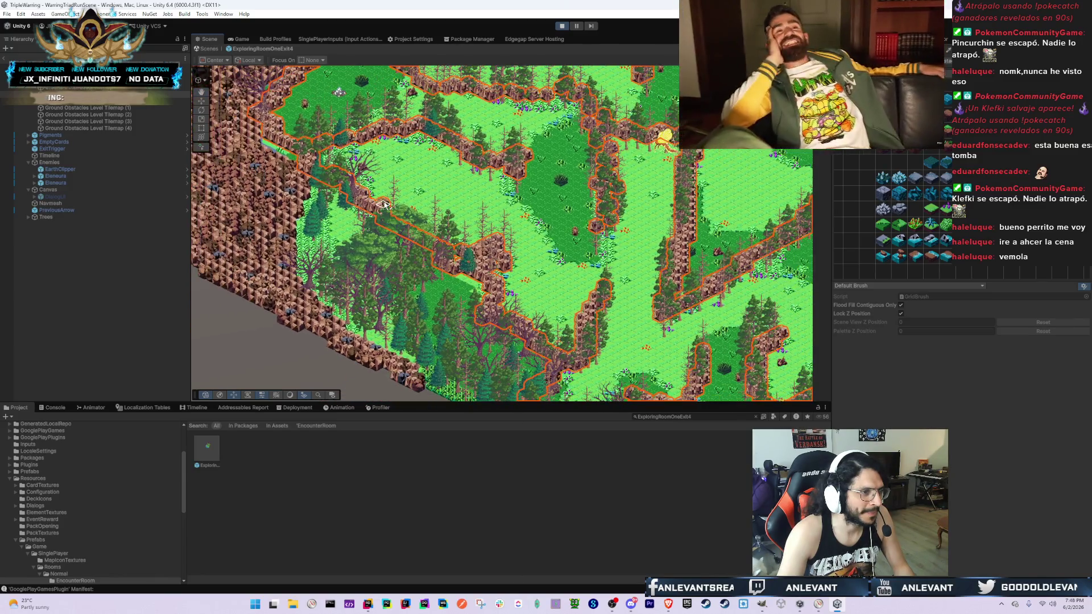
left_click_drag(387, 239, 407, 261)
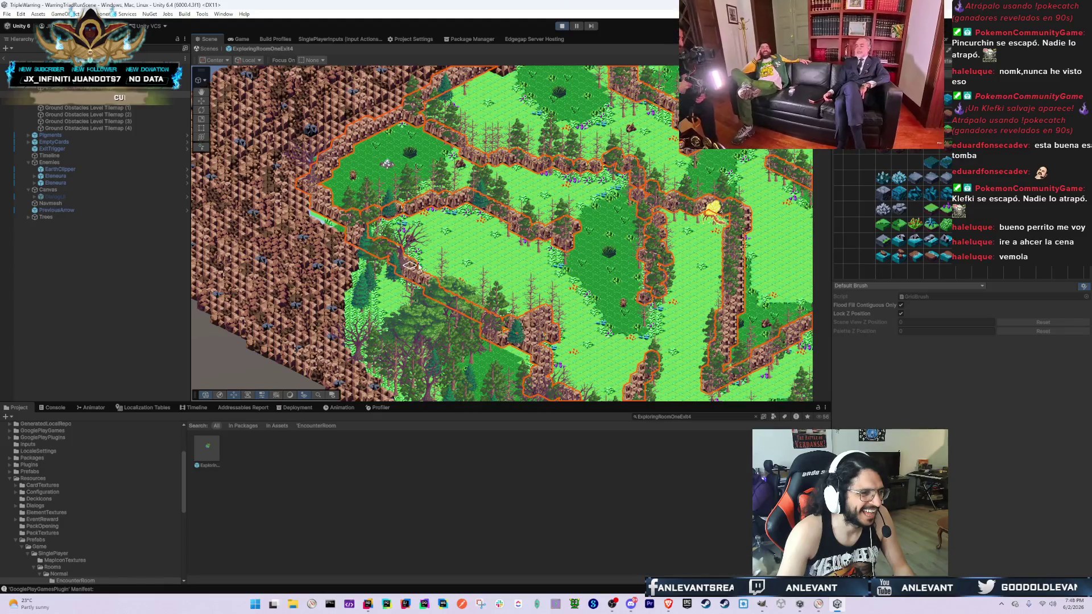
left_click_drag(501, 197, 484, 232)
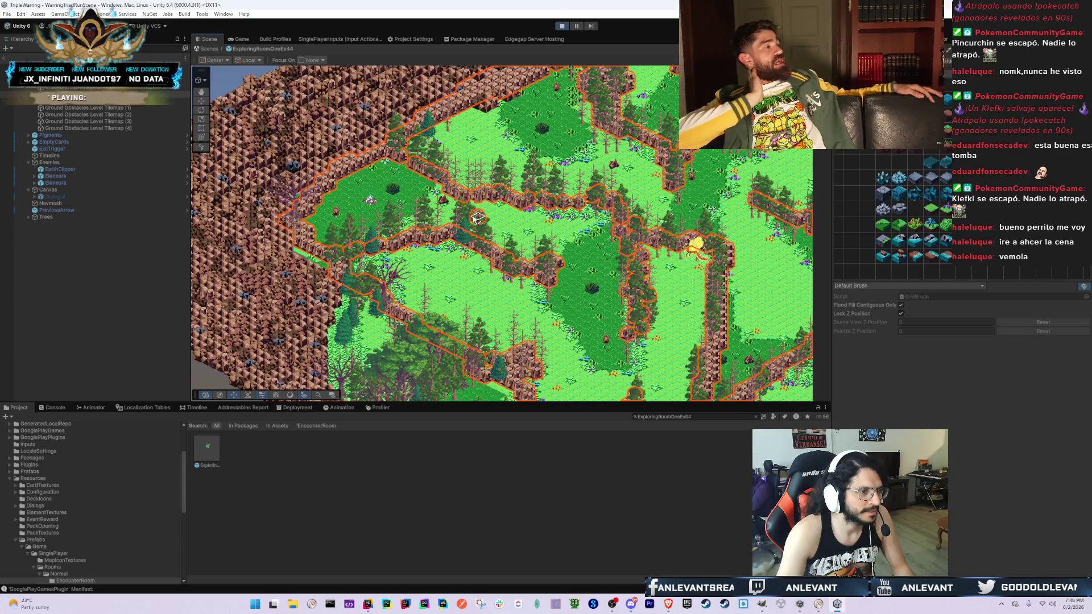
scroll(486, 236, "up", 5)
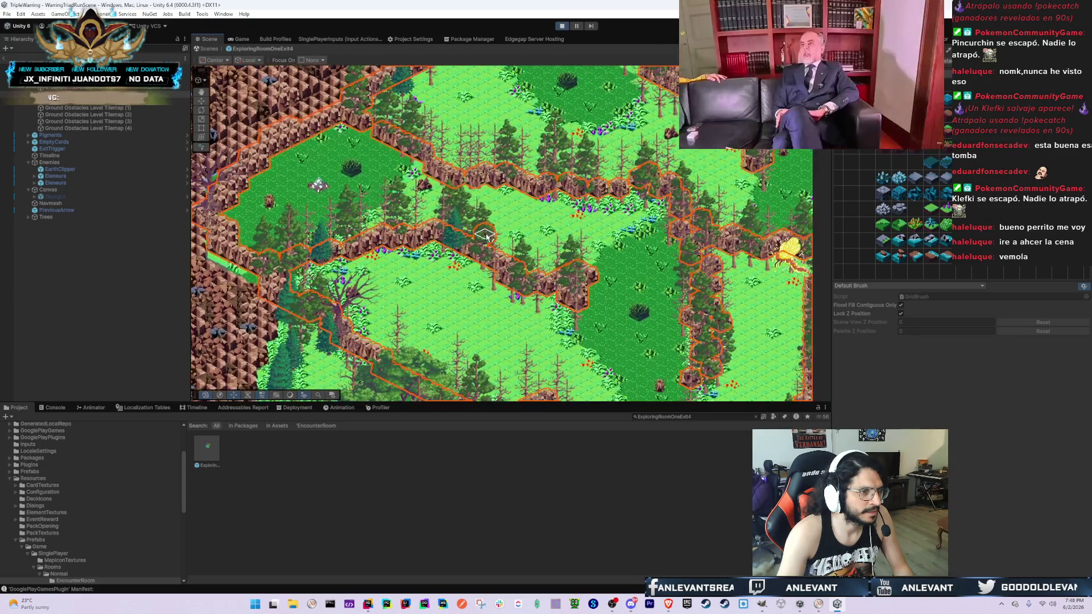
scroll(486, 236, "up", 1)
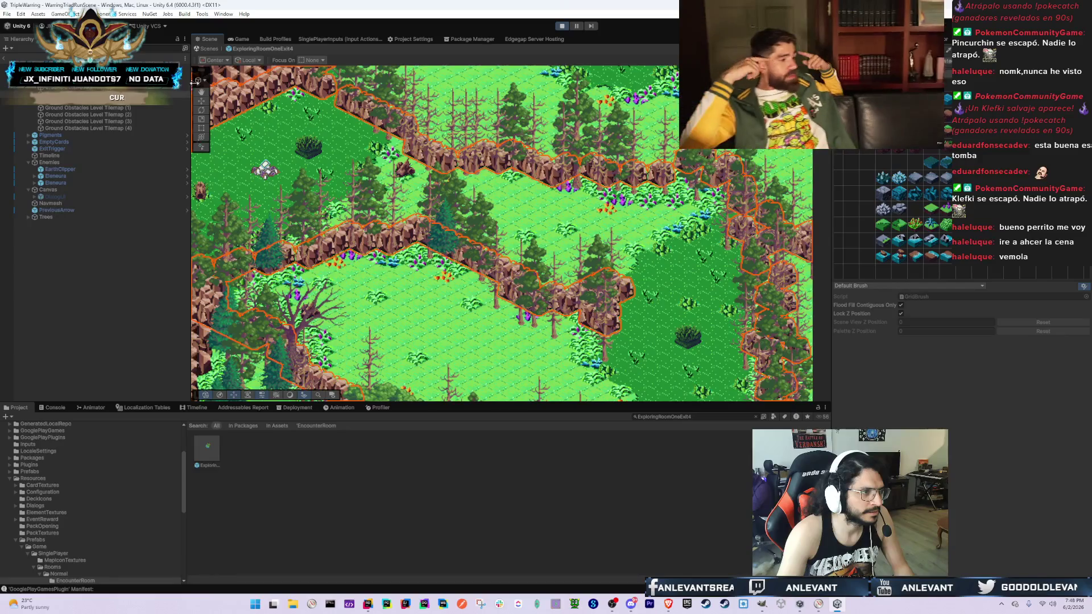
- Delete a pine tree by the cliff, move TallTree2 (36) left onto it, and nudge TallTree2 (35)
left_click(454, 197)
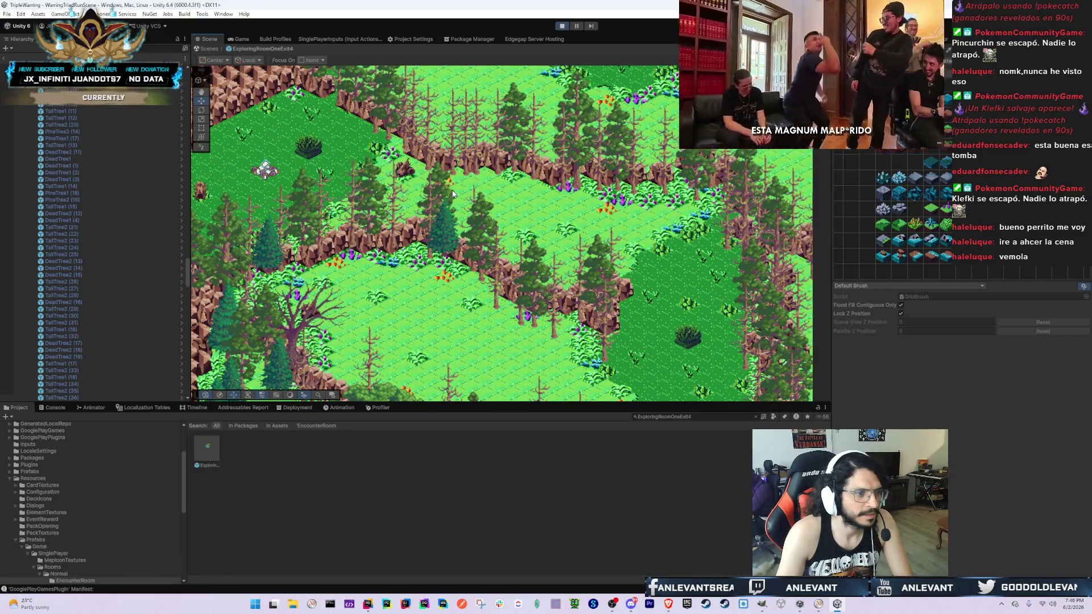
left_click(443, 184)
left_click_drag(442, 202, 412, 205)
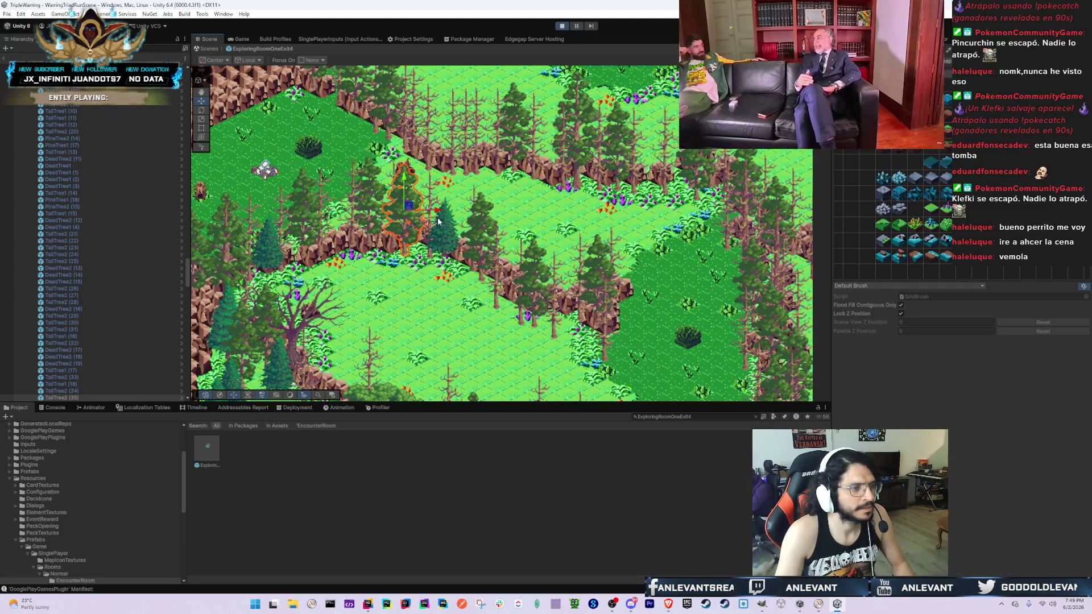
key("Delete")
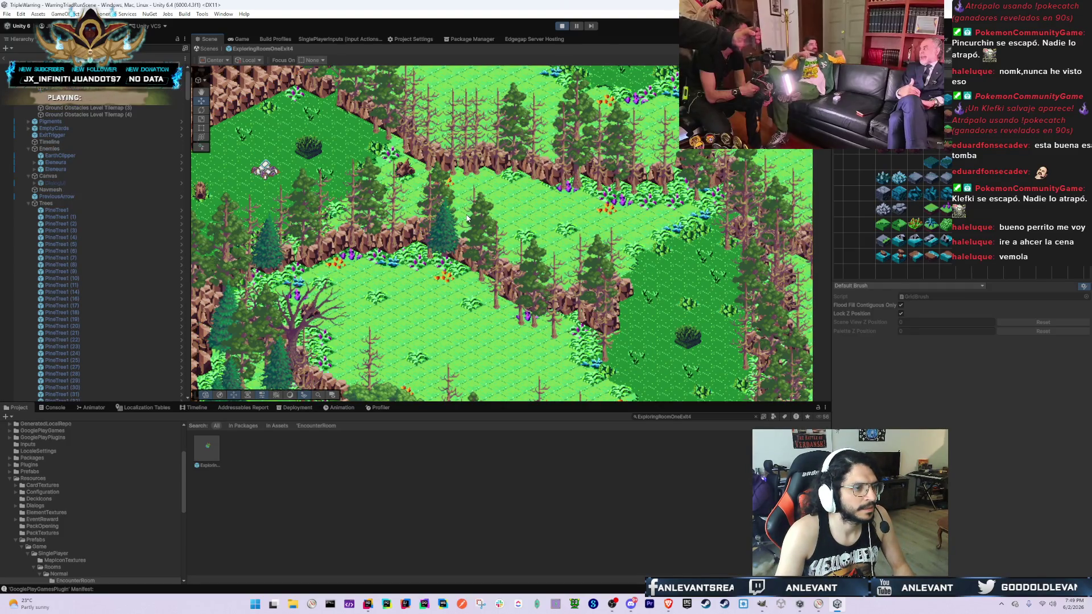
left_click(466, 218)
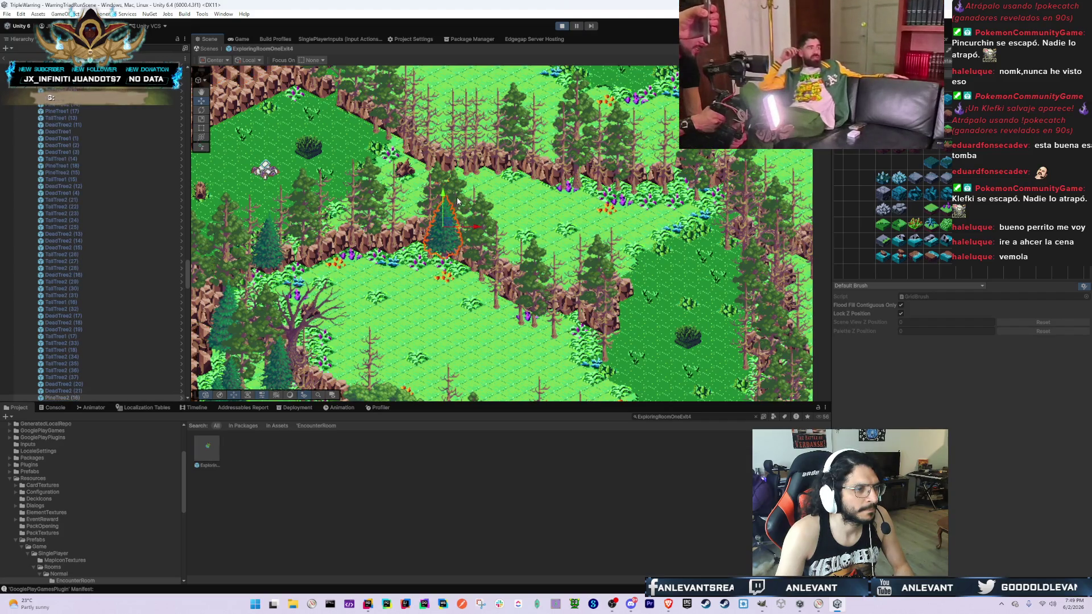
left_click(460, 204)
mouse_move(458, 215)
left_mouse_down()
mouse_move(399, 207)
mouse_move(410, 202)
left_mouse_up()
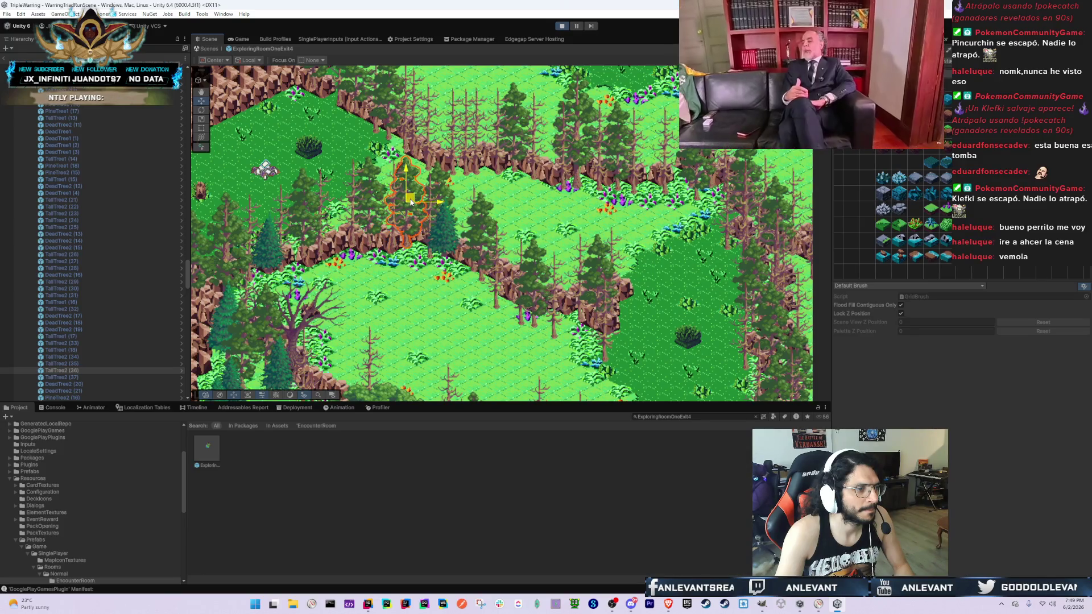
left_click(446, 199)
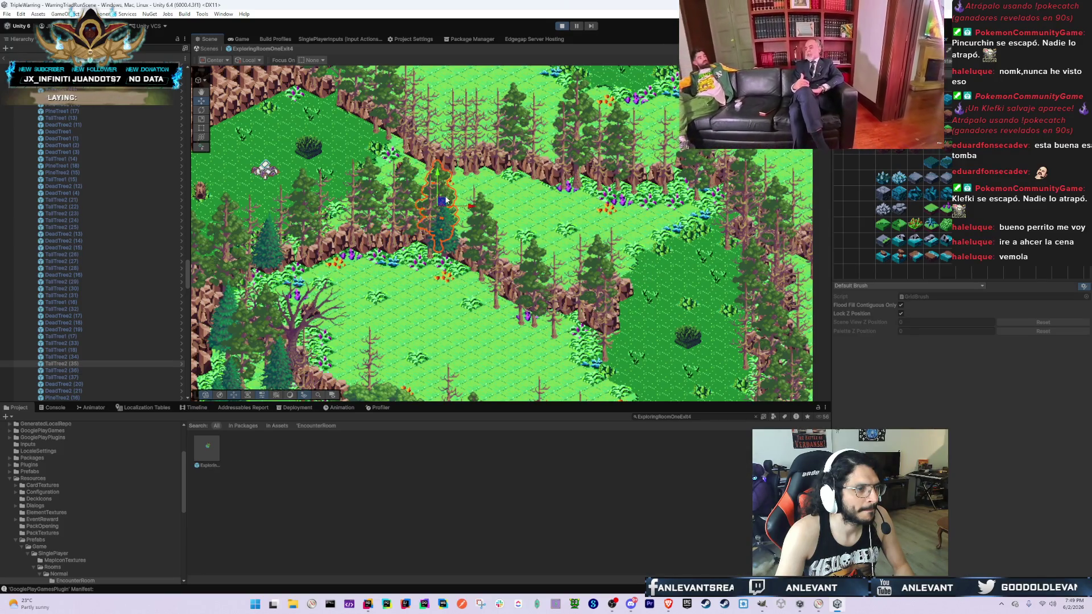
left_click_drag(459, 215, 464, 213)
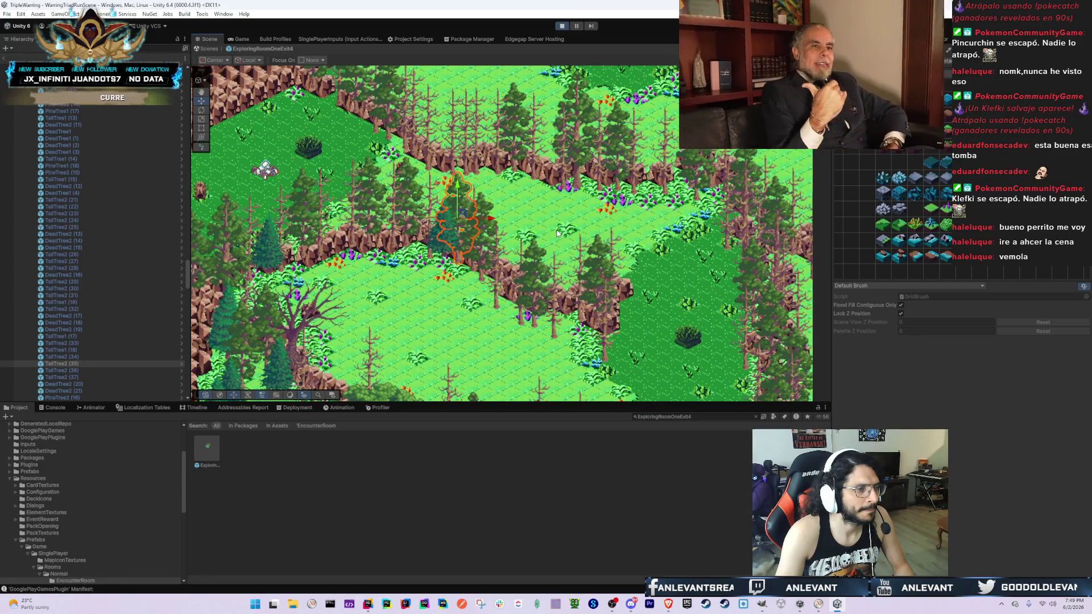
- Nudge the pine tree beside the tall tree near the left cliff slightly left
scroll(556, 264, "down", 2)
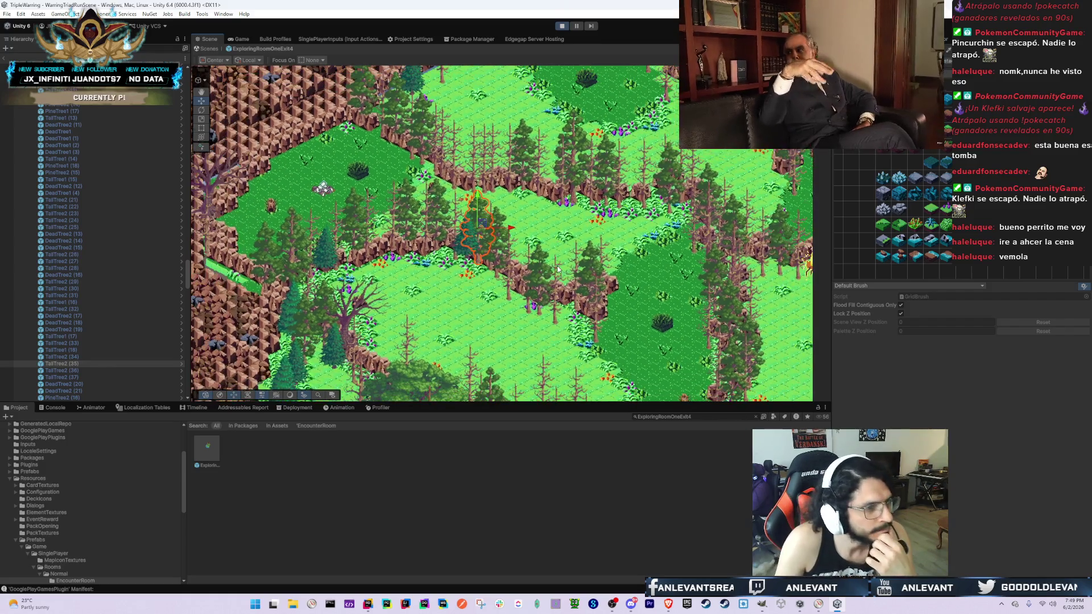
left_click(326, 443)
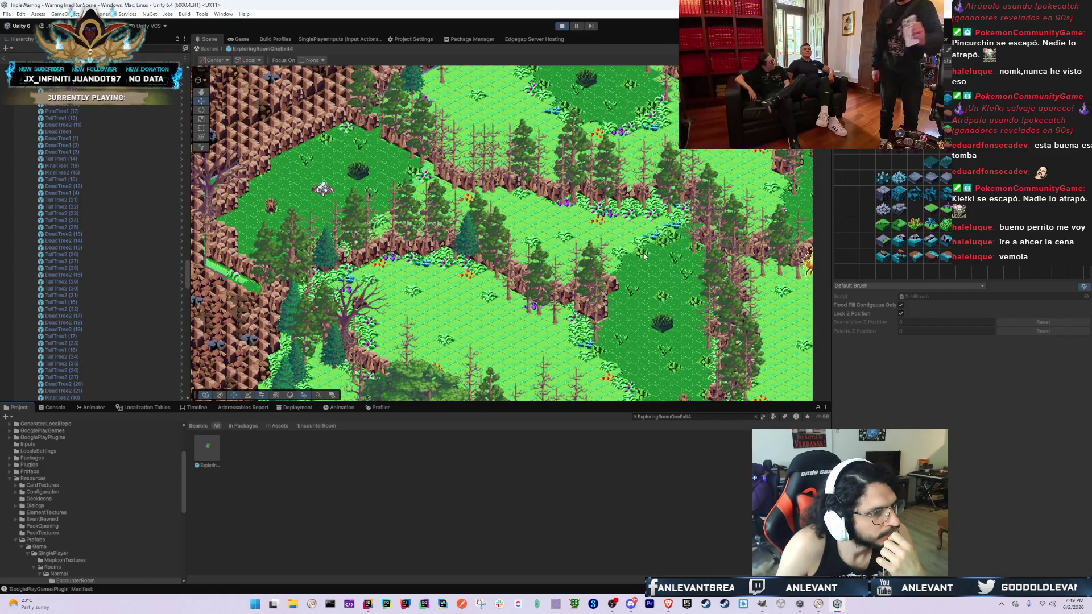
key("Right")
key("Down")
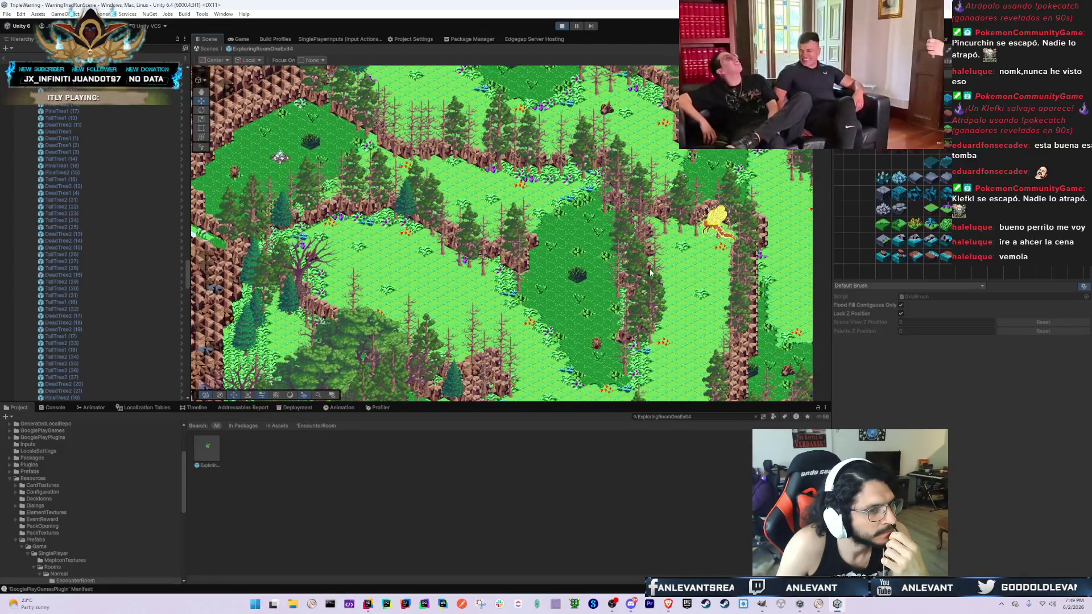
left_click_drag(649, 273, 584, 249)
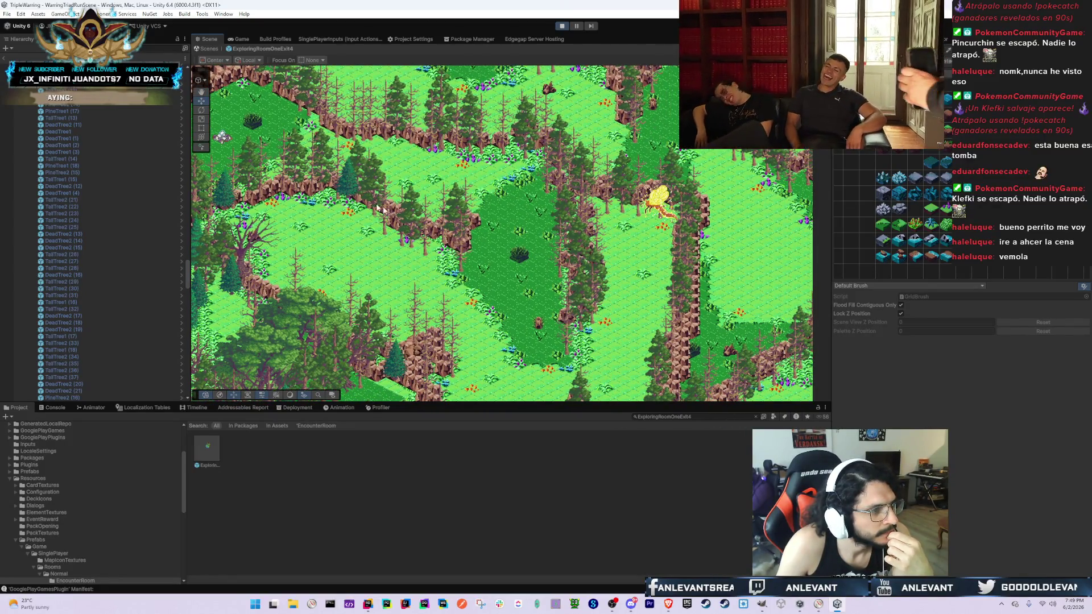
left_click(323, 158)
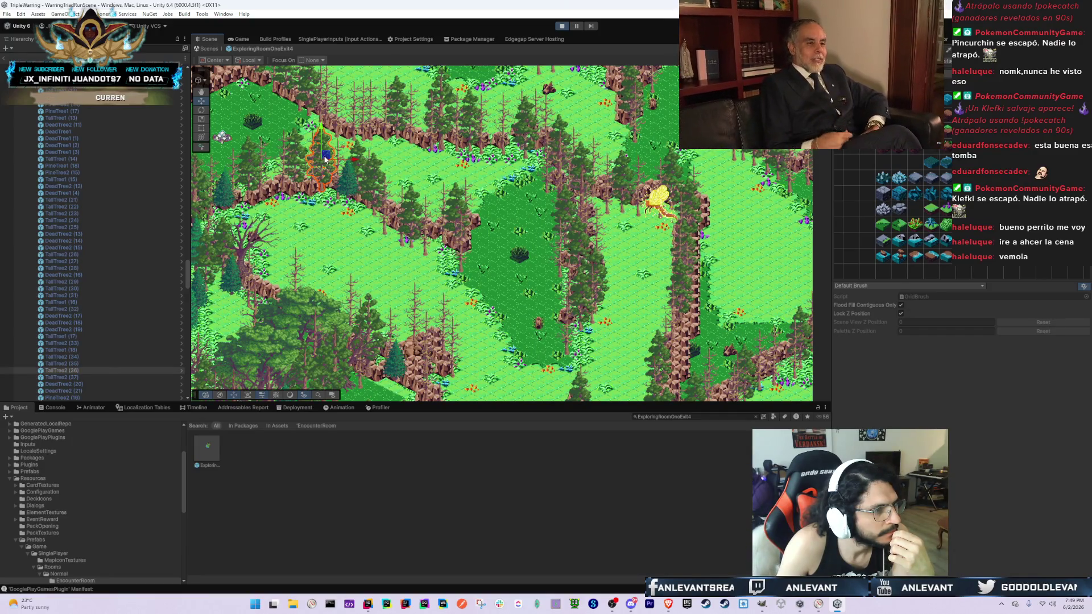
left_click(316, 177)
left_click_drag(317, 161, 311, 159)
left_click(307, 161)
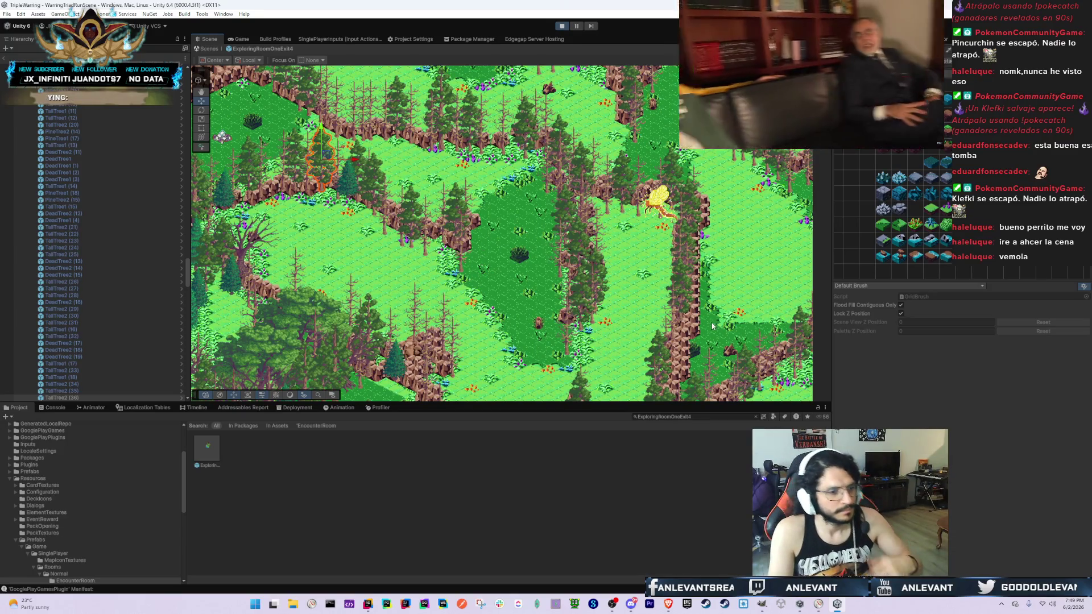
- Duplicate the tall tree by the right-hand cliff and move the copy further down the cliff
left_click_drag(712, 326, 654, 260)
left_click(637, 257)
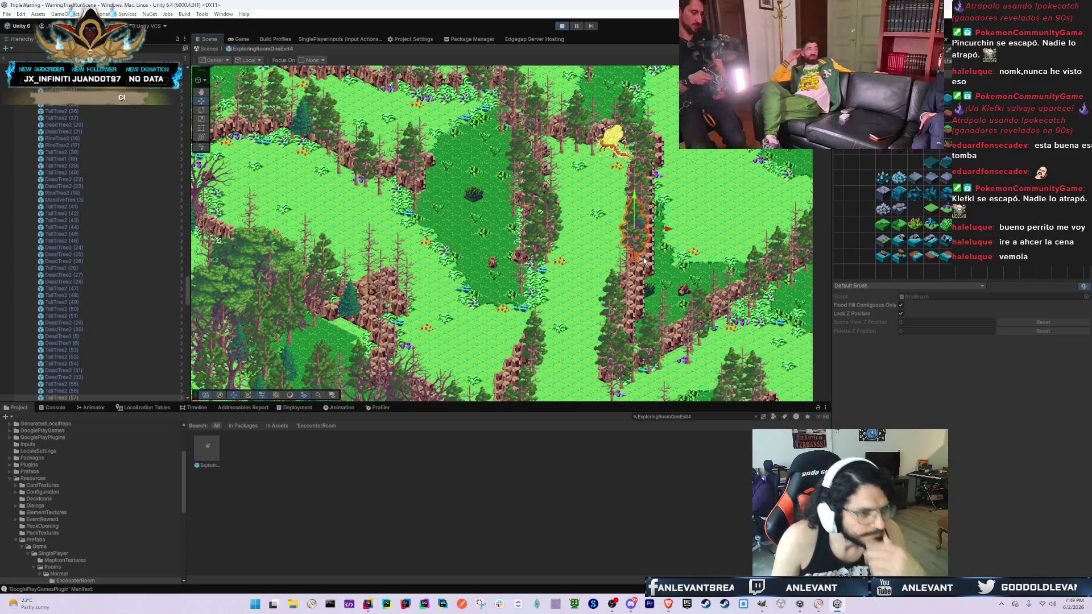
key("ctrl+d")
mouse_move(639, 225)
left_mouse_down()
mouse_move(639, 287)
mouse_move(641, 243)
left_mouse_up()
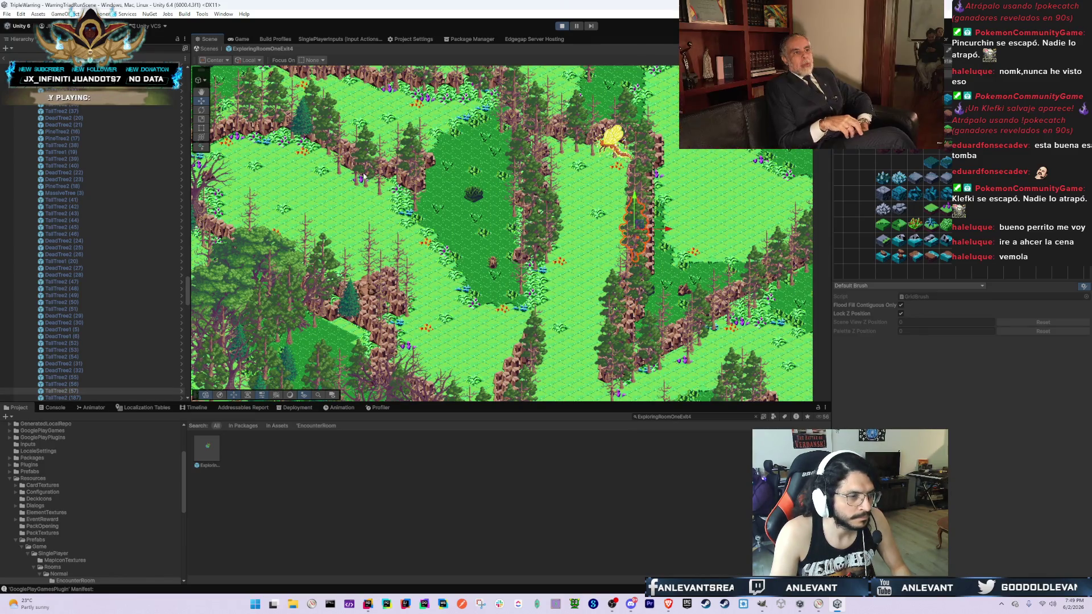
- Collapse the Trees group in the Hierarchy
scroll(126, 120, "up", 10)
scroll(125, 124, "up", 15)
left_click(122, 292)
key("Left")
key("Left")
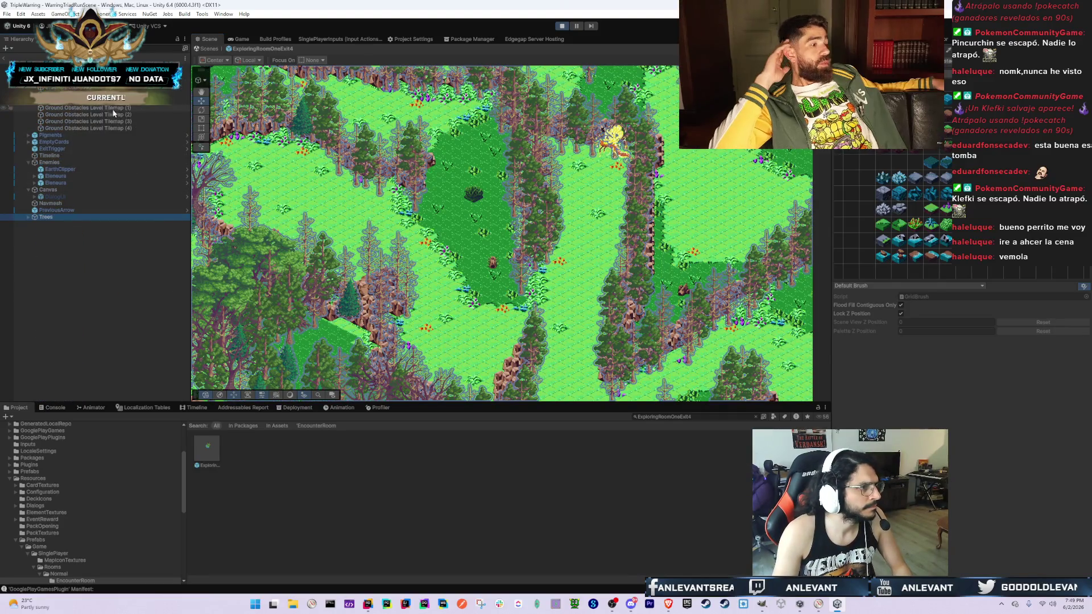
- Move a pine tree up and right onto the upper cliffs and nudge its neighbour down-right
left_click(908, 168)
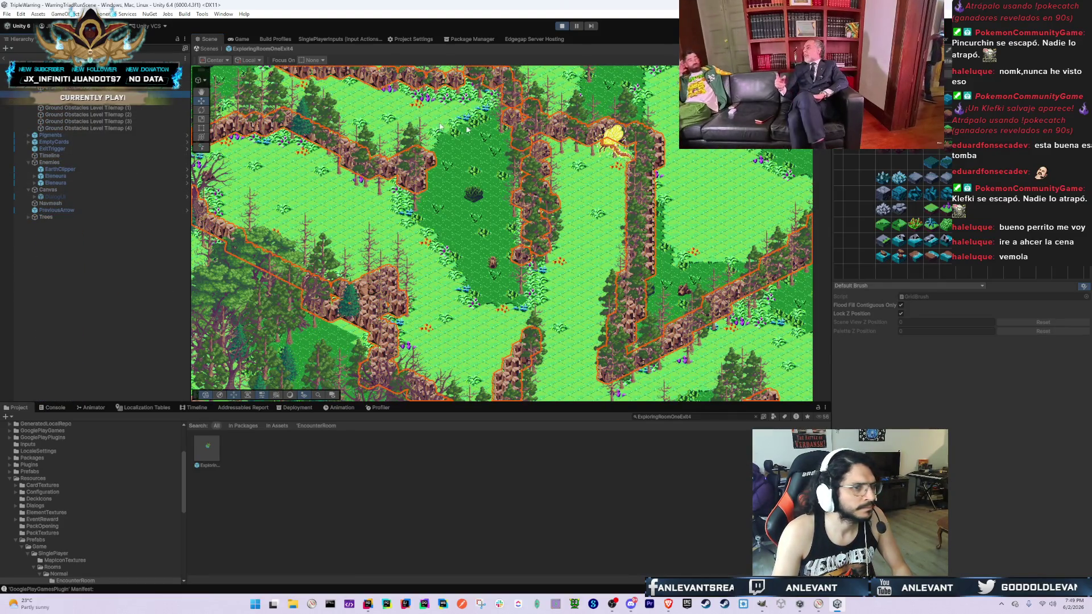
left_click(903, 165)
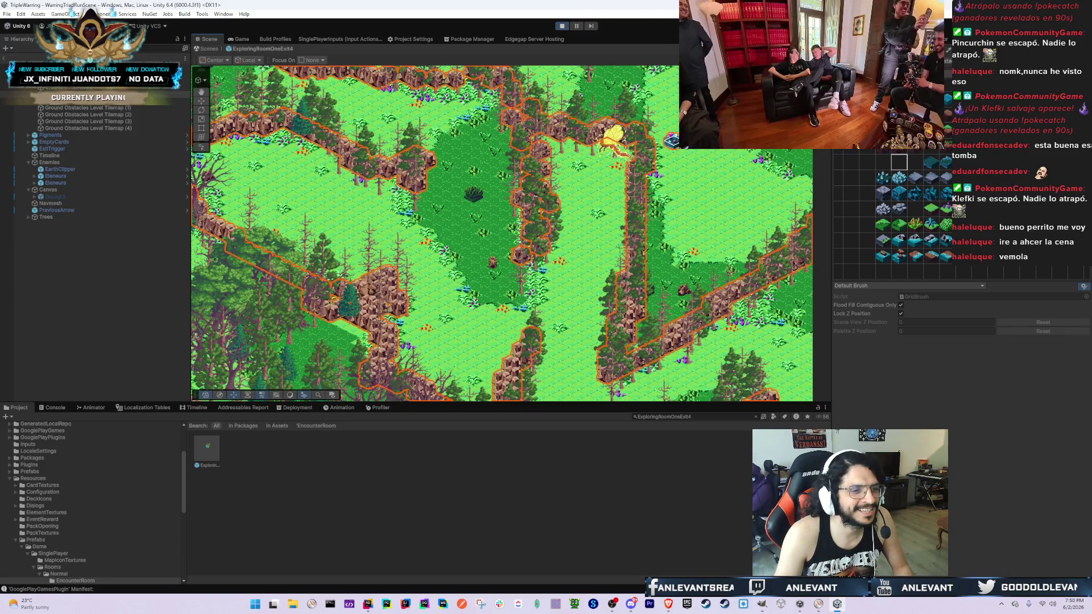
left_click_drag(672, 139, 597, 176)
left_click_drag(567, 345, 555, 279)
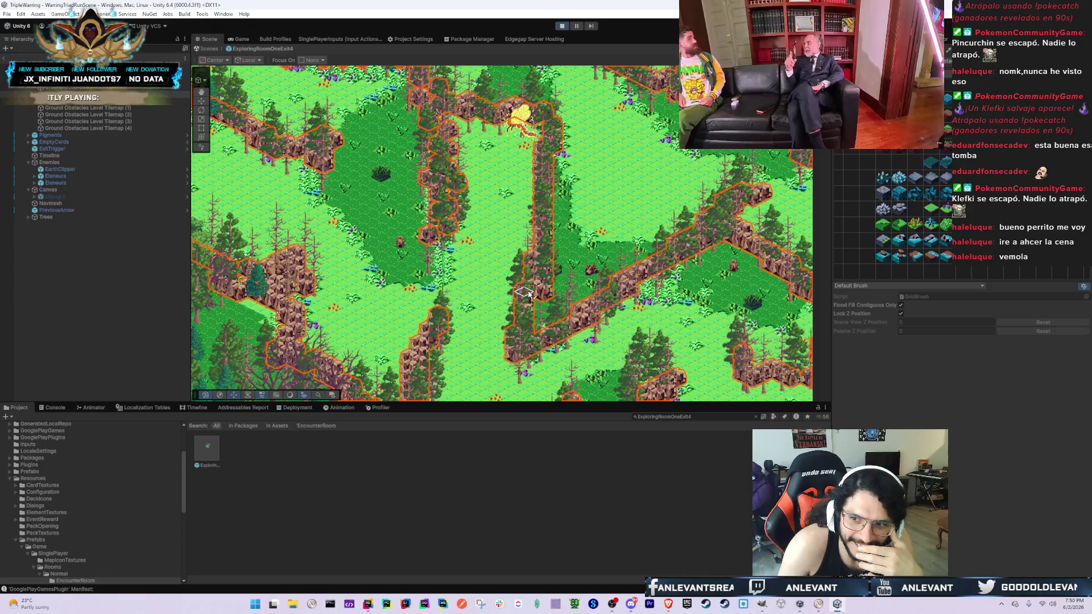
left_click_drag(761, 195, 570, 250)
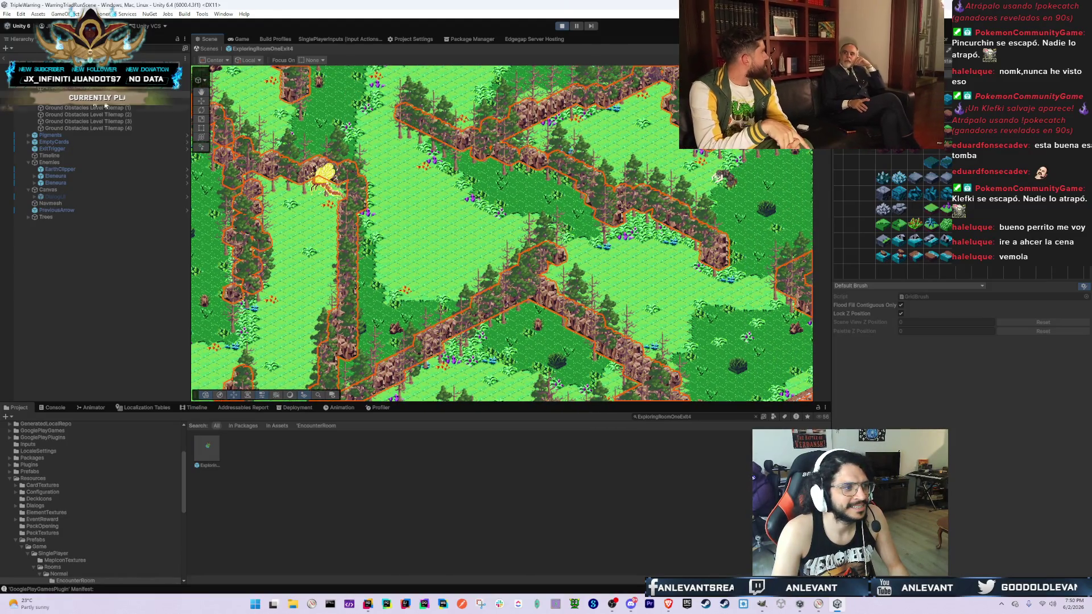
left_click(604, 240)
left_click_drag(610, 211, 624, 189)
left_click(614, 192)
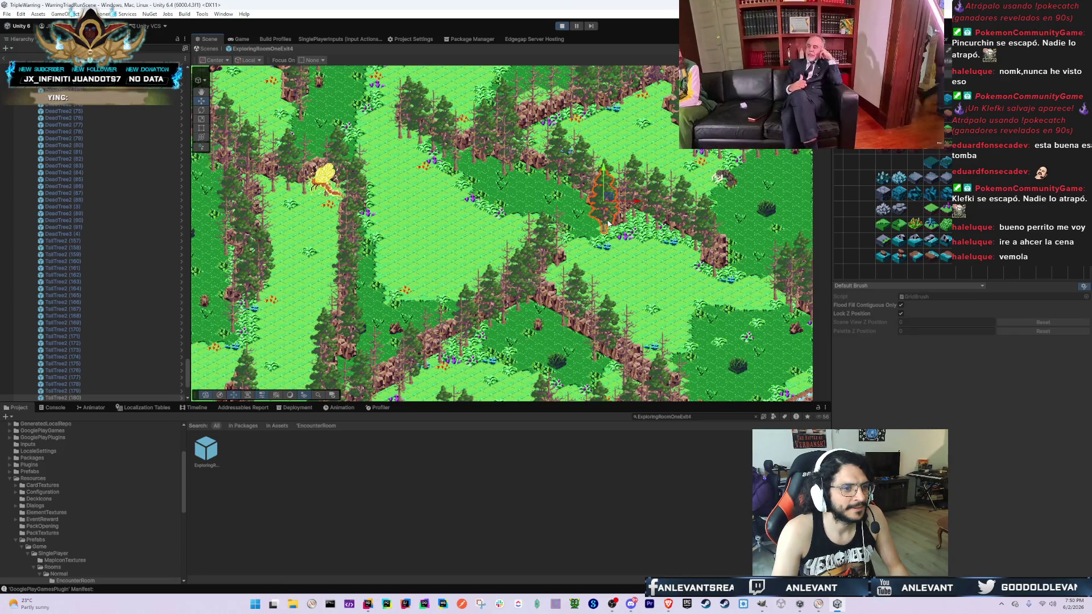
left_click_drag(614, 191, 616, 192)
- Near the river, move a pine tree down-right onto the cliff and check the neighbouring trees
left_click_drag(773, 270, 538, 238)
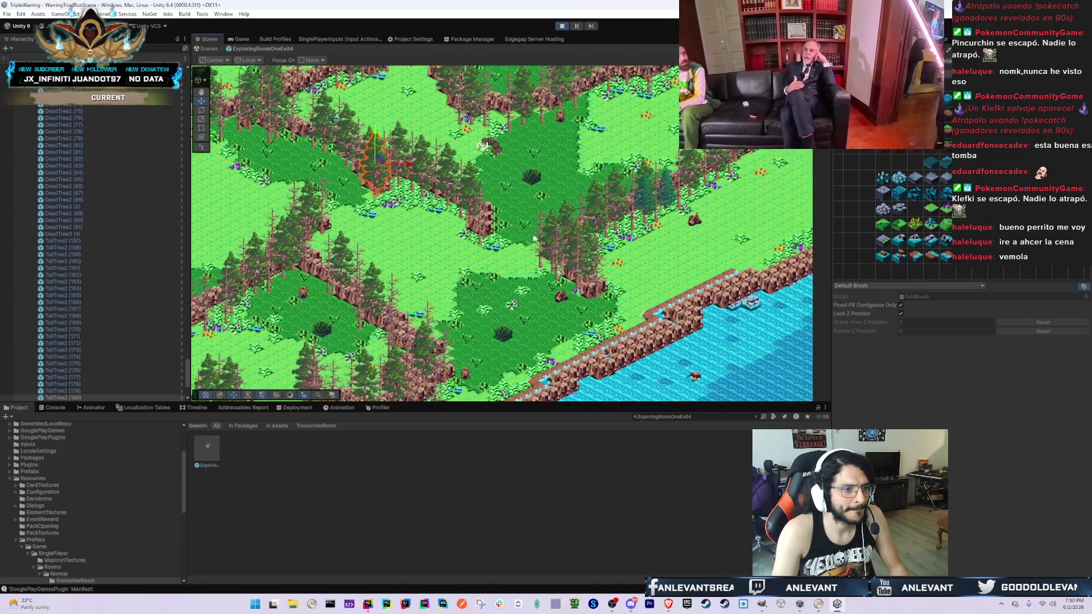
left_click(479, 235)
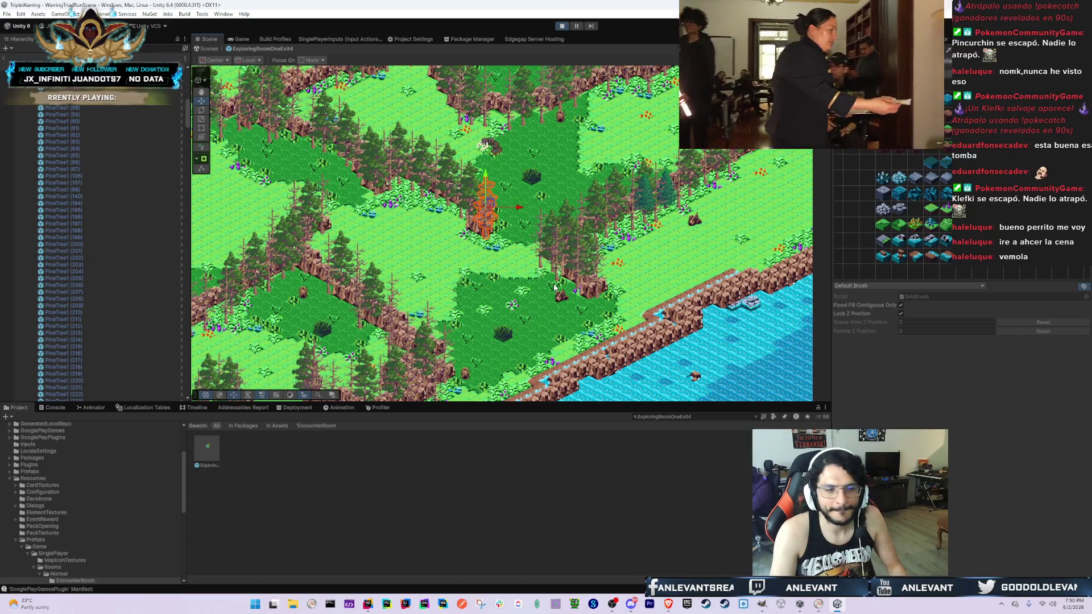
left_click(540, 261)
mouse_move(545, 234)
left_mouse_down()
mouse_move(593, 261)
mouse_move(607, 254)
mouse_move(556, 229)
left_mouse_up()
left_click(560, 245)
left_click(560, 261)
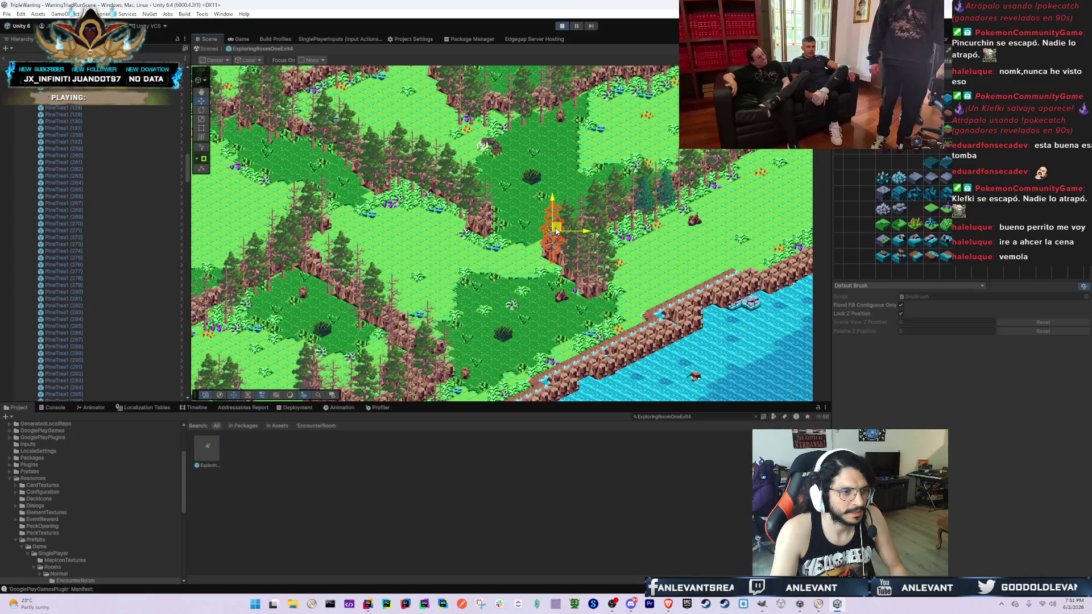
key("Up")
key("Right")
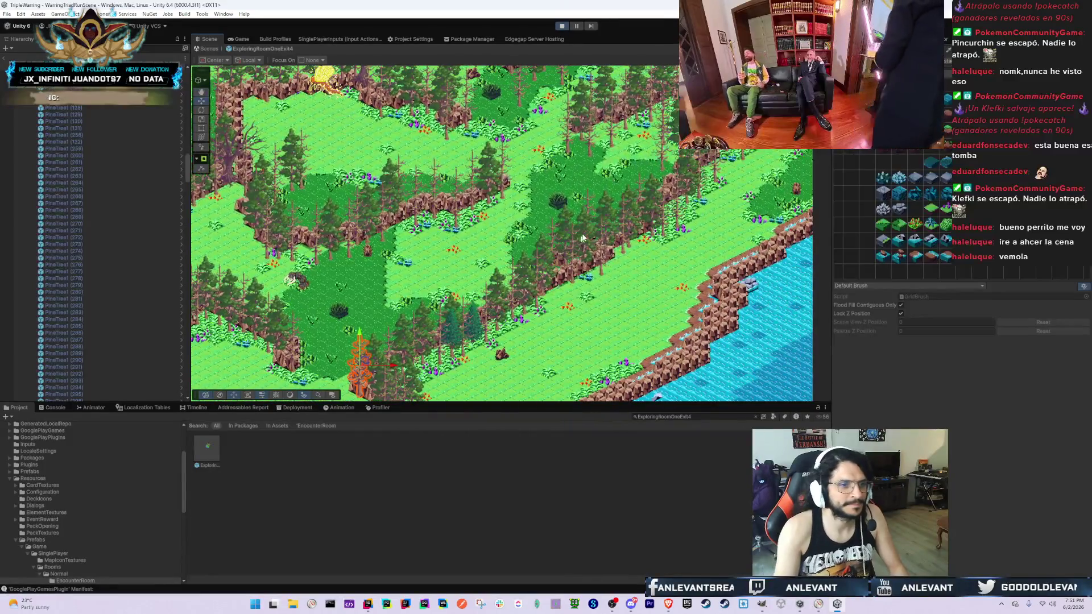
- Shift the tree against the upper cliff slightly right to line it up with the edge
key("Up")
key("Up")
key("Up")
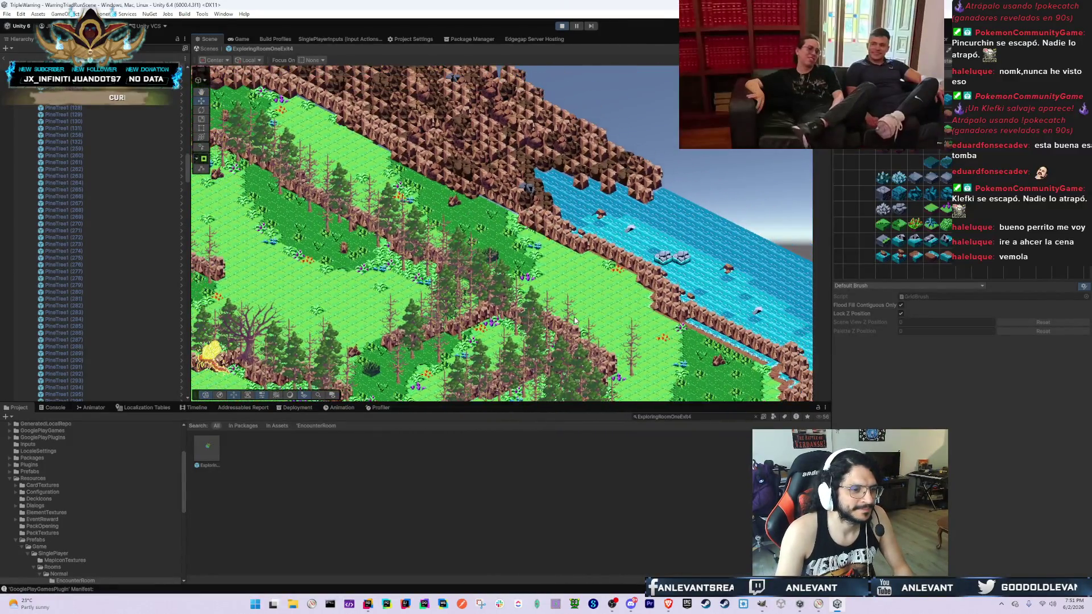
key("Up")
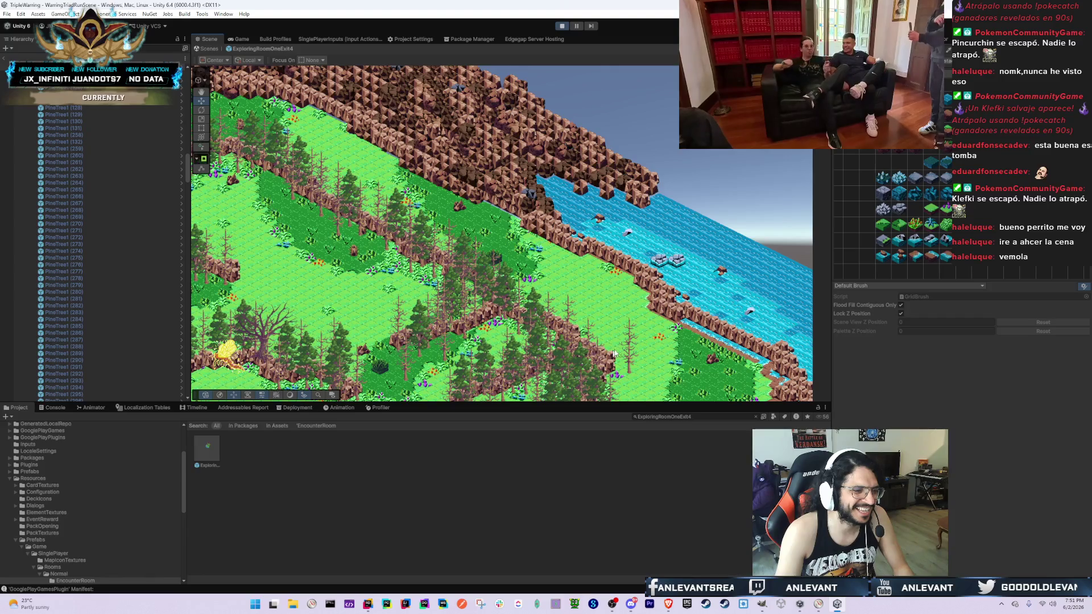
left_click(634, 342)
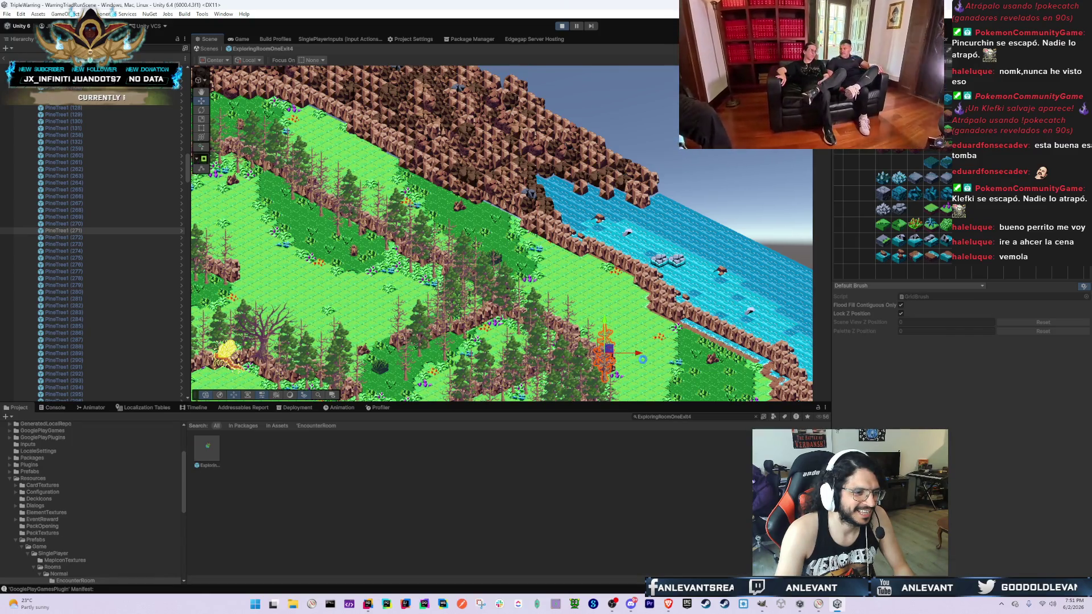
mouse_move(641, 358)
left_mouse_down()
mouse_move(645, 337)
mouse_move(740, 299)
left_mouse_up()
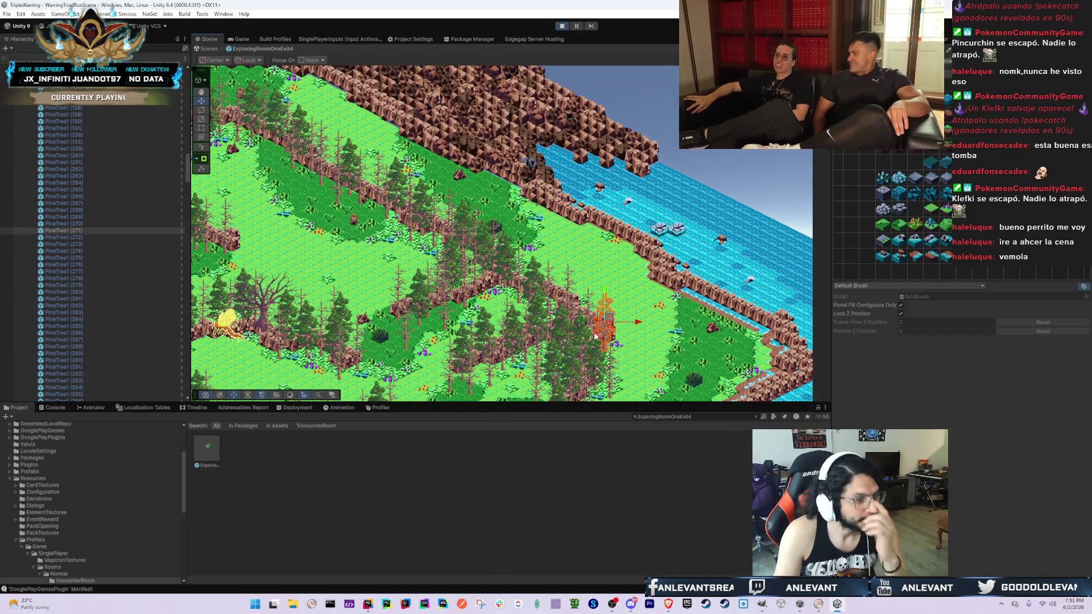
left_click_drag(449, 319, 596, 281)
left_click_drag(407, 123, 519, 249)
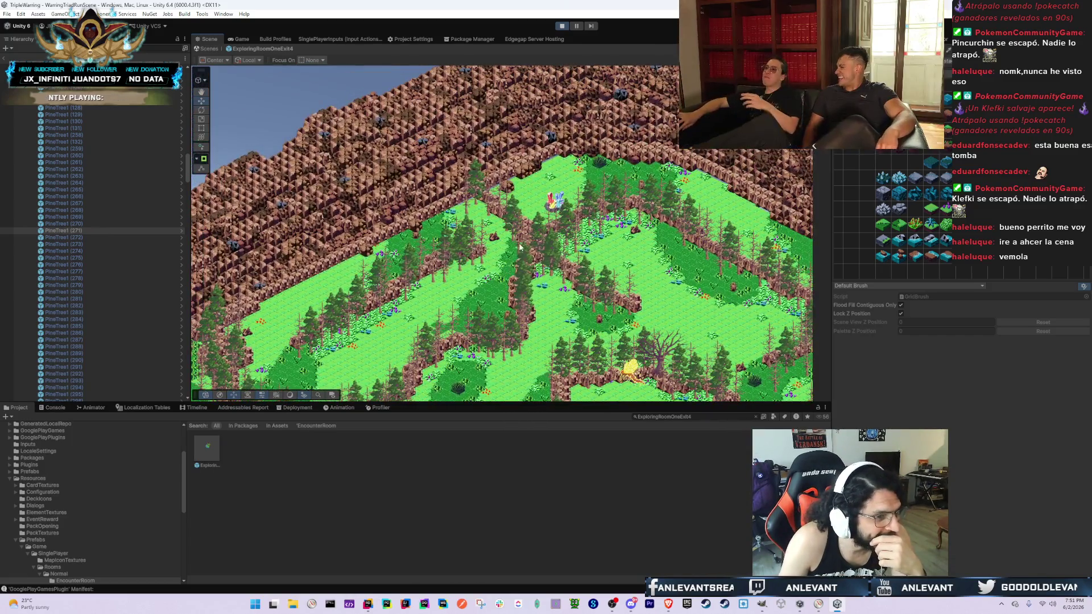
left_click(512, 225)
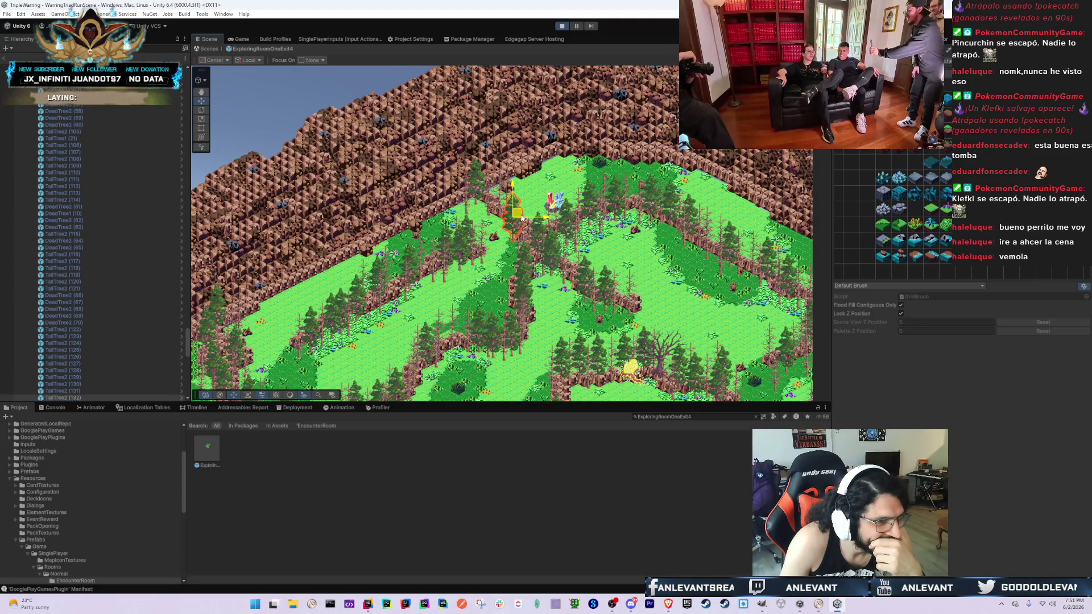
left_click(508, 204)
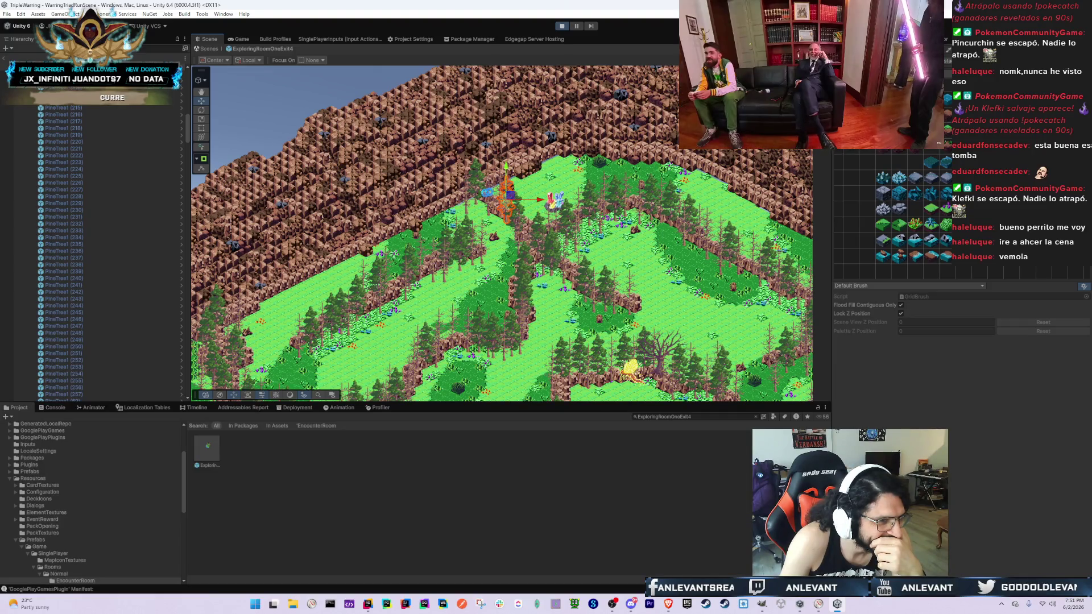
left_click(466, 200)
left_click(460, 177)
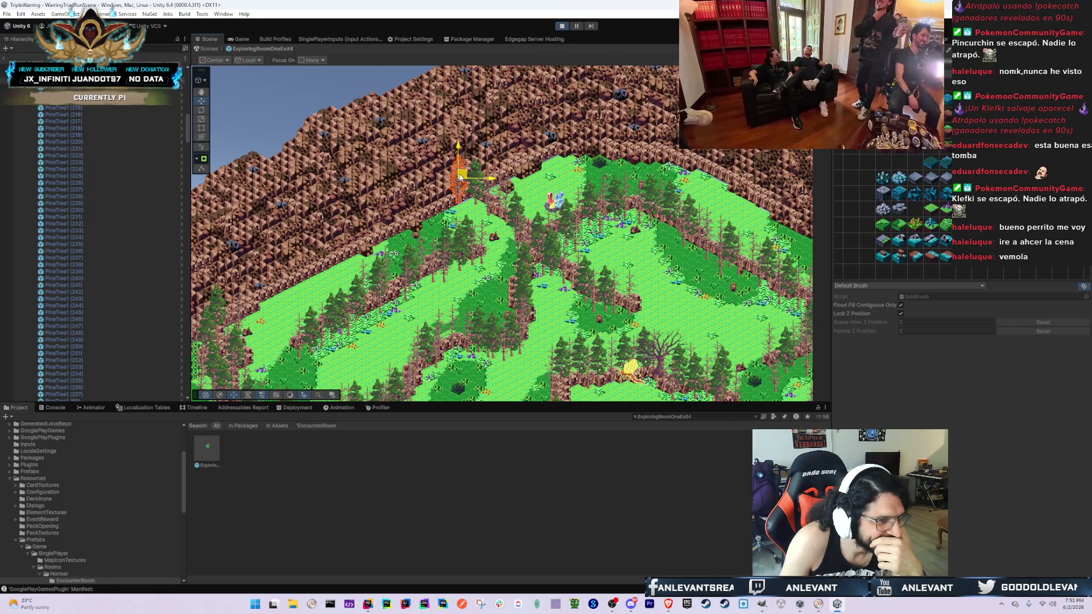
mouse_move(381, 210)
left_mouse_down()
mouse_move(441, 189)
mouse_move(419, 192)
left_mouse_up()
left_click_drag(542, 145, 558, 146)
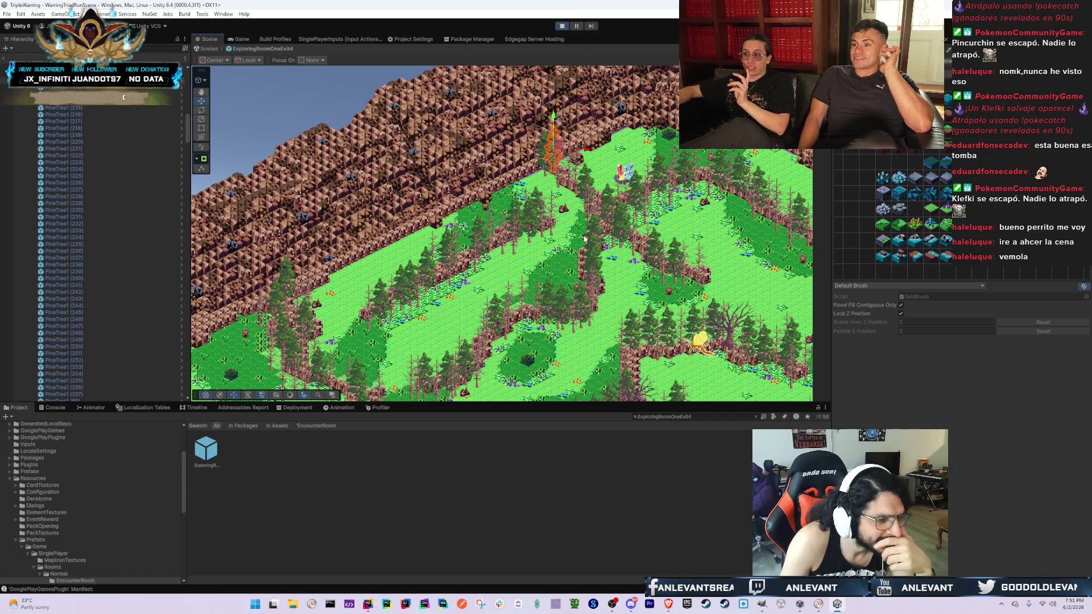
- Nudge another tree on the top cliff slightly right to align it
key("Down")
key("Right")
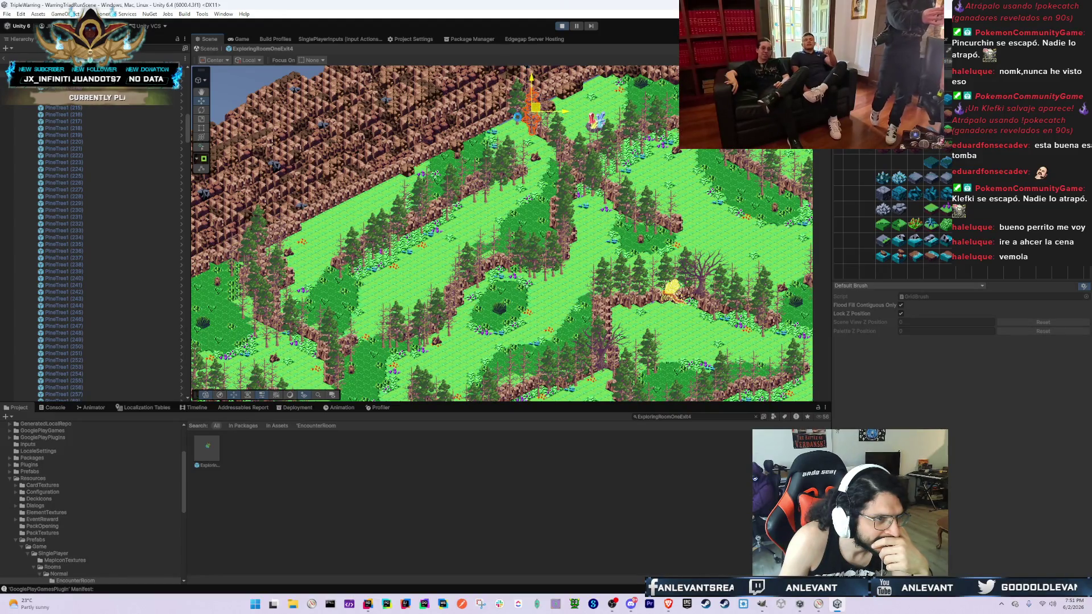
left_click(518, 120)
left_click_drag(524, 102, 526, 102)
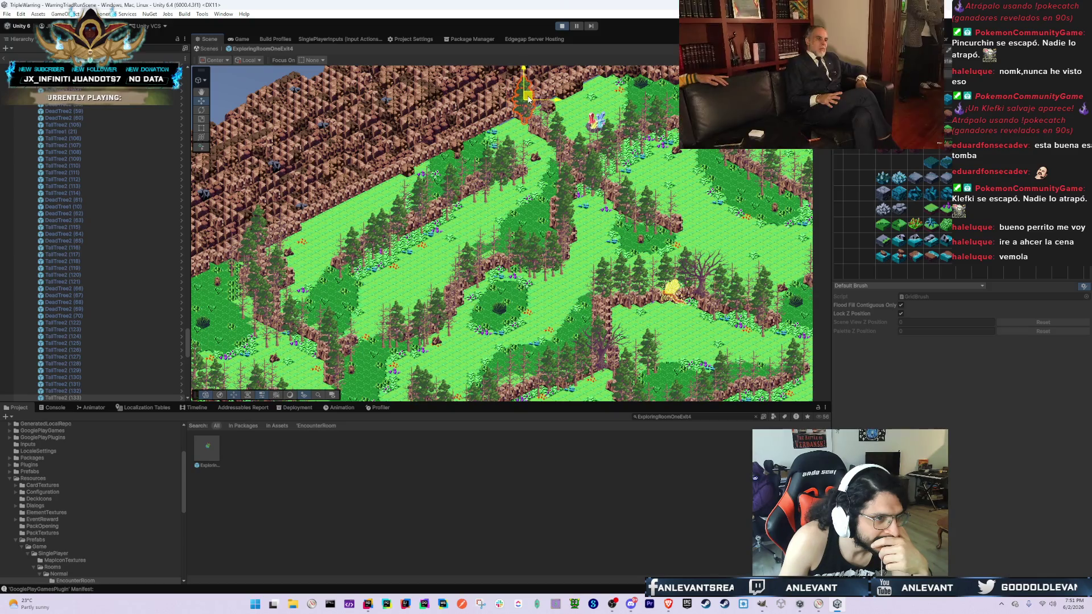
key("Down")
key("Right")
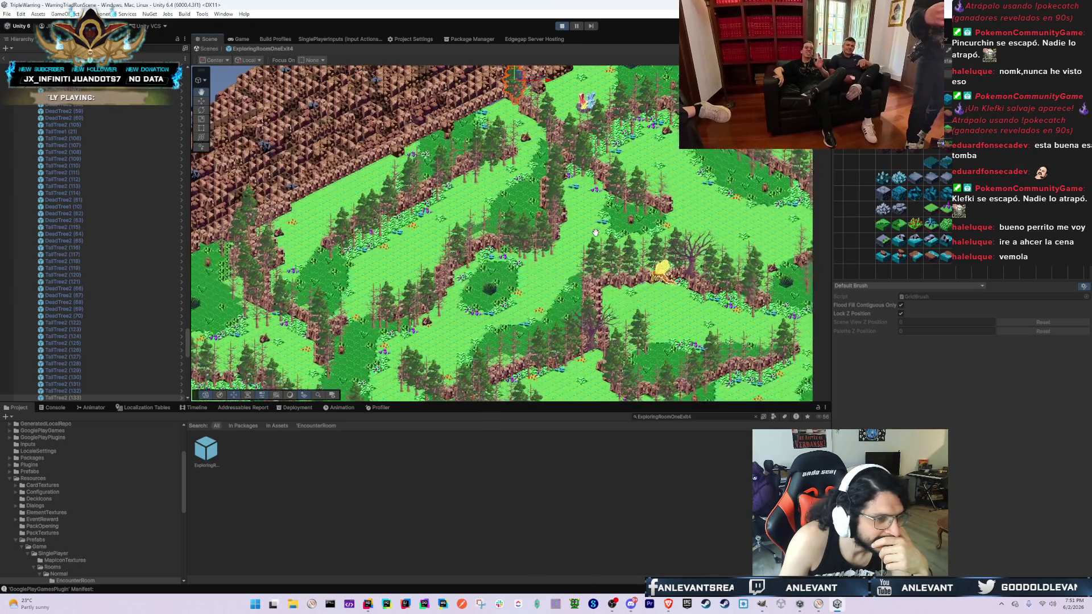
left_click(620, 286)
- Move a pine tree near the middle cliff up so it sits along the cliff edge
left_click(618, 276)
left_click(621, 273)
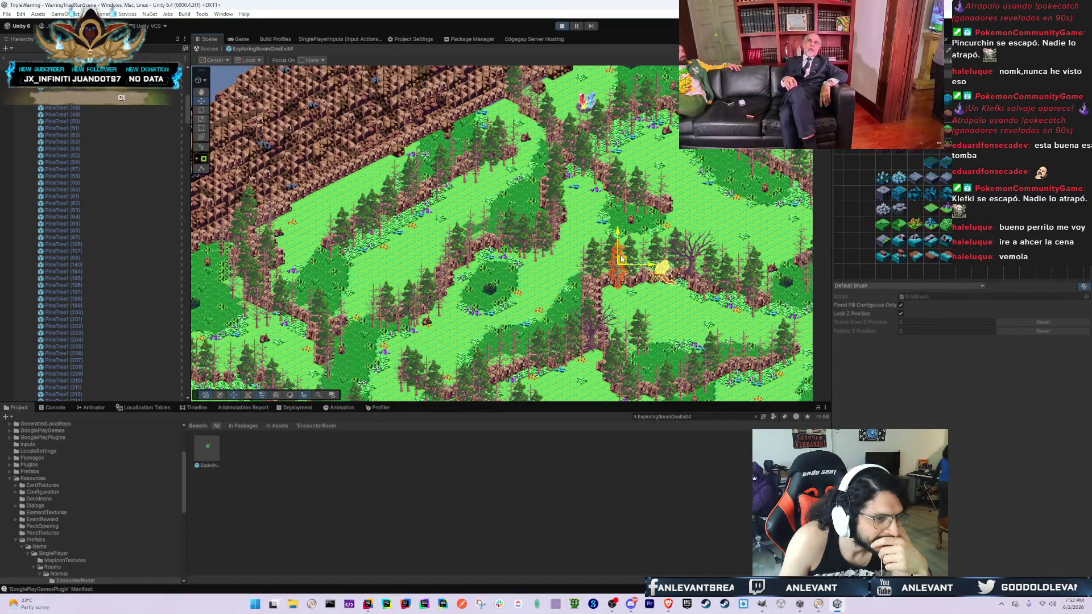
key("Down")
key("Left")
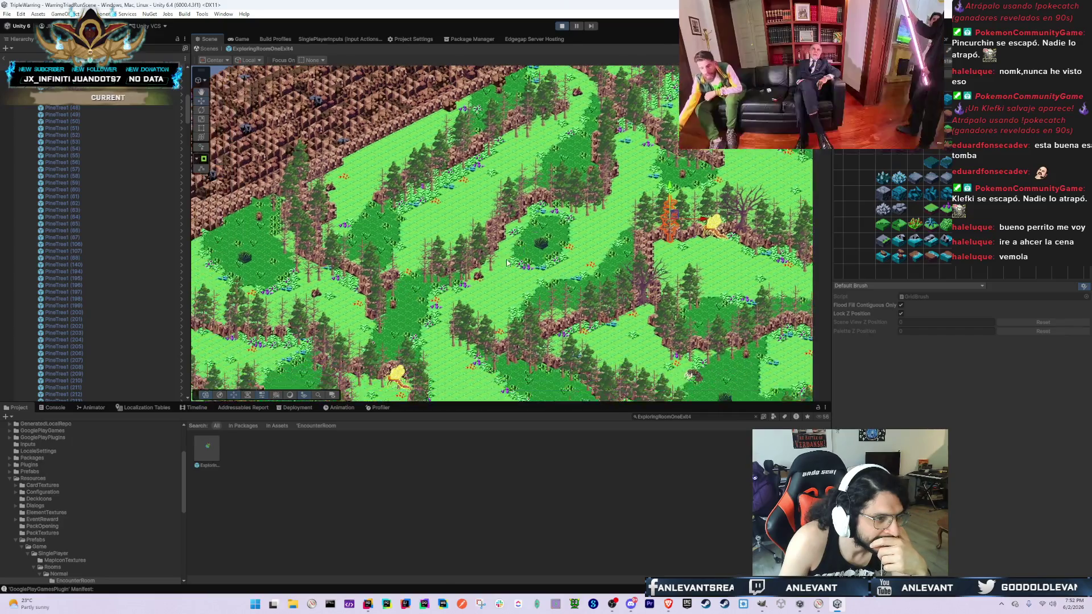
left_click(491, 266)
left_click_drag(494, 245, 508, 208)
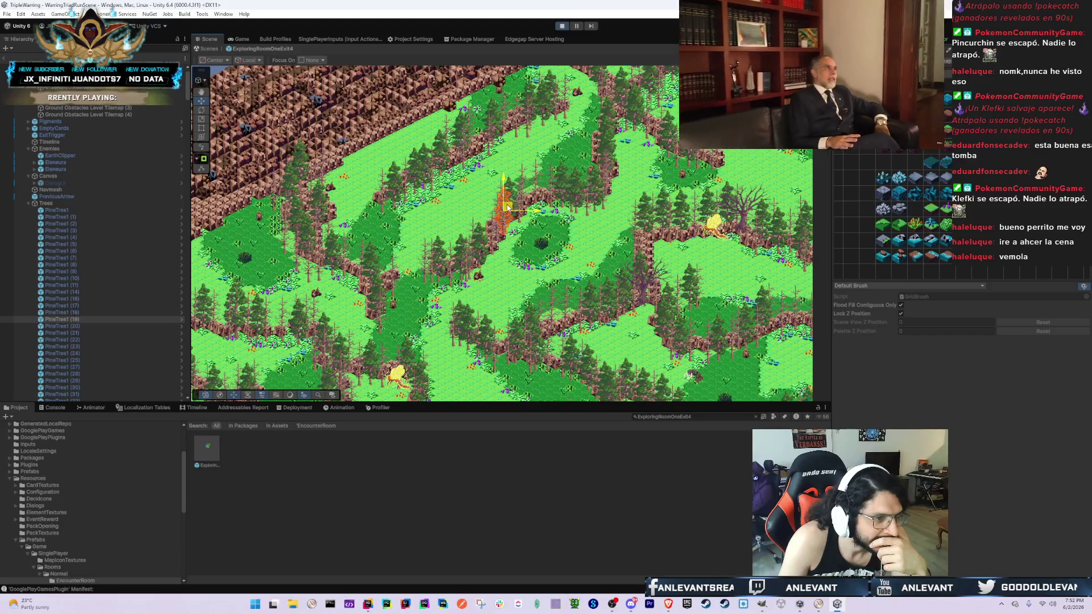
- Align the TallTree2 trees on the upper cliff, nudging one right and one down-left onto the edge
left_click_drag(435, 234, 461, 206)
left_click(410, 173)
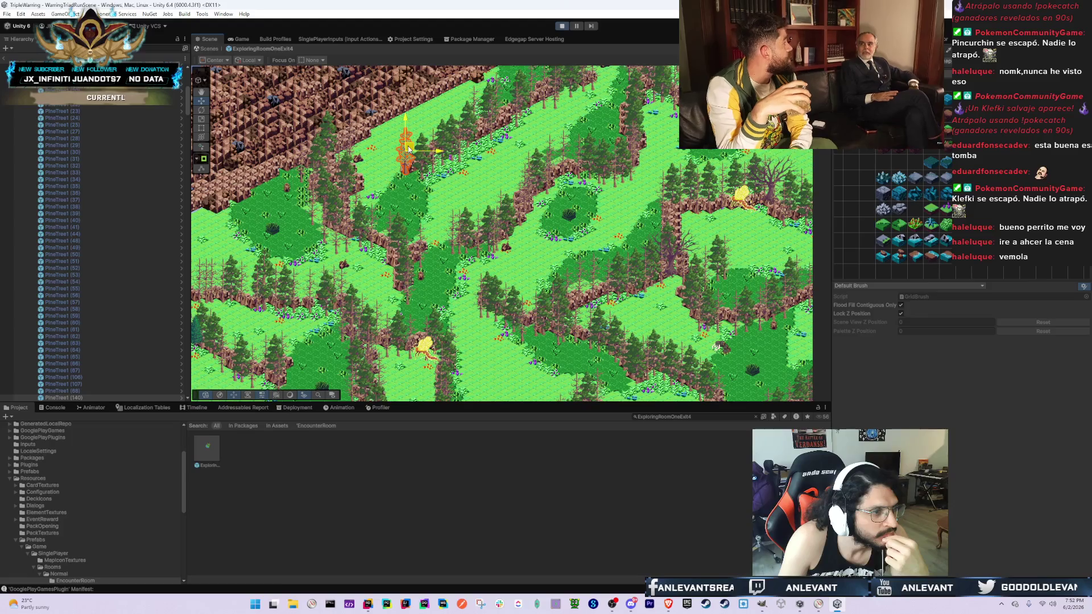
left_click(417, 146)
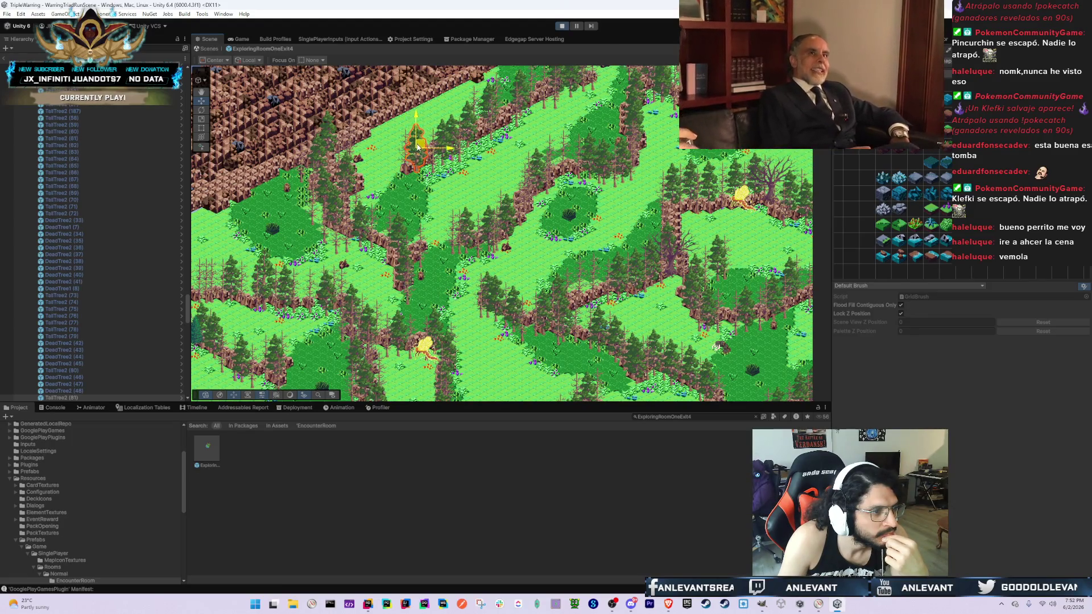
left_click_drag(416, 145, 426, 144)
left_click(435, 153)
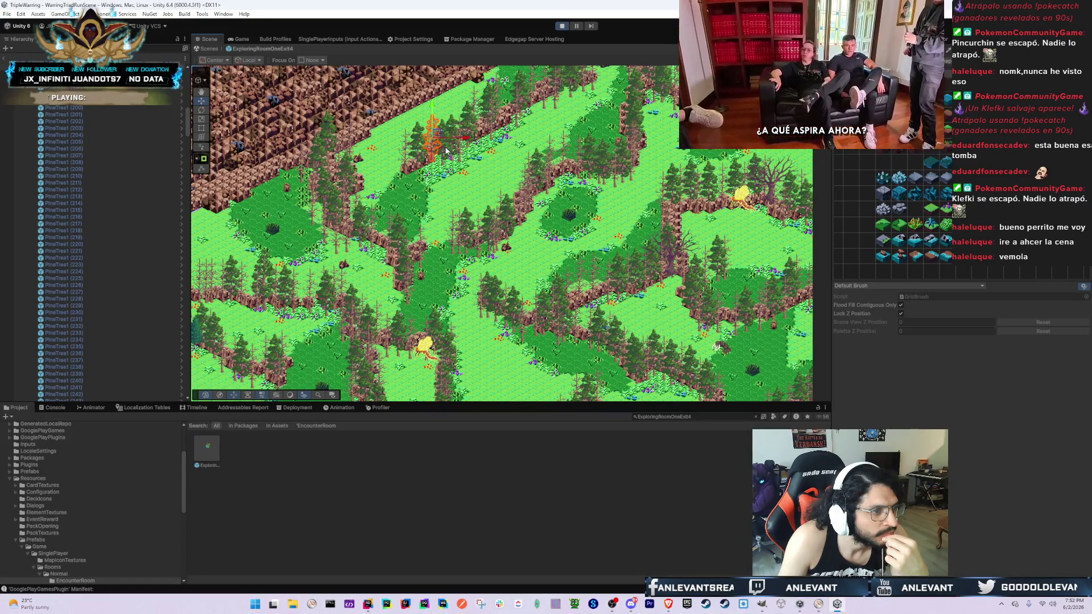
left_click(445, 150)
left_click_drag(454, 128, 445, 146)
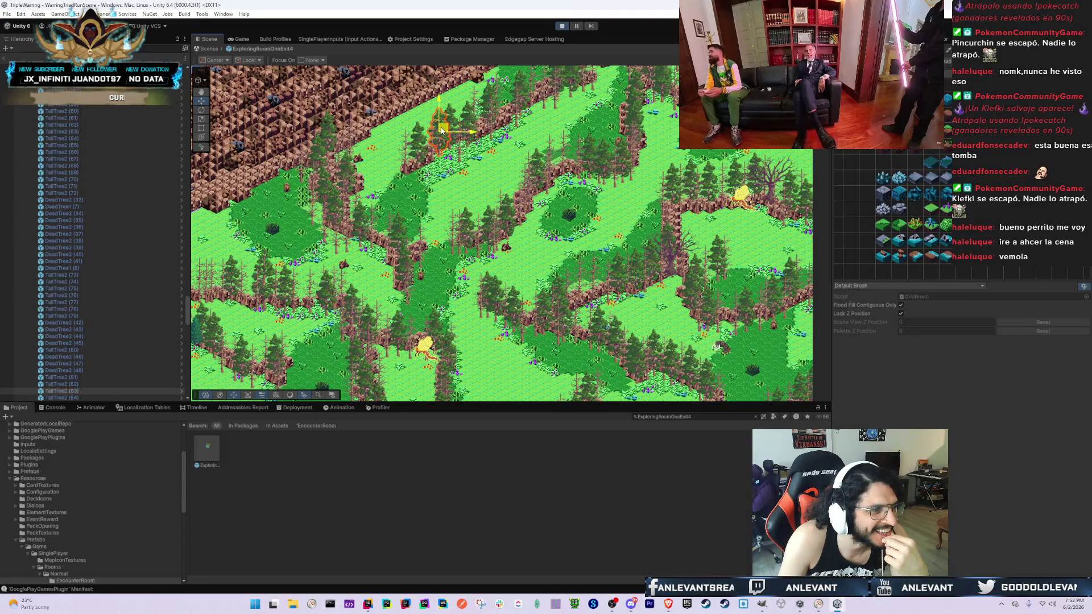
left_click(461, 146)
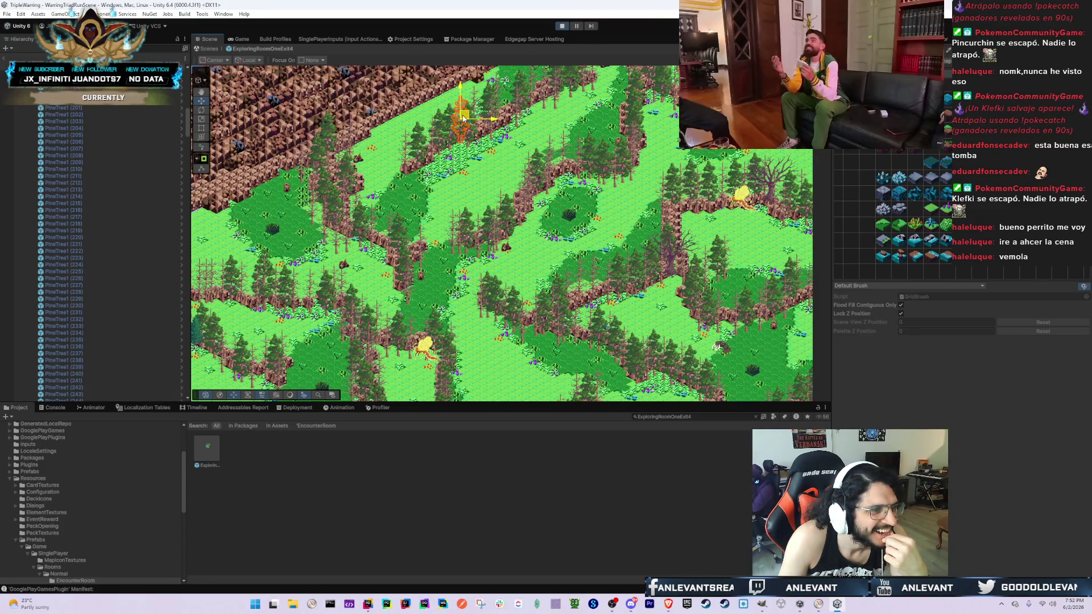
left_click(495, 132)
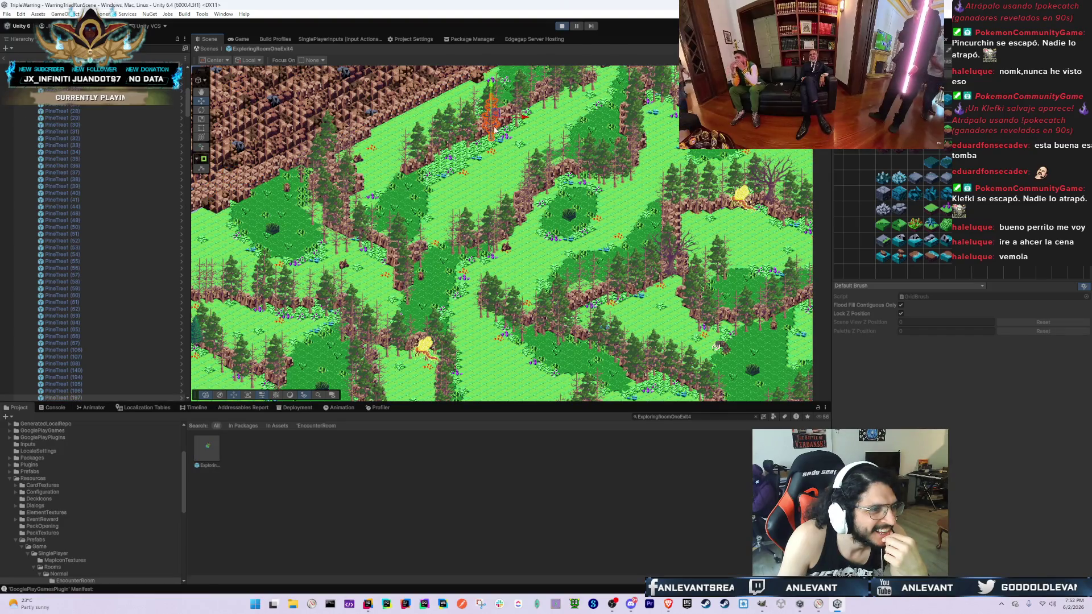
left_click(469, 140)
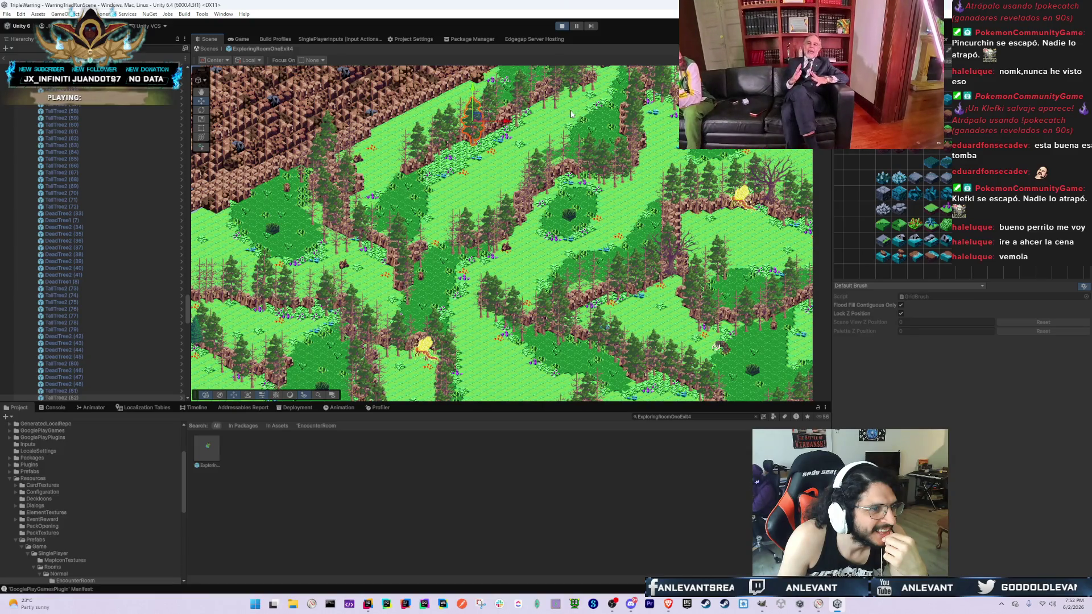
- Move more upper-cliff trees into line: PineTree1 (201) left, a TallTree2 up onto the cliff
mouse_move(570, 115)
left_mouse_down()
mouse_move(501, 165)
mouse_move(467, 153)
left_mouse_up()
left_click(470, 172)
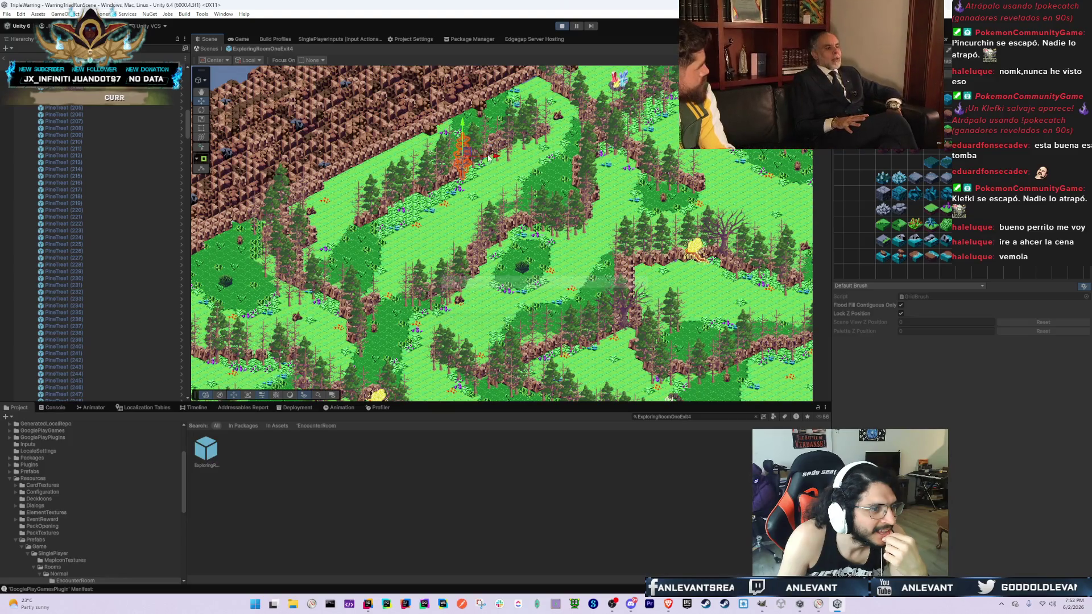
left_click(475, 149)
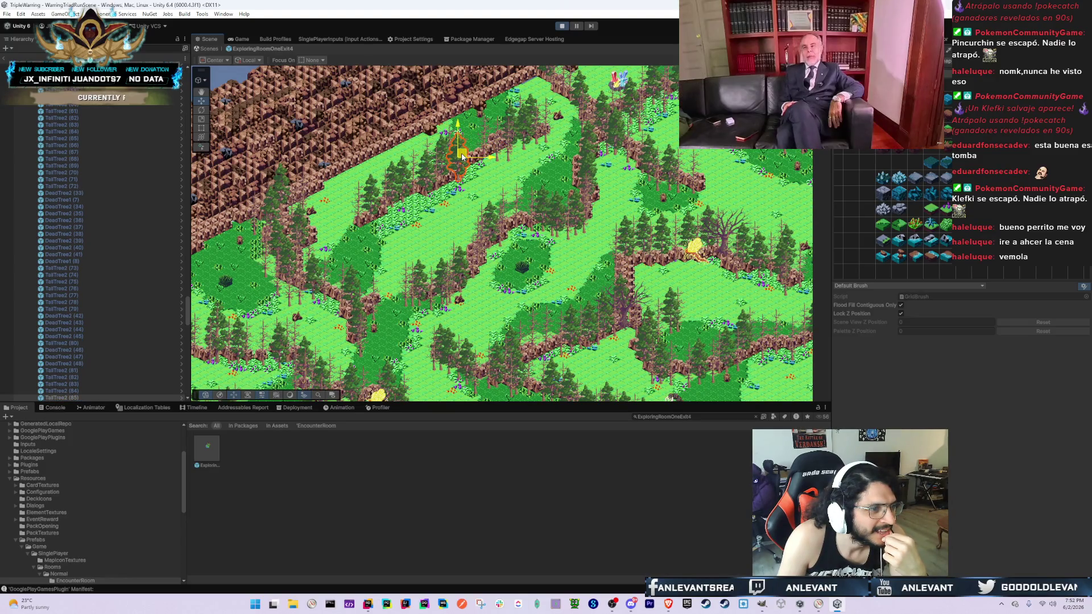
left_click(508, 147)
left_click_drag(510, 137, 476, 141)
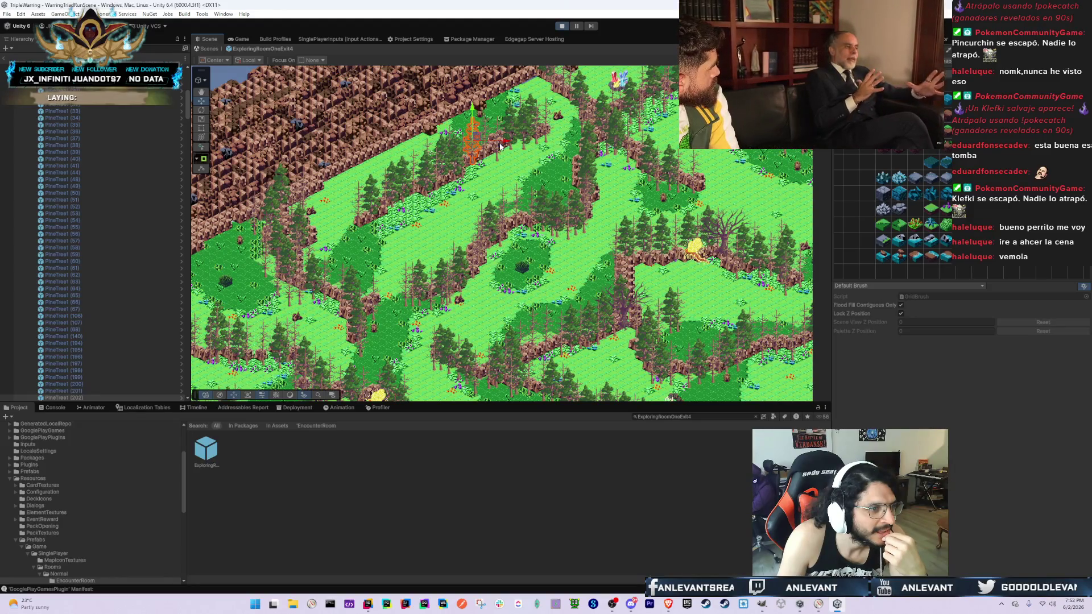
left_click(497, 145)
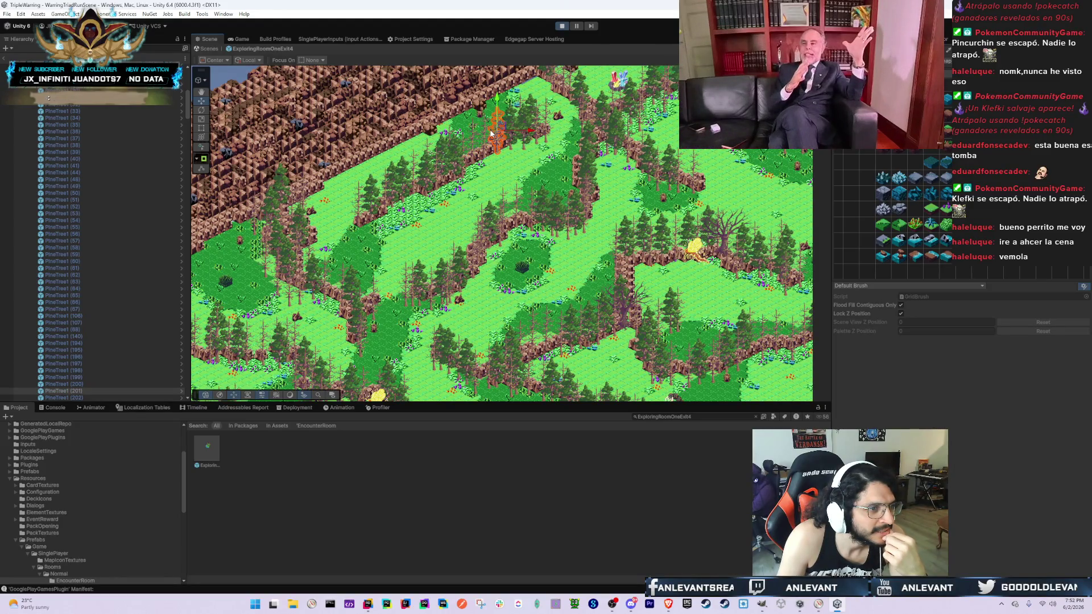
left_click_drag(501, 130, 495, 131)
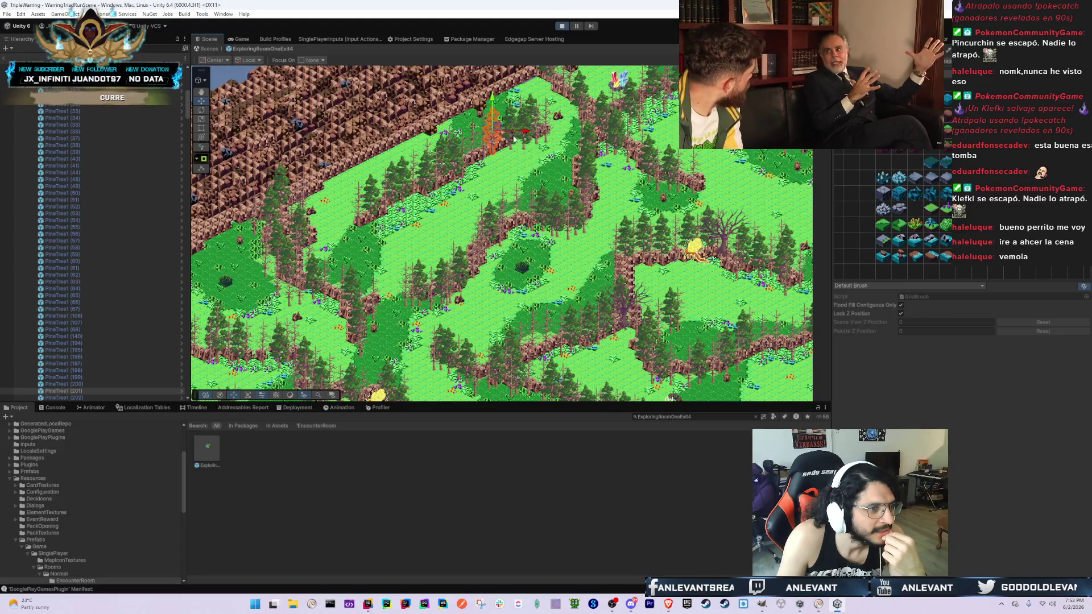
left_click(527, 139)
left_click_drag(527, 126, 527, 110)
left_click(513, 136)
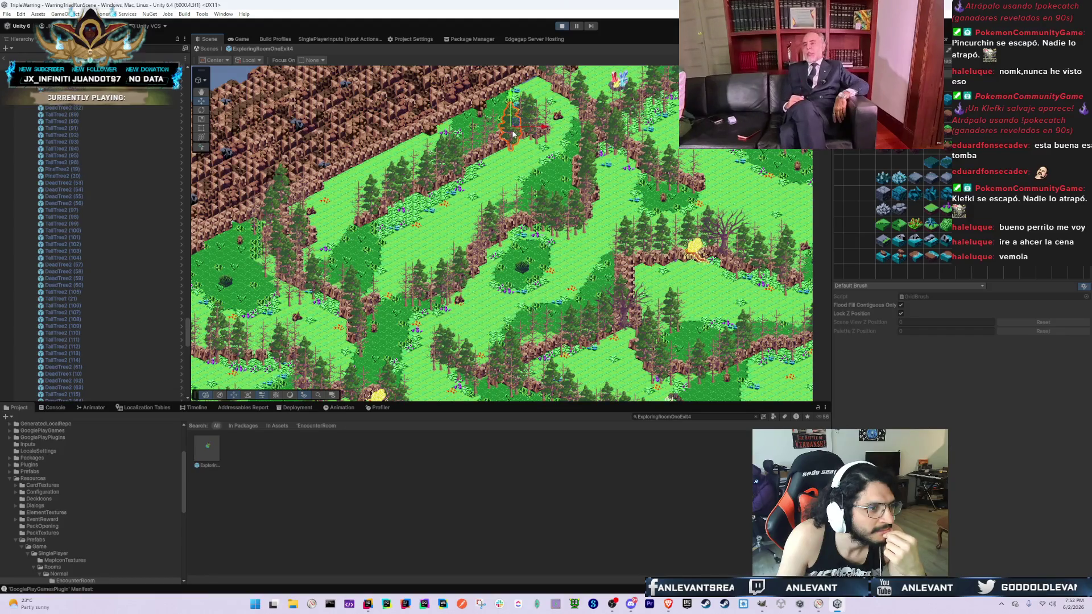
left_click(552, 124)
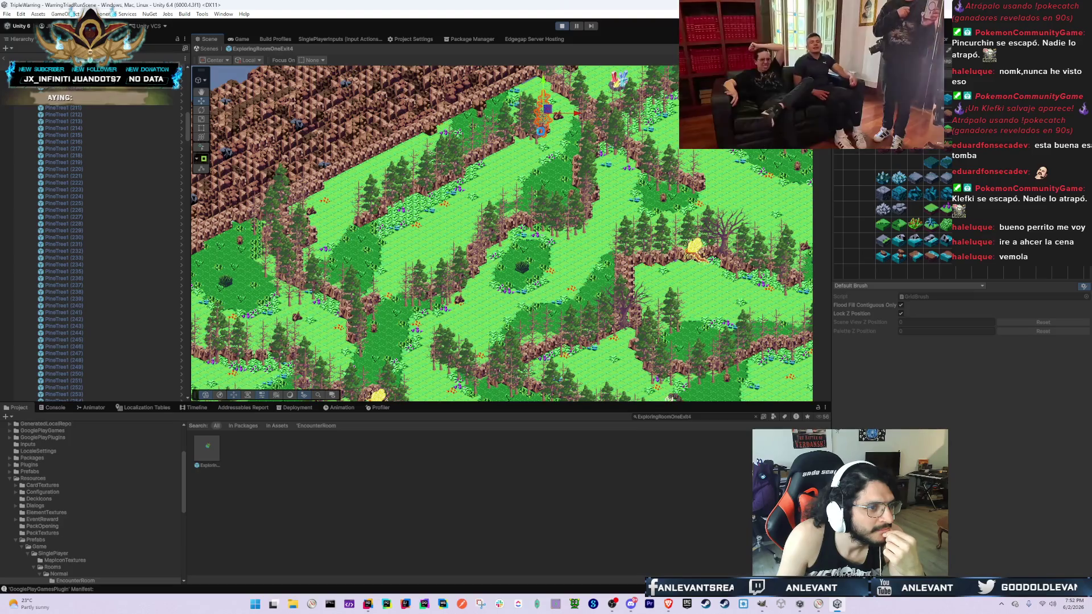
left_click(538, 135)
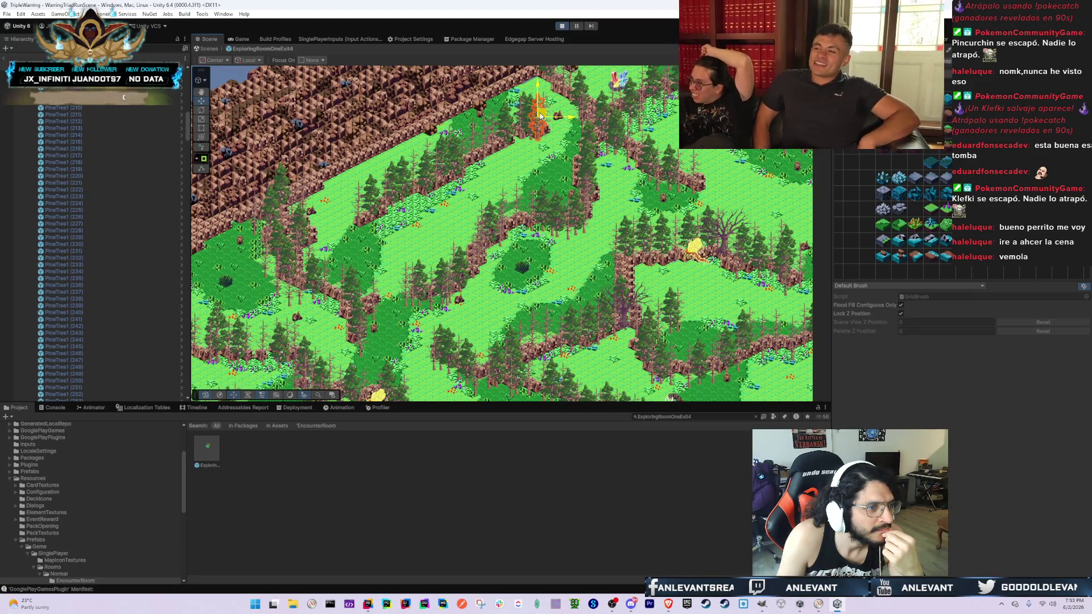
left_click(533, 139)
mouse_move(535, 118)
left_mouse_down()
mouse_move(524, 113)
mouse_move(536, 116)
left_mouse_up()
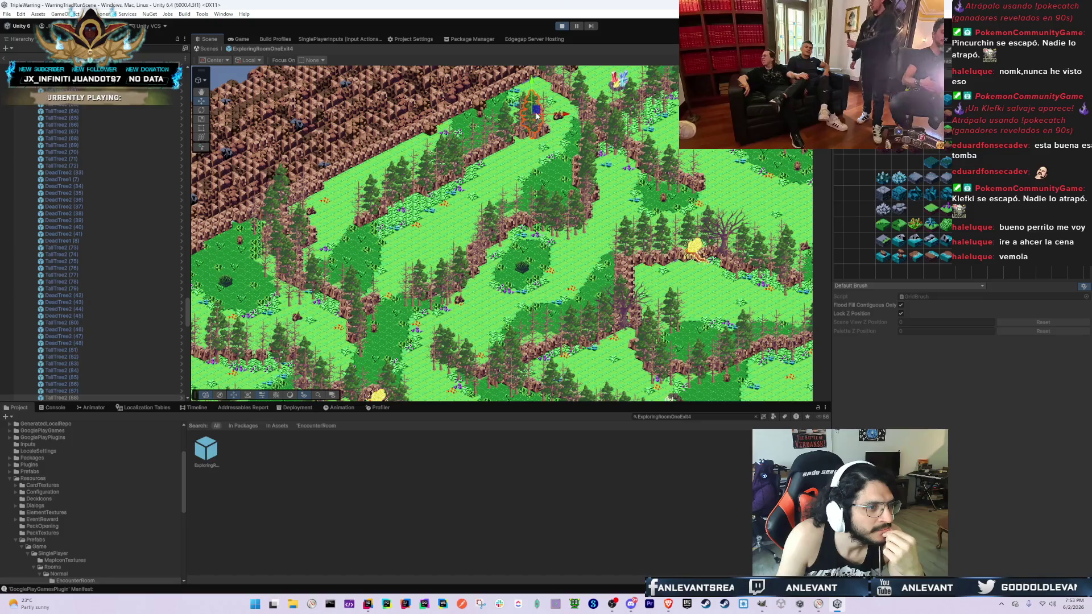
scroll(559, 247, "down", 5)
- Collapse the long Trees list in the Hierarchy
scroll(559, 247, "down", 3)
scroll(493, 295, "up", 3)
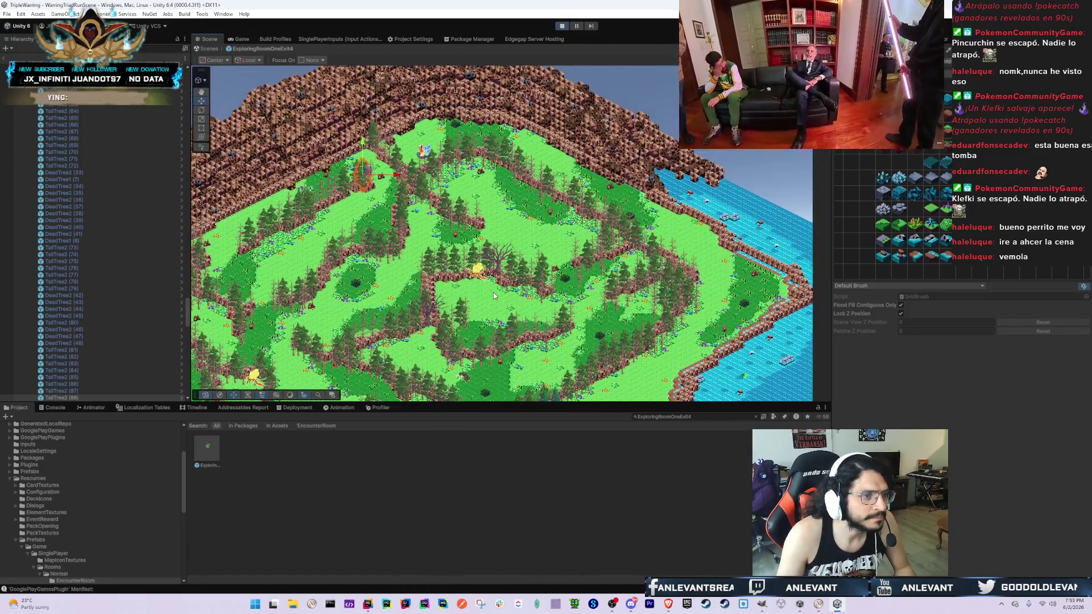
scroll(493, 295, "up", 3)
left_click_drag(555, 346, 517, 266)
scroll(117, 185, "up", 2)
left_click(117, 185)
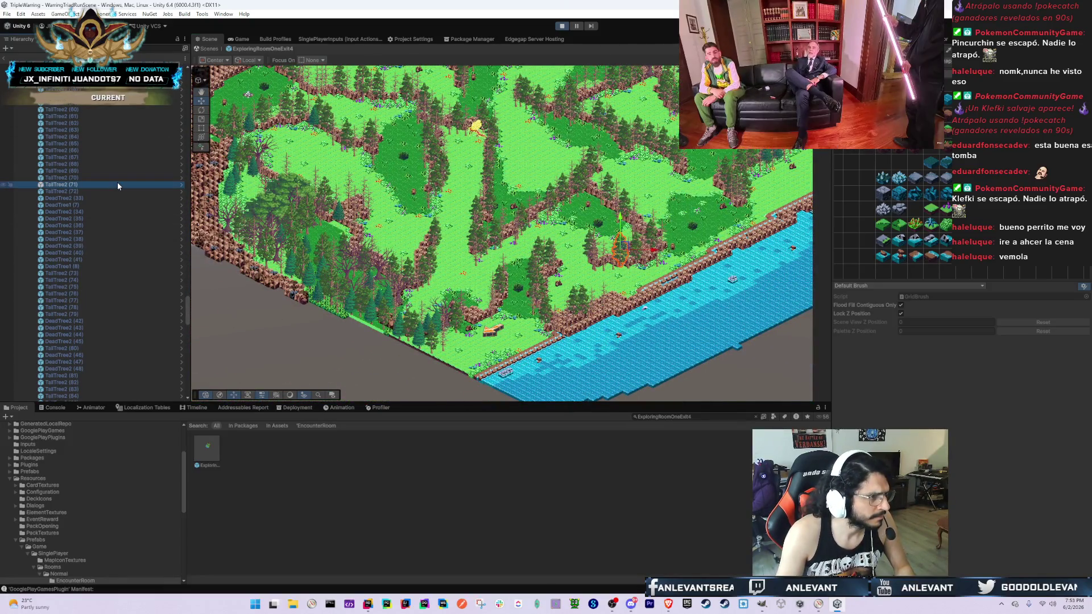
key("Left")
key("Left")
key("Up")
- Turn off the cliff obstacle tilemap's Tilemap Renderer, then enter the grassy level in the running game
left_click(85, 100)
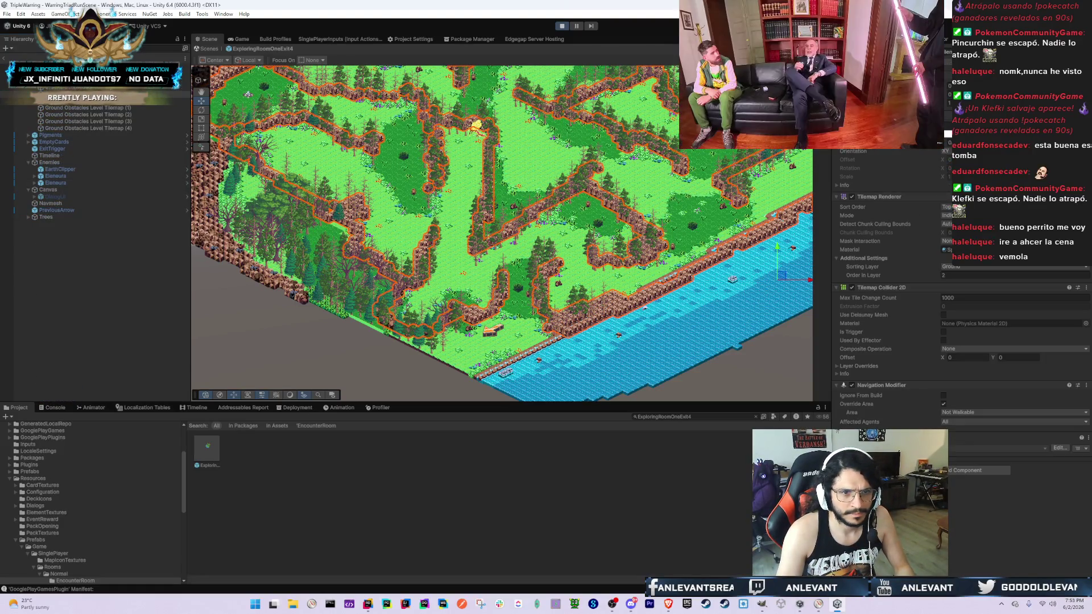
left_click(852, 197)
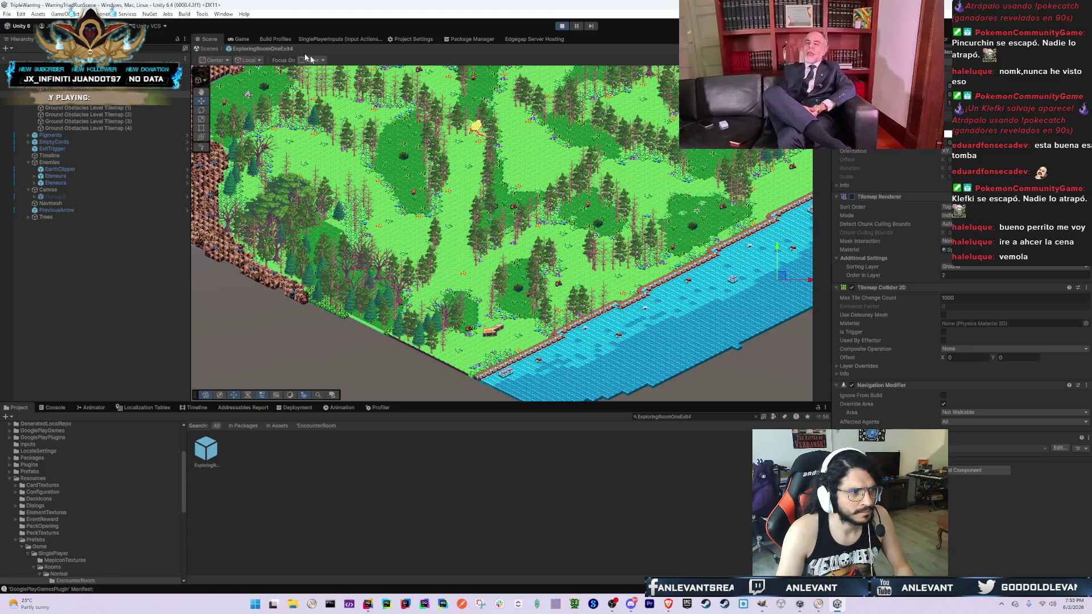
left_click(242, 39)
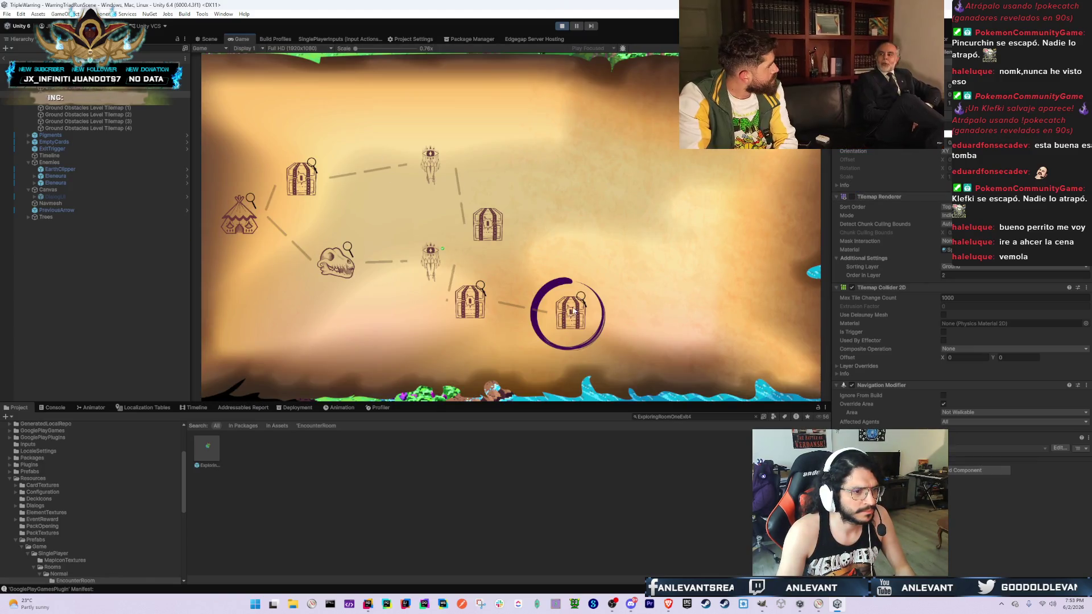
left_click(579, 314)
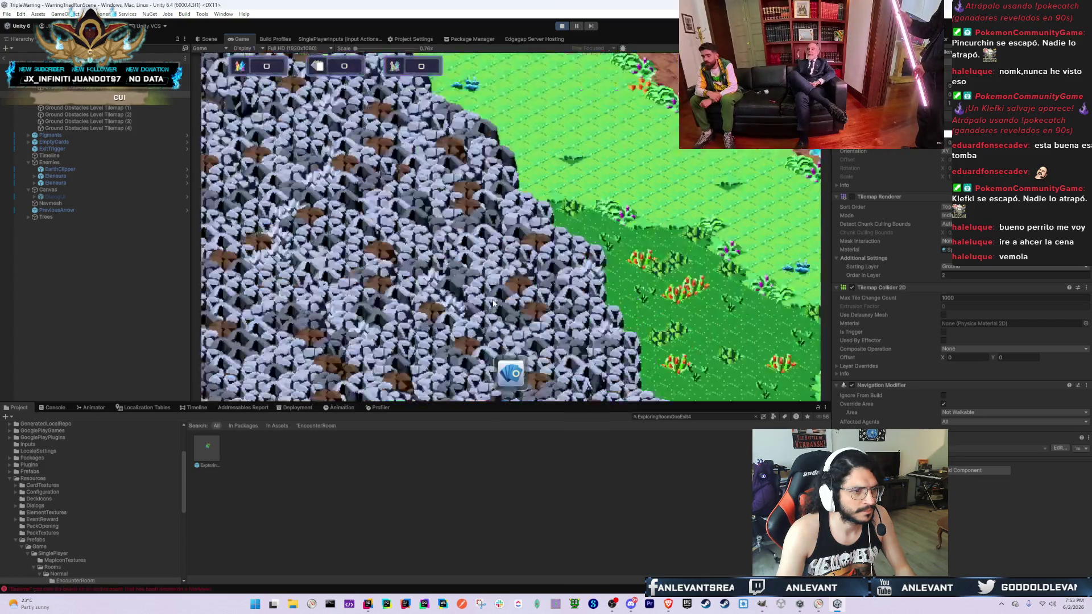
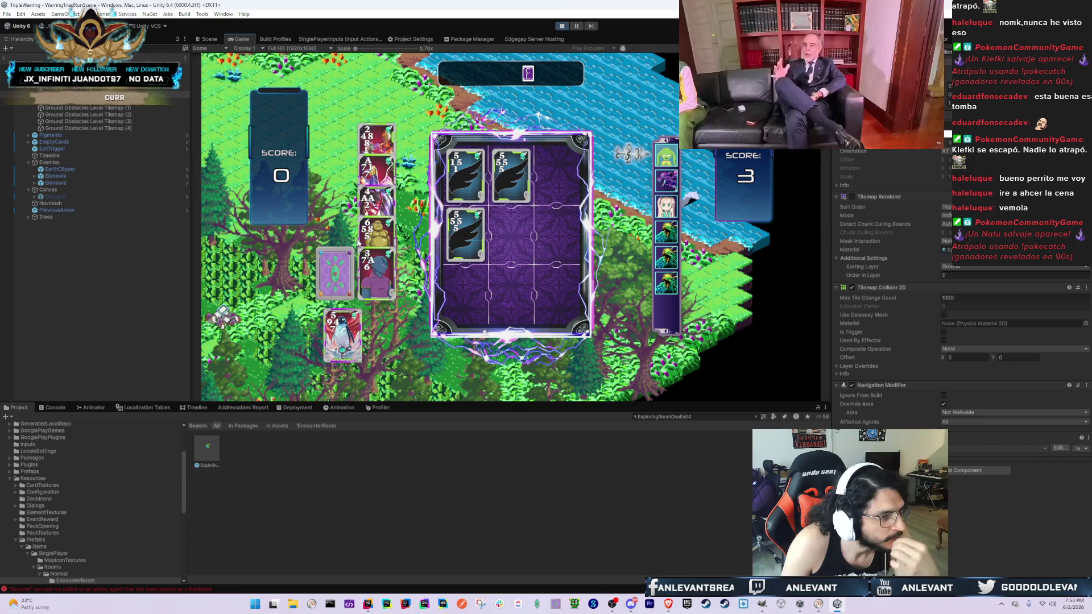
- Swap the 6/5/8/5 card for the A/7 card in the centre, then play 5/9/4 middle-left
left_click_drag(387, 230, 463, 293)
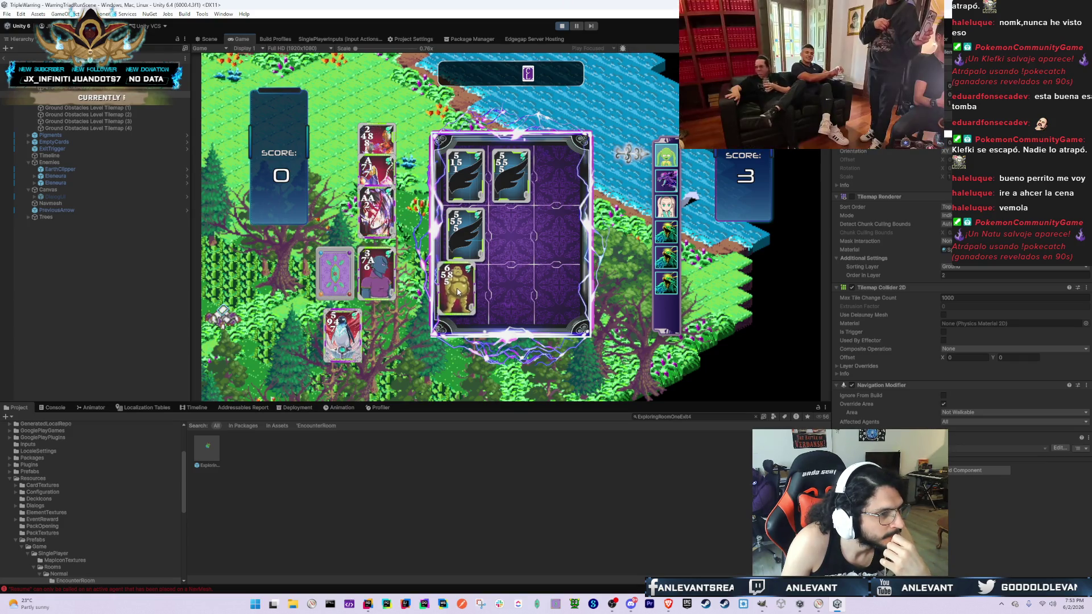
left_click_drag(463, 293, 421, 284)
left_click_drag(377, 171, 514, 234)
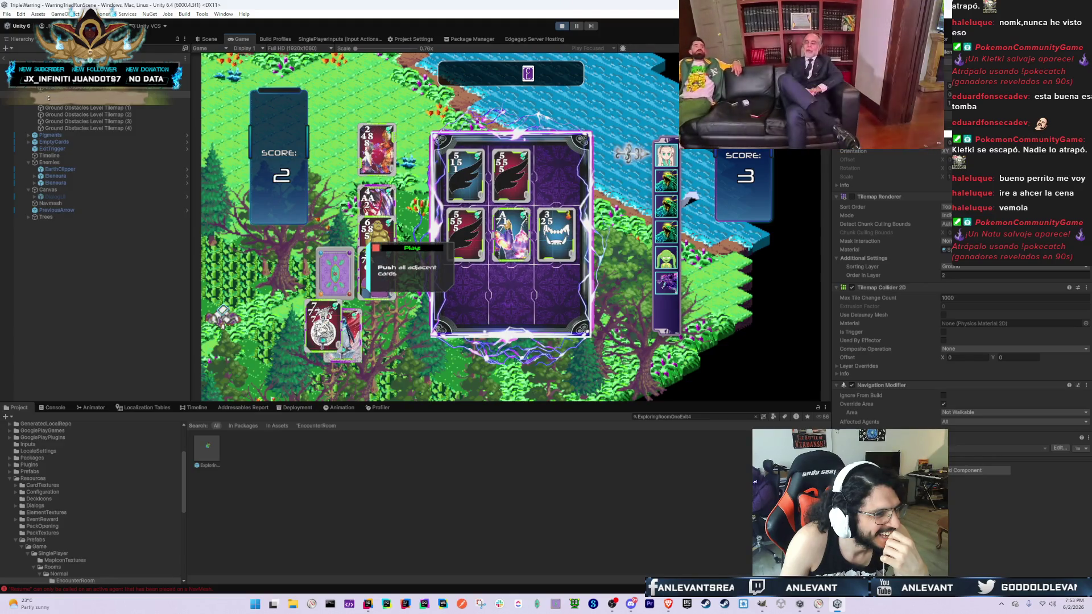
mouse_move(345, 336)
left_mouse_down()
mouse_move(435, 238)
mouse_move(466, 237)
left_mouse_up()
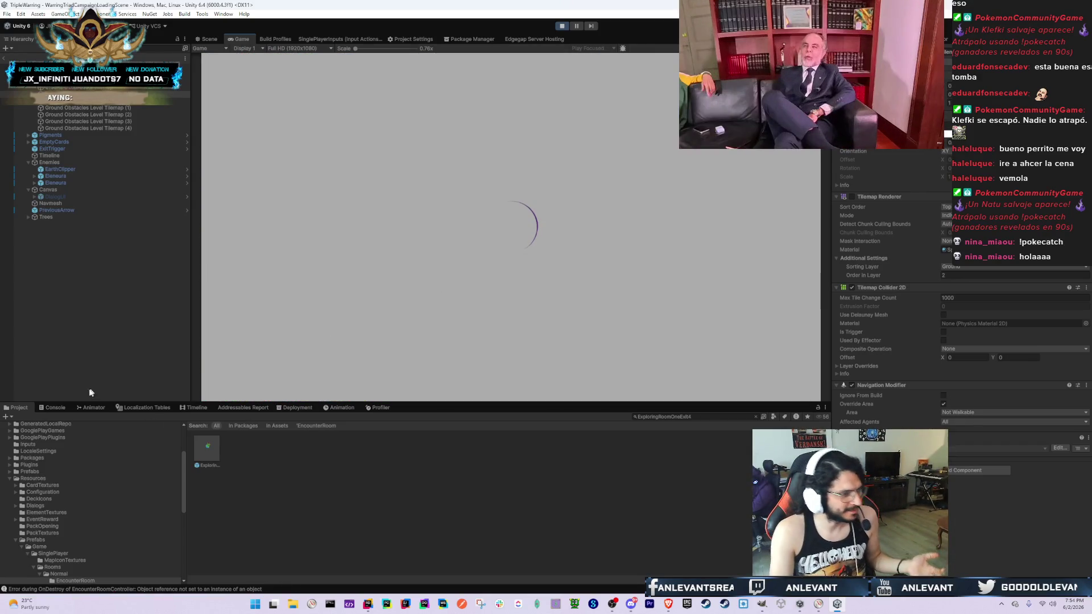
- Show the Console and scroll up and down through the log entries
left_click(66, 406)
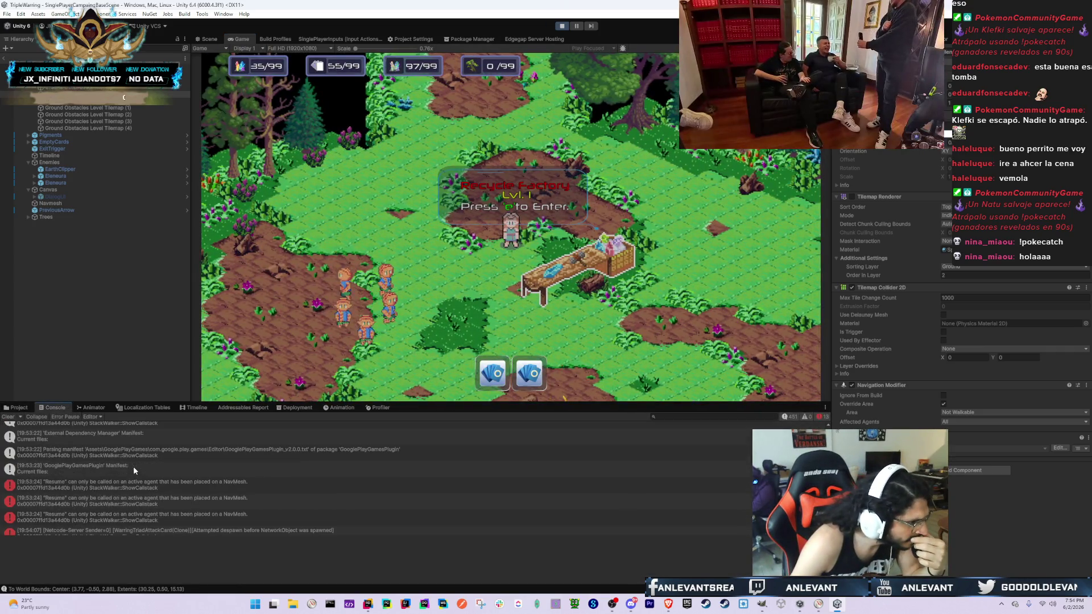
scroll(139, 486, "up", 5)
scroll(139, 486, "up", 10)
scroll(132, 472, "up", 5)
scroll(309, 458, "up", 5)
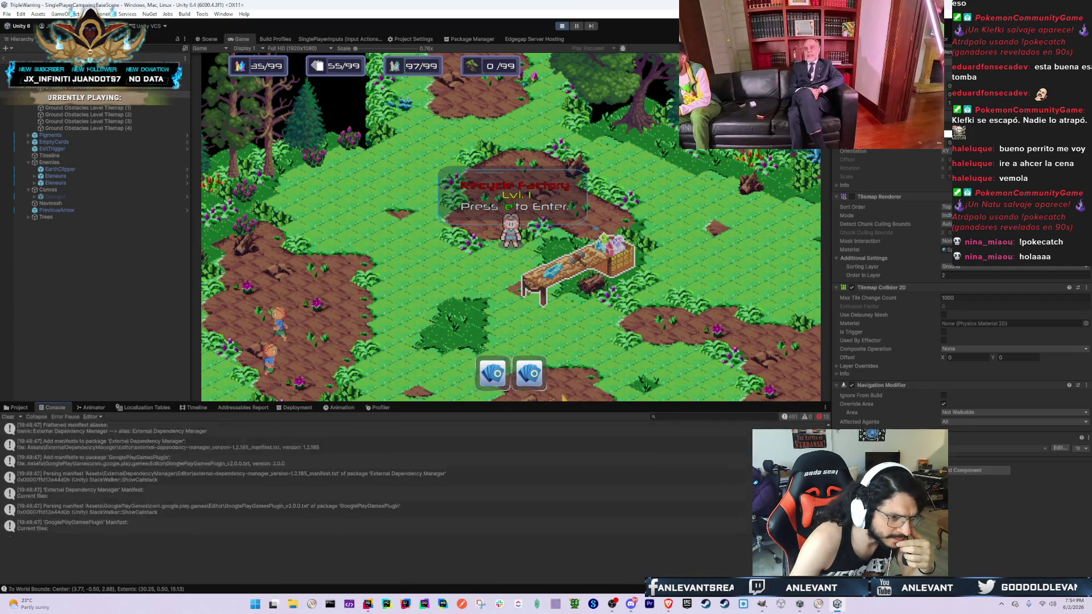
scroll(228, 478, "down", 10)
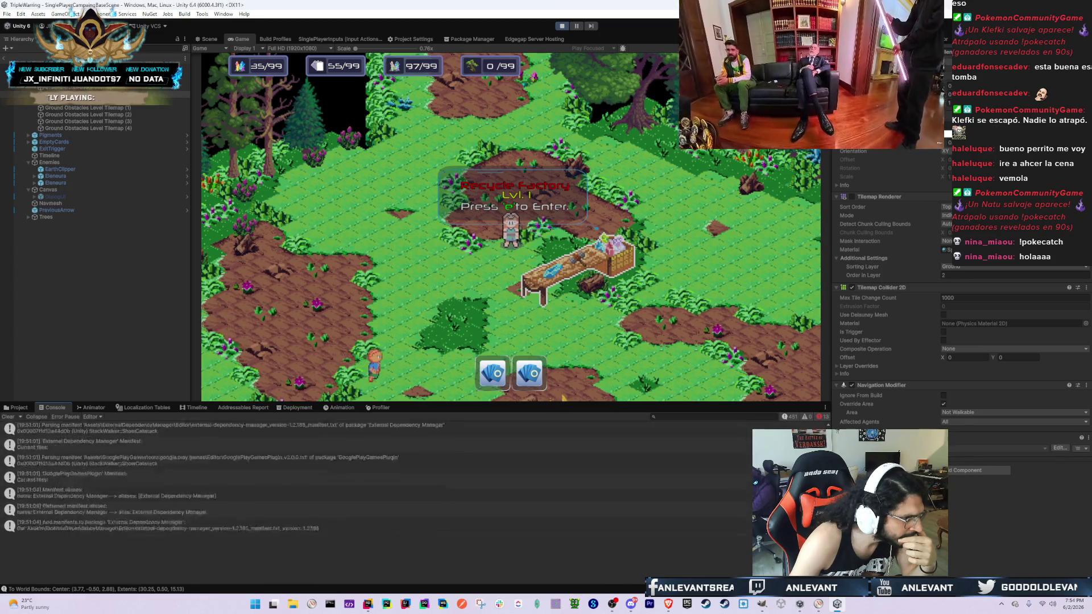
scroll(227, 478, "down", 10)
scroll(228, 478, "down", 10)
scroll(399, 503, "down", 5)
scroll(139, 477, "down", 5)
- Inspect the OnDestroy error's stack trace, then clear all console messages
left_click(124, 475)
scroll(283, 492, "down", 3)
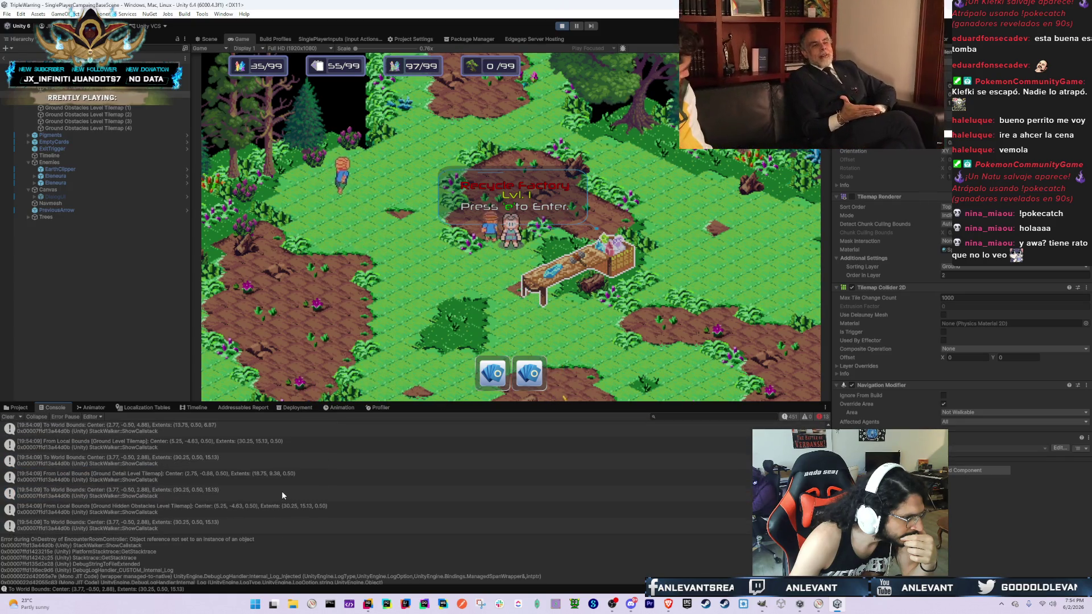
key("alt+Tab")
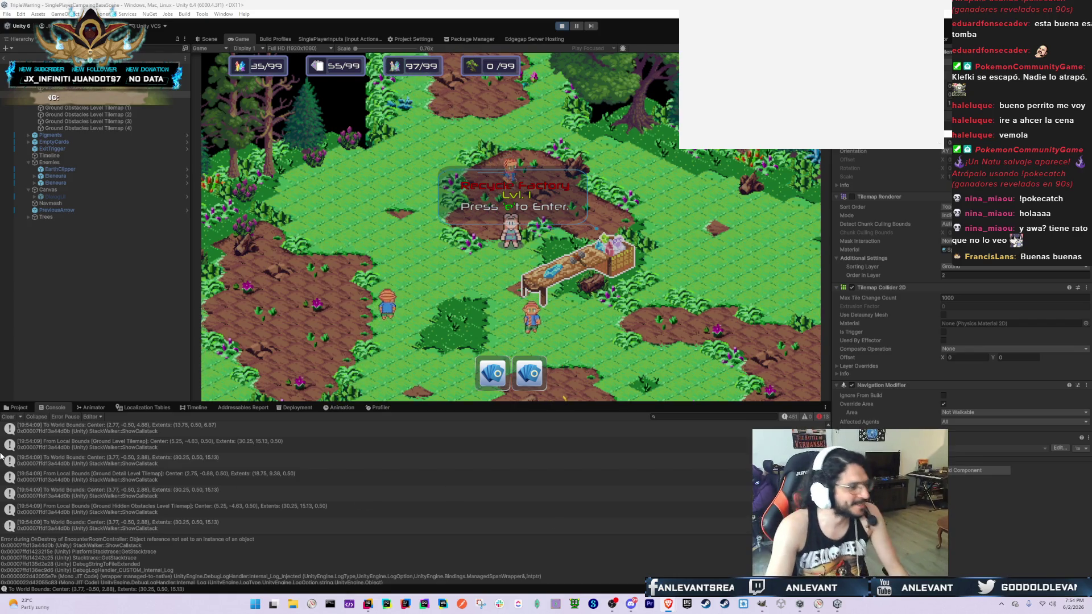
left_click(16, 418)
- Walk the player left, then switch to the Unity editor and back to the running game
key("a")
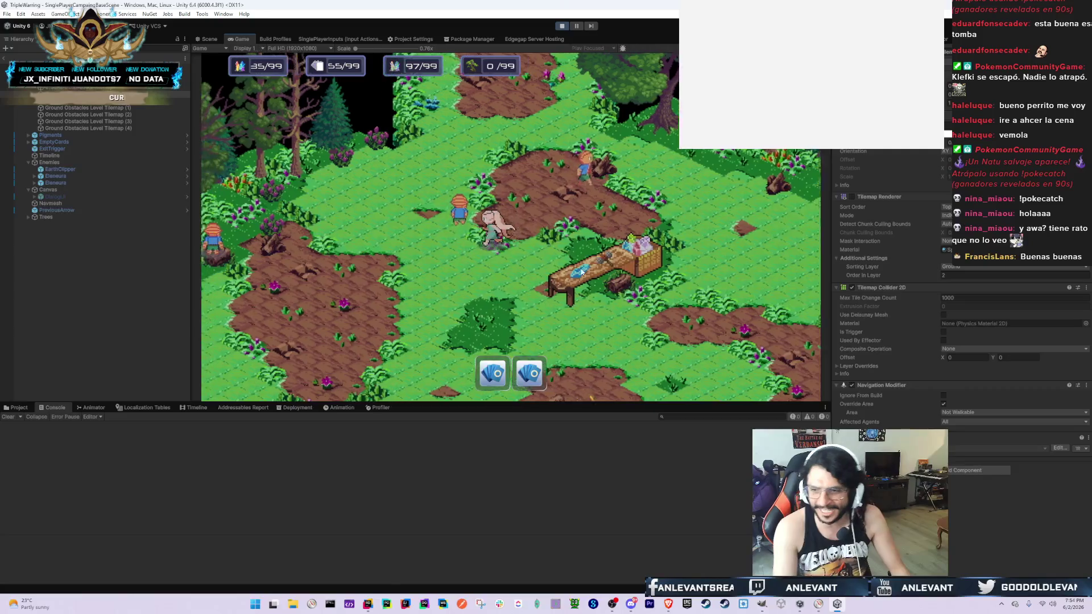
key("alt+Tab")
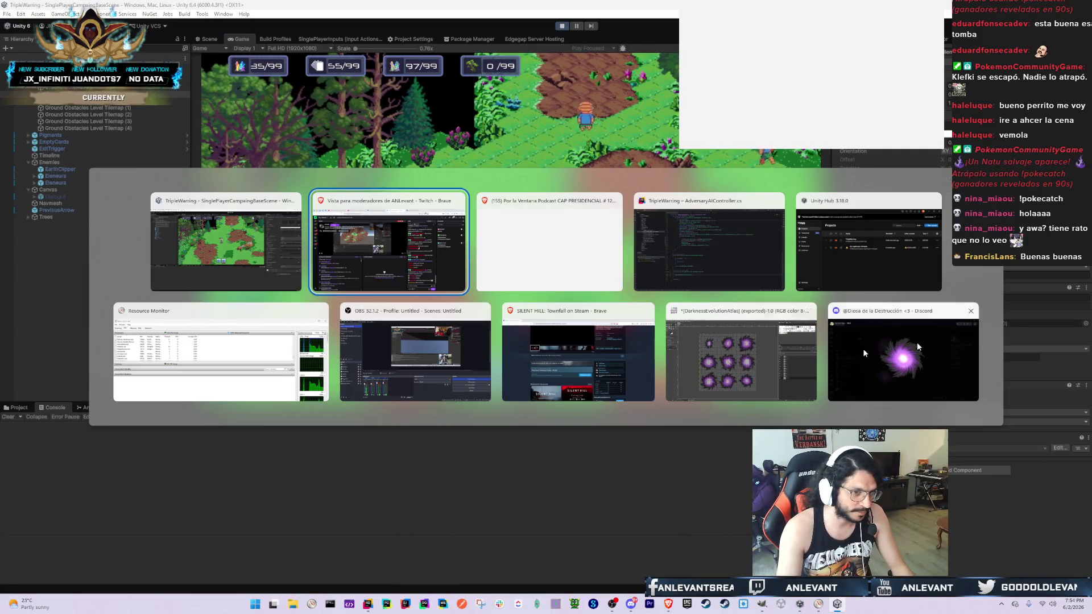
left_click(366, 401)
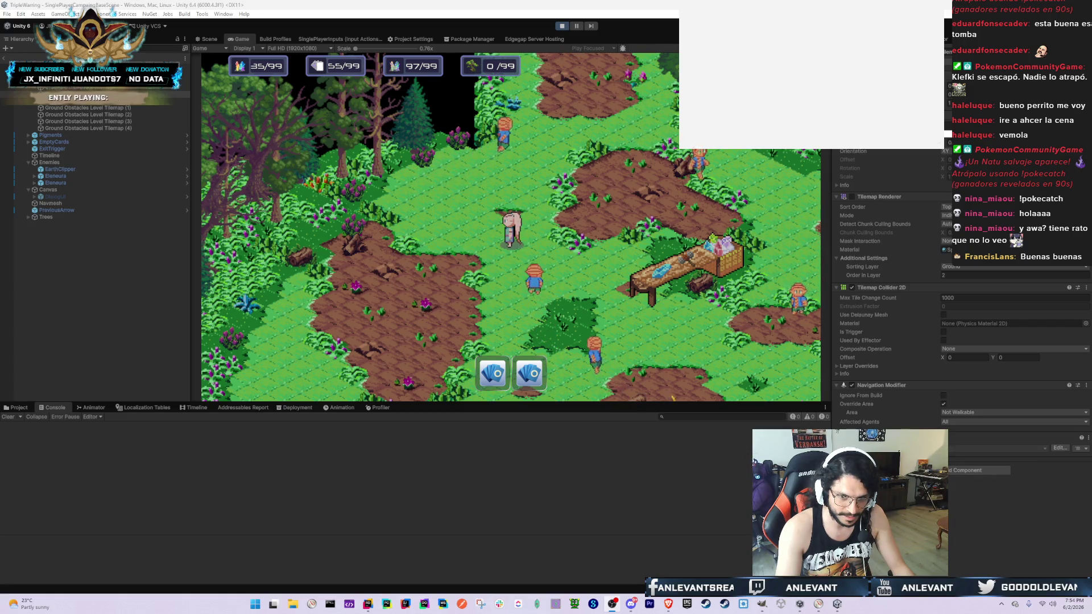
key("alt+Tab")
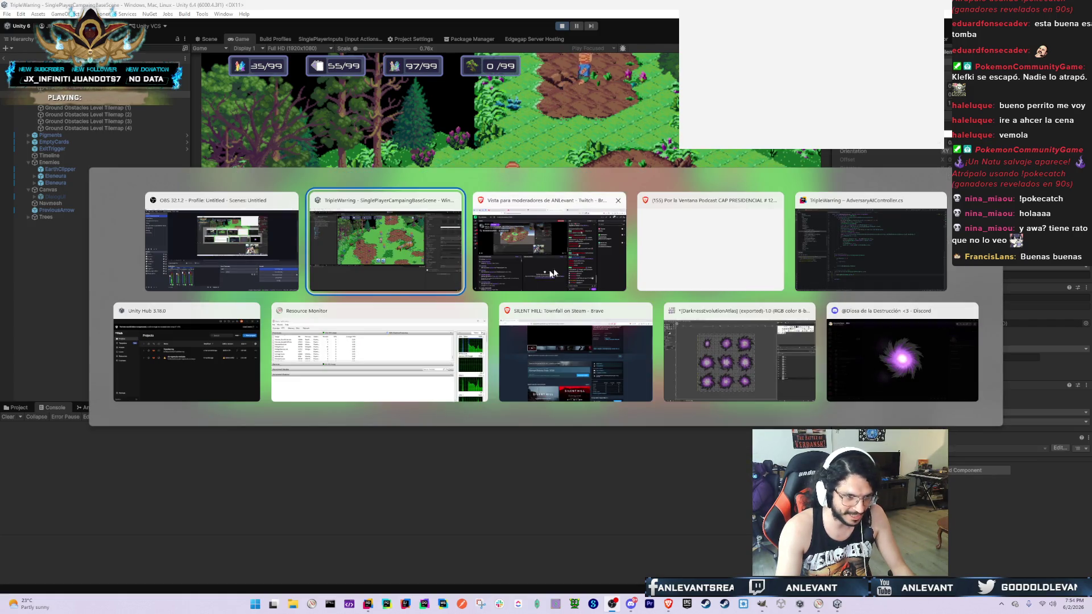
left_click(581, 261)
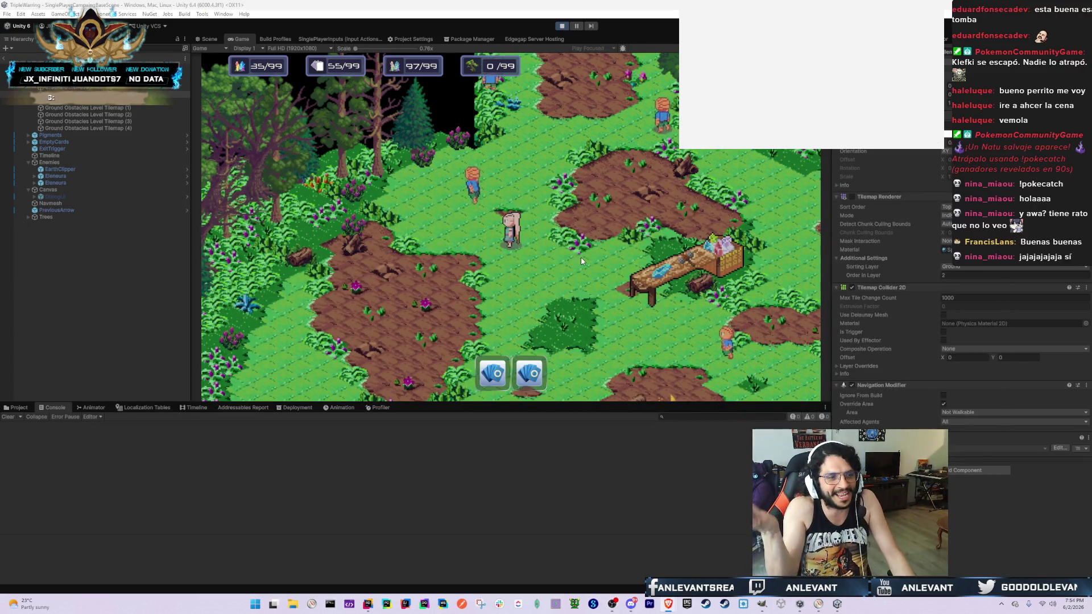
- Walk the player right, down, then up the path until the snowy-level card battle starts
left_click(612, 217)
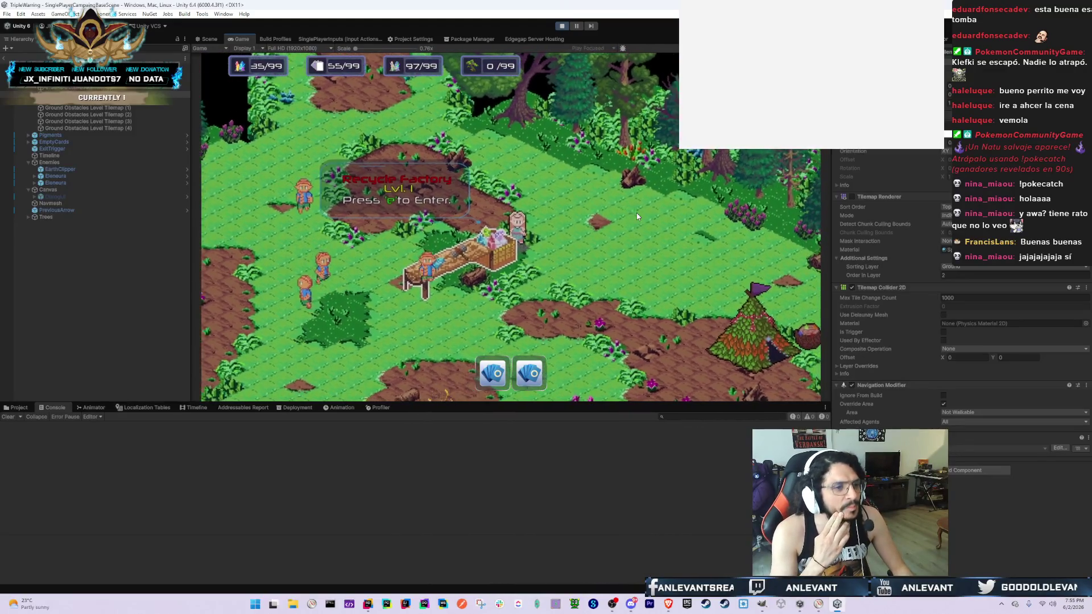
key("s")
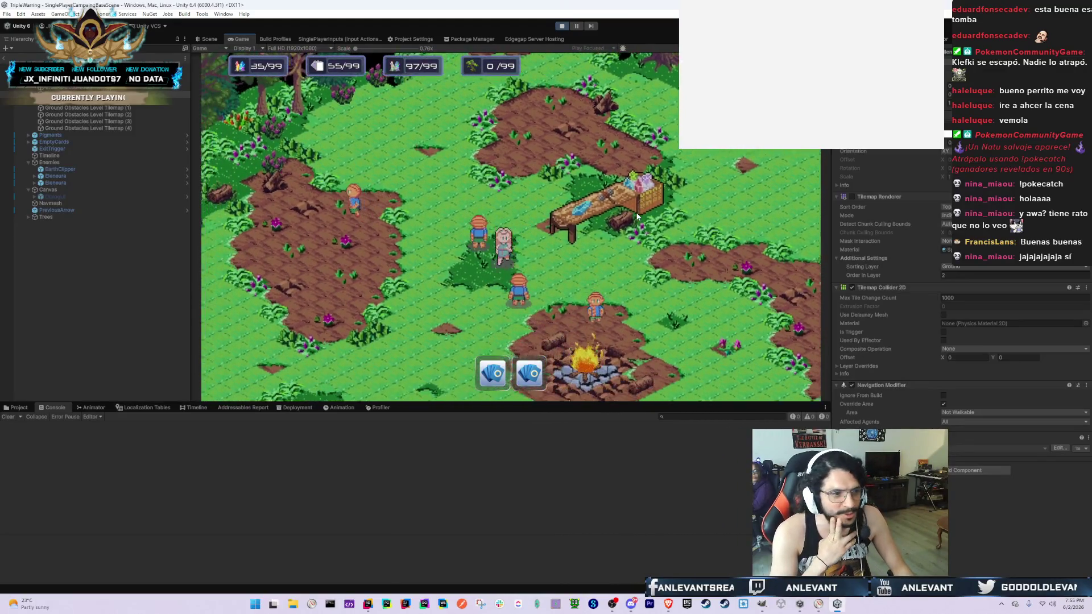
key("w")
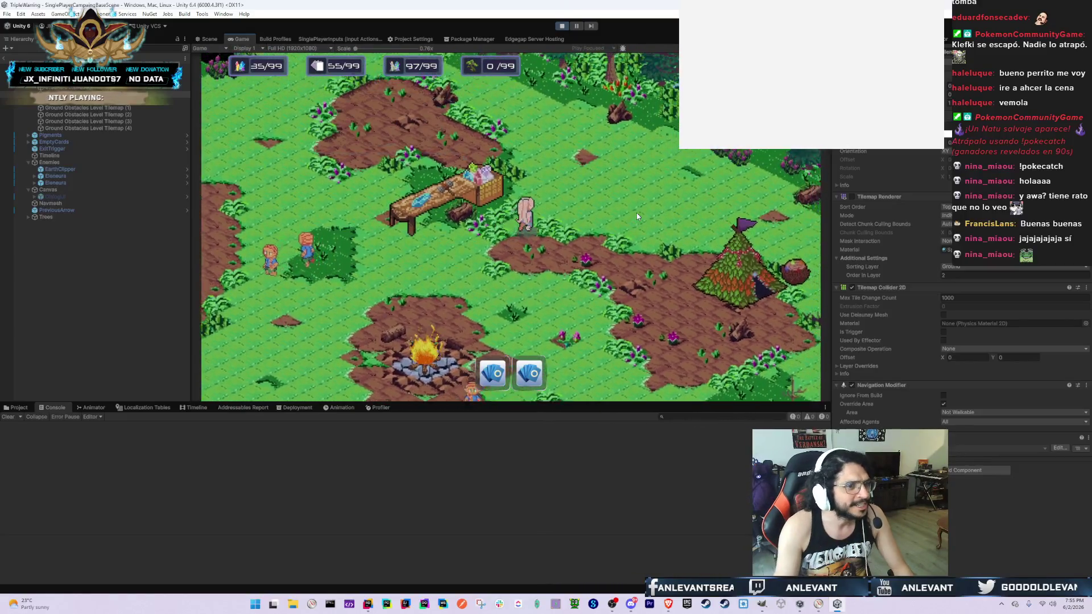
key("w")
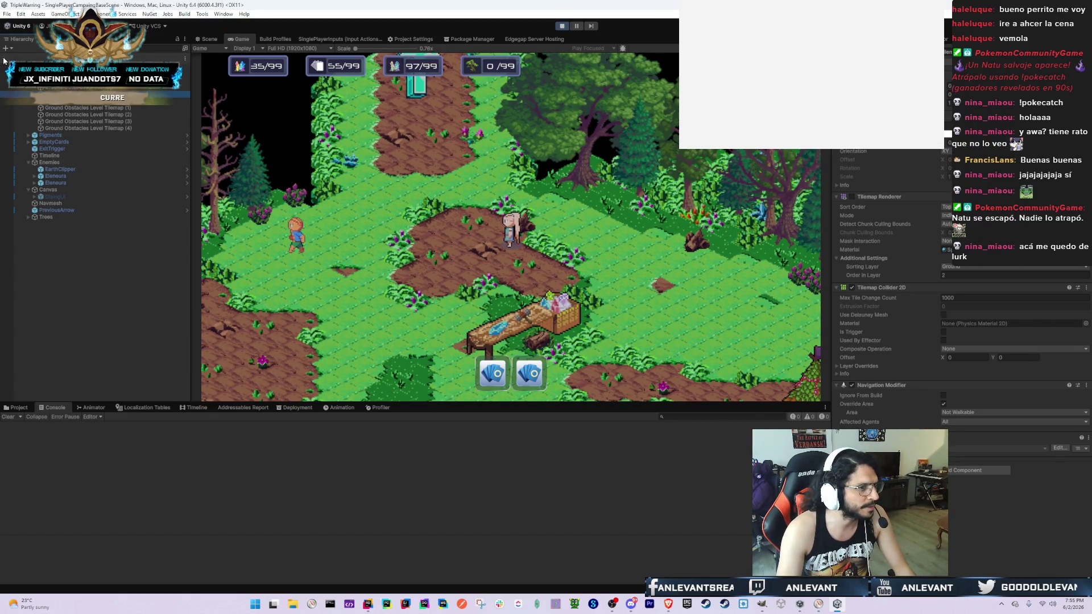
left_click(427, 183)
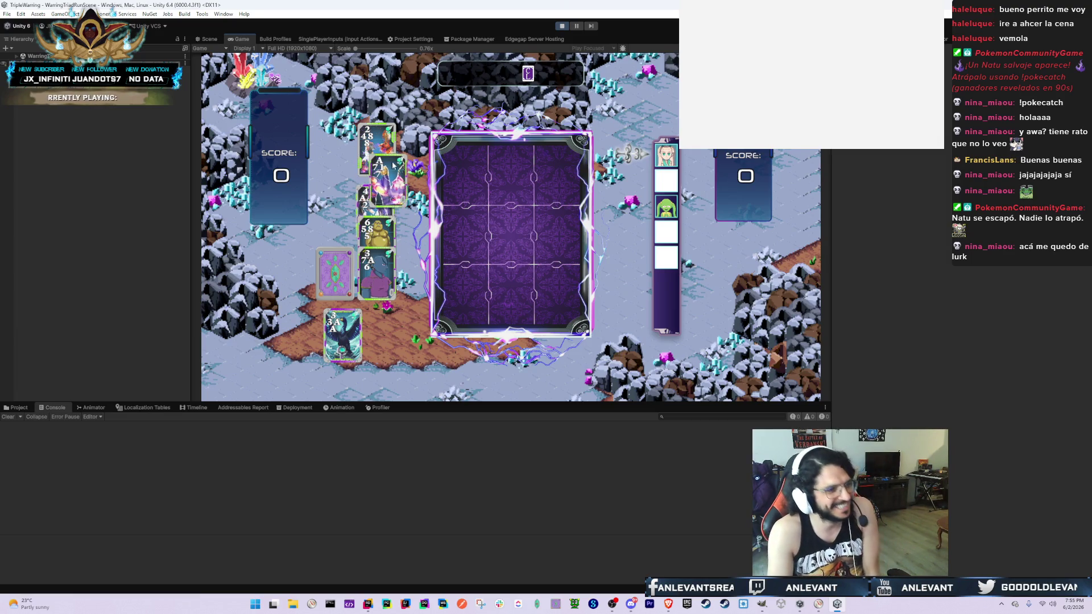
- Play the 2/4/8/8, 6/5/8/5, A/7/7 and 3/7/A/6 cards into top-left, bottom-left, top-right and centre-right cells
left_click_drag(407, 145, 464, 176)
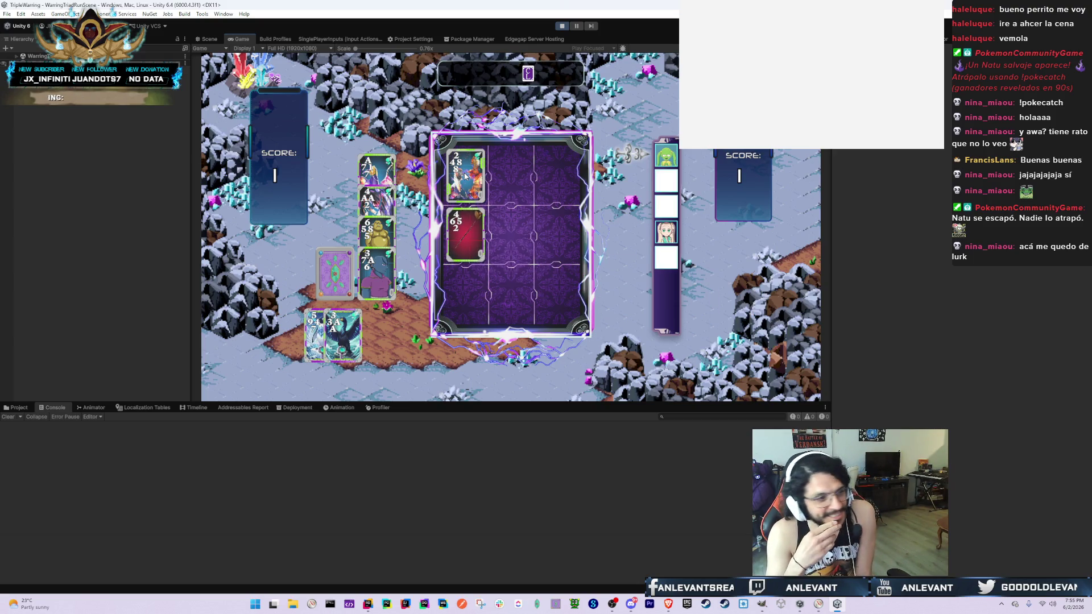
left_click_drag(367, 233, 464, 292)
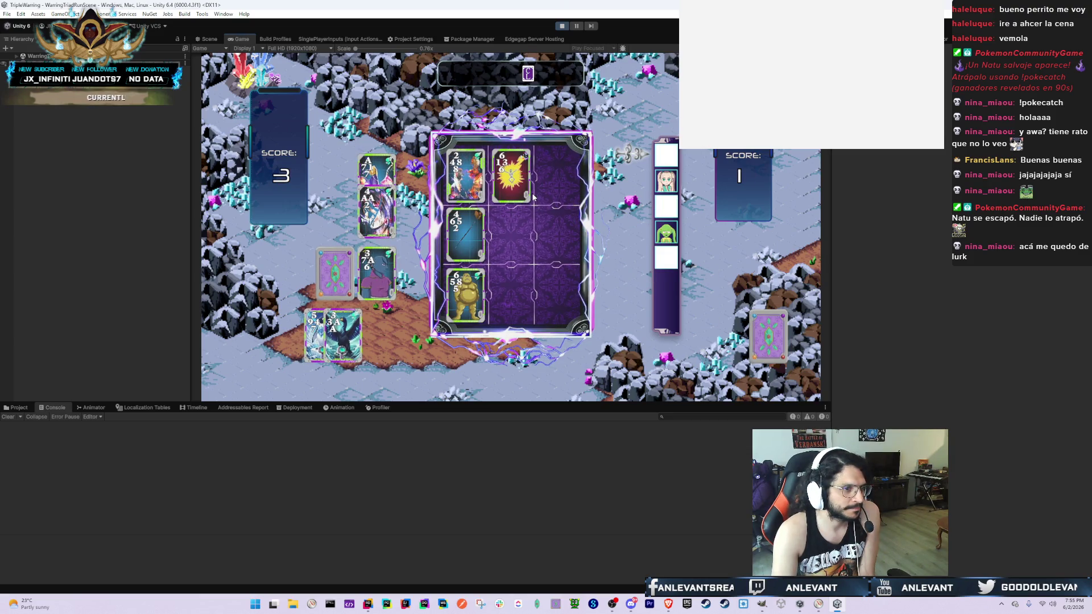
left_click_drag(375, 170, 554, 176)
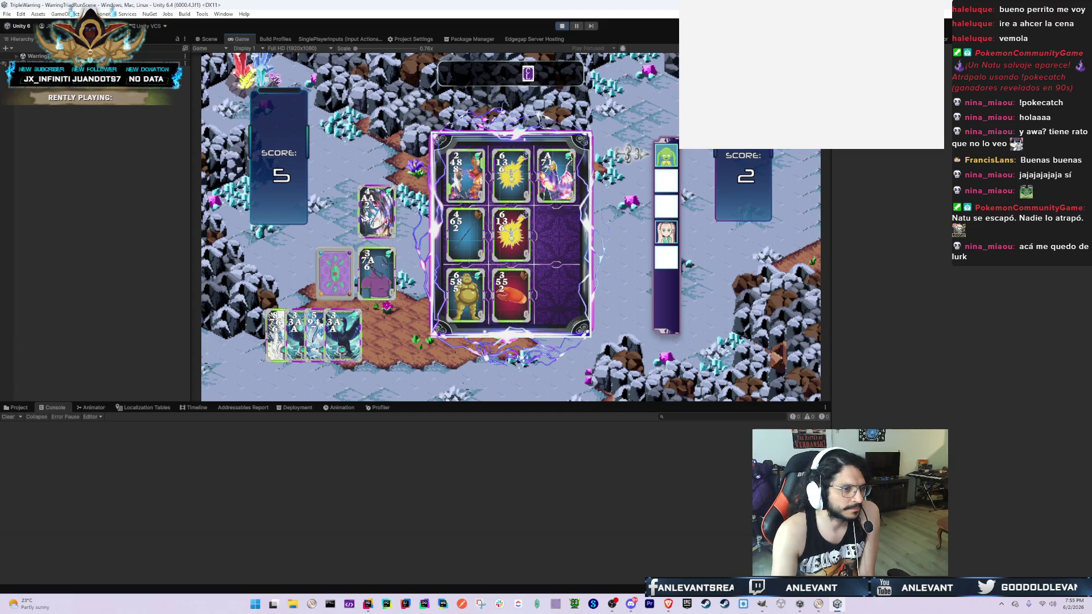
left_click_drag(379, 266, 566, 238)
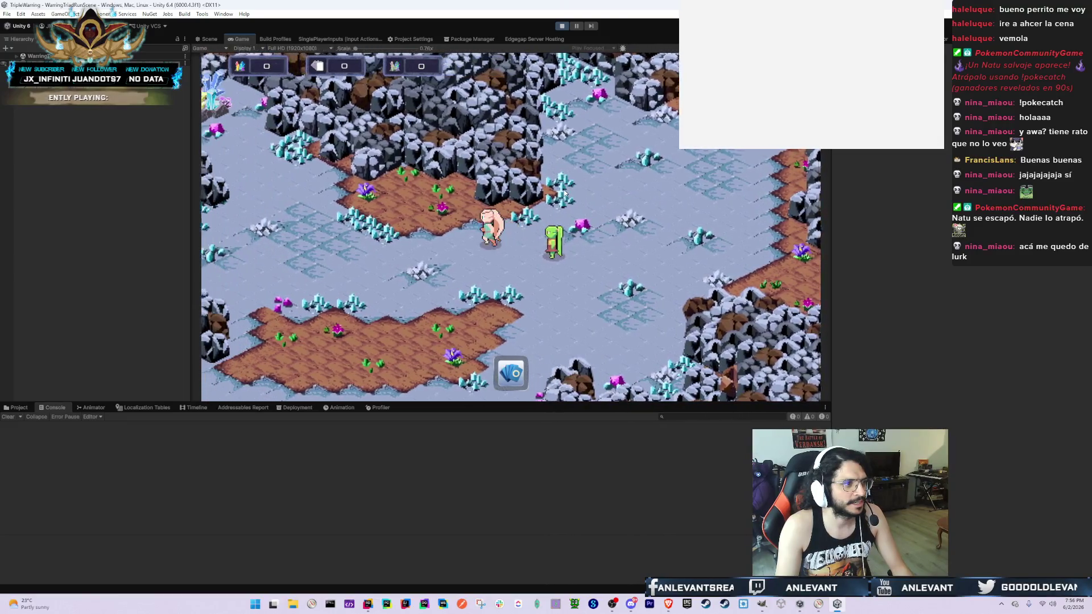
- Walk to and collect the crystal, then the white item on the snowy map
key("a")
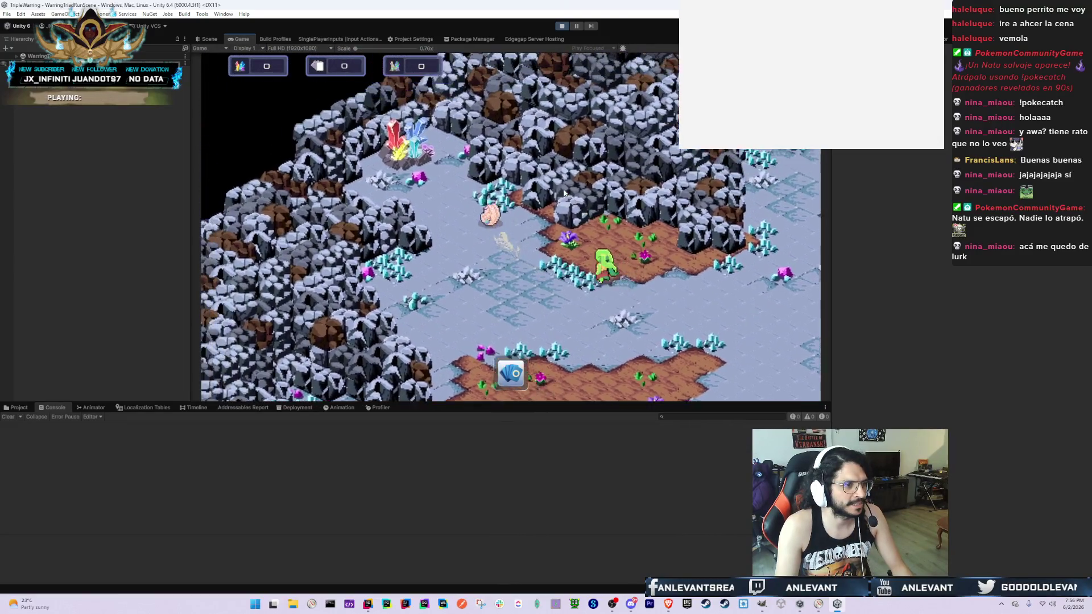
key("e")
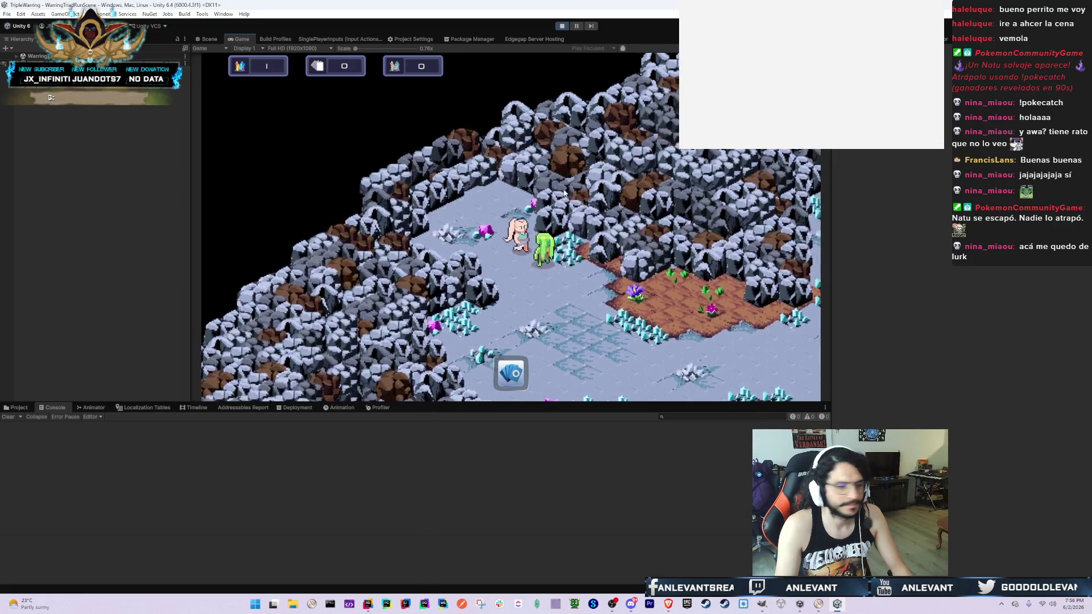
key("s+d")
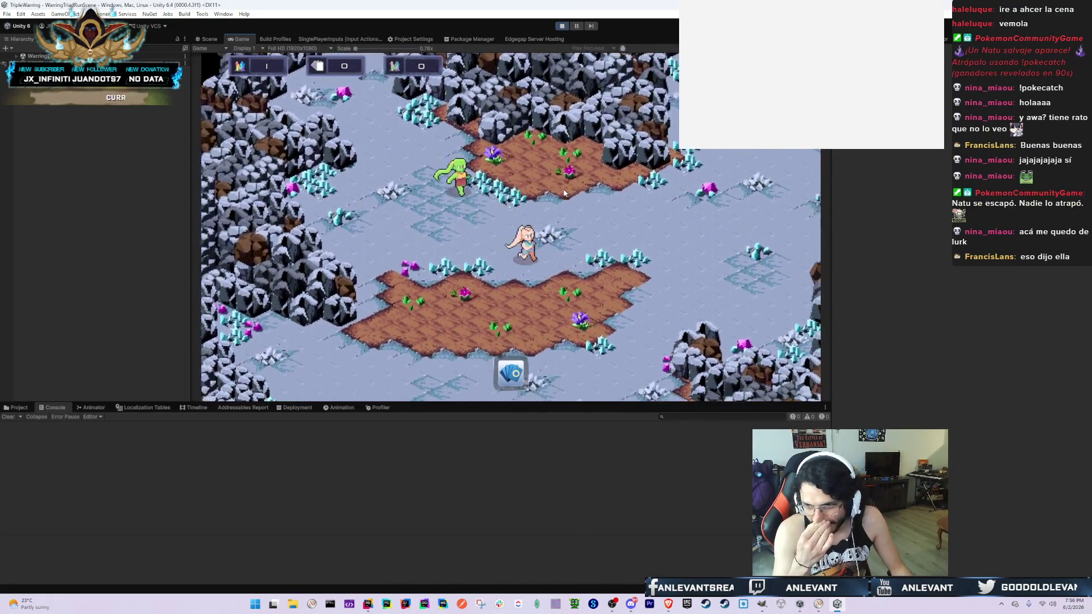
key("s+d")
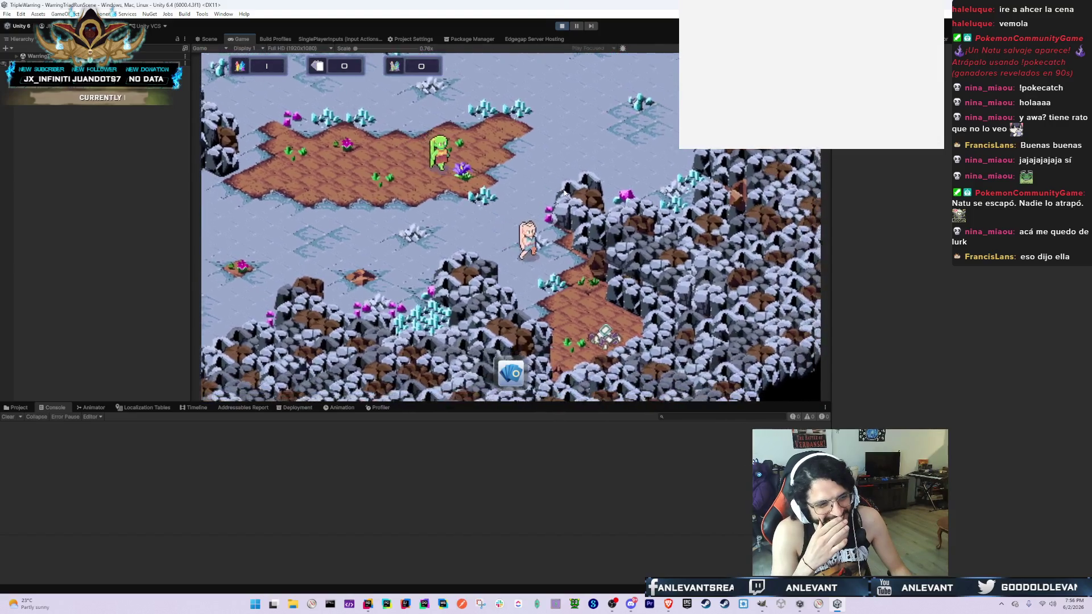
key("a")
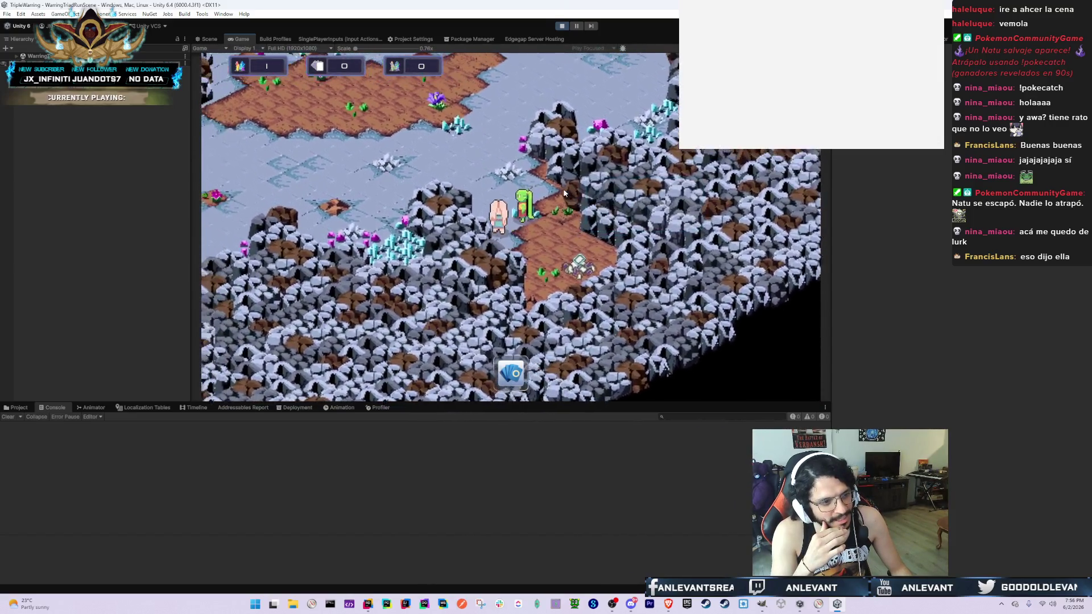
key("w")
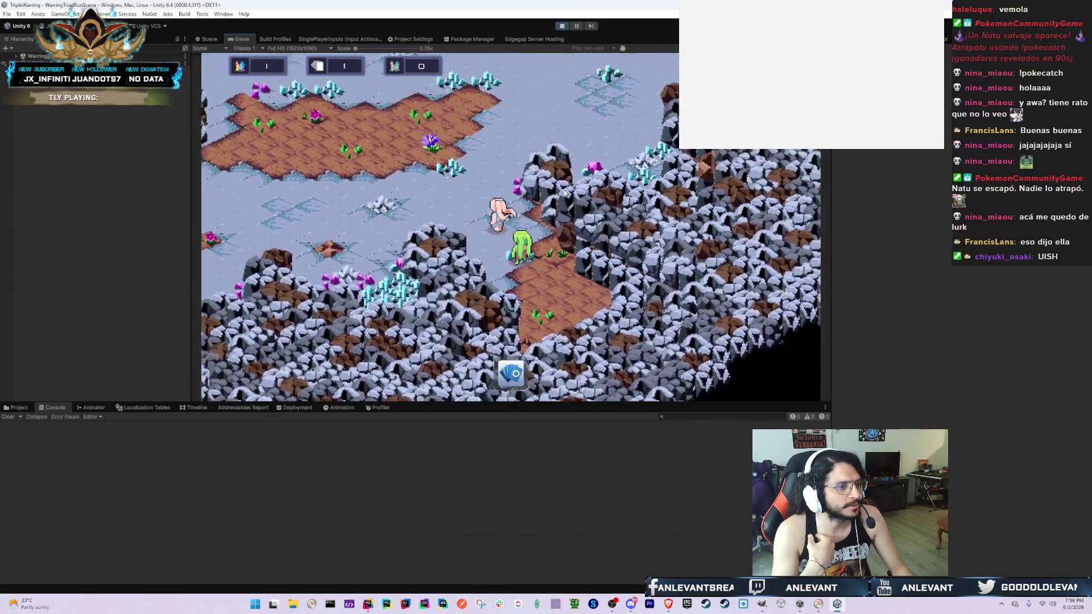
- Walk up and right into the cyan arrow to leave the icy level
key("w")
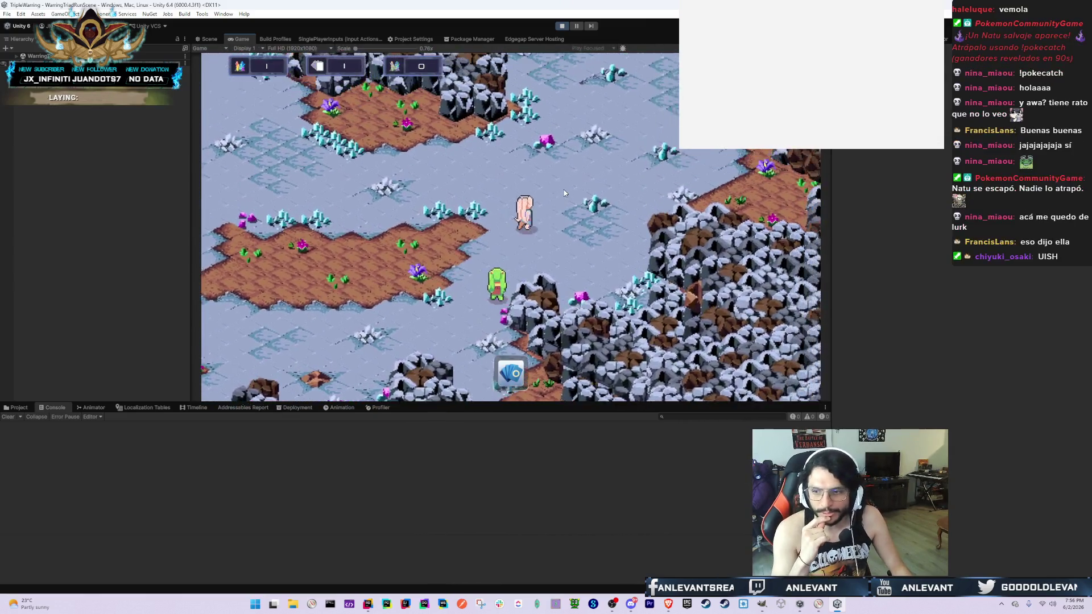
key("d")
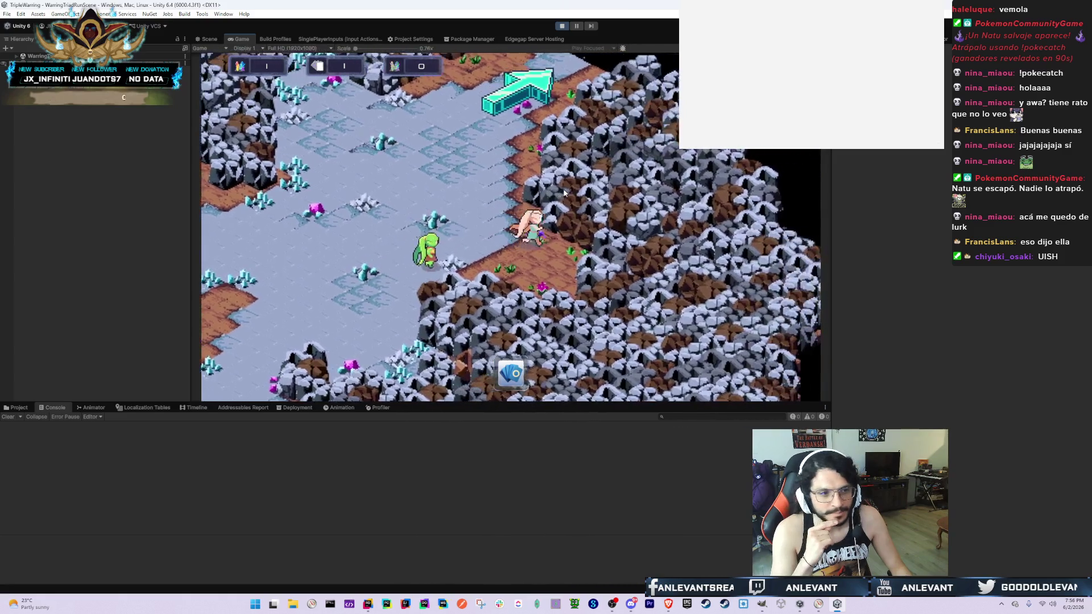
key("a")
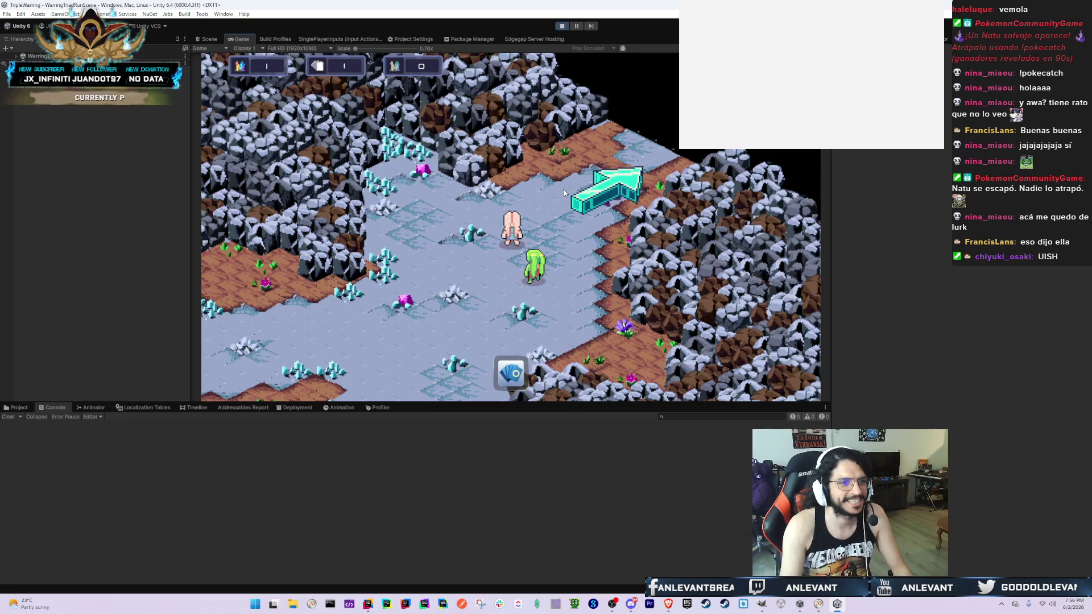
key("d")
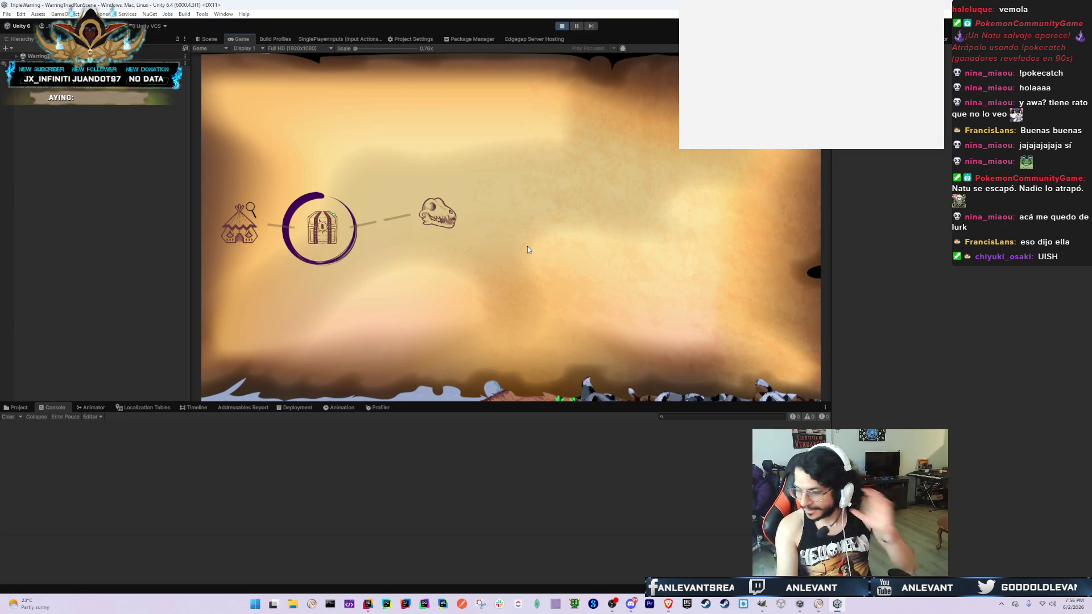
- Enter the cave level at the skull node on the route map
left_click(442, 219)
key("alt+Tab")
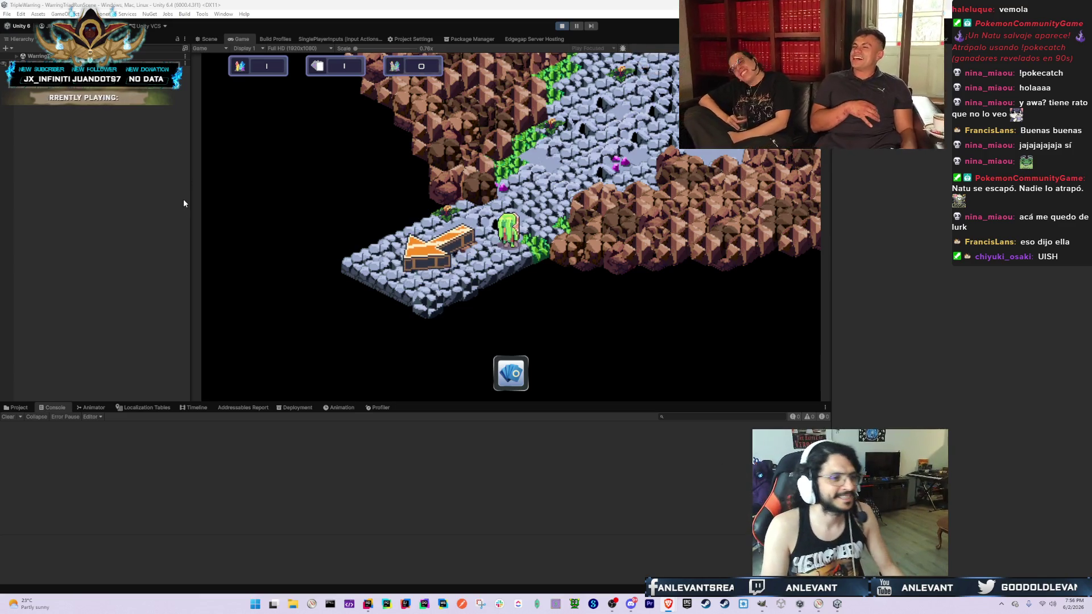
key("alt+Tab")
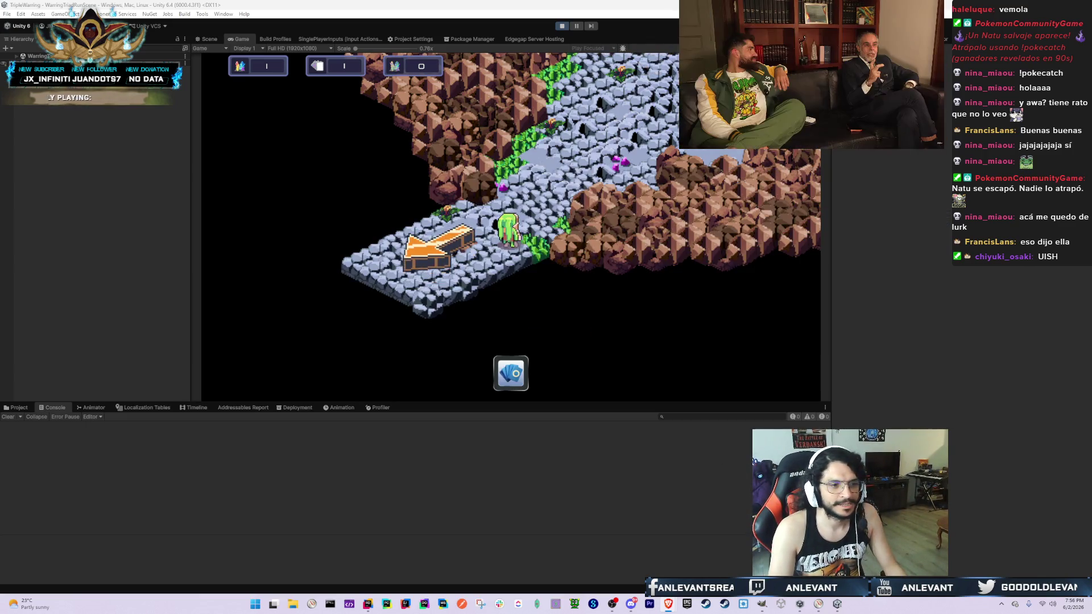
- Maximize the Twitch moderator page in the browser, then return to the Unity game
key("alt+Tab")
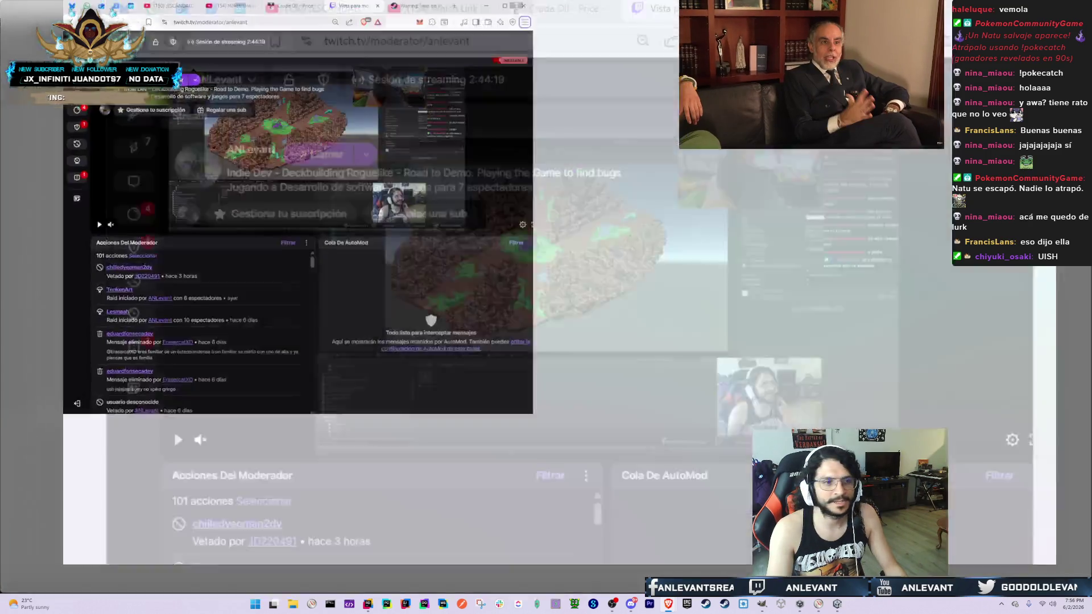
key("super+Up")
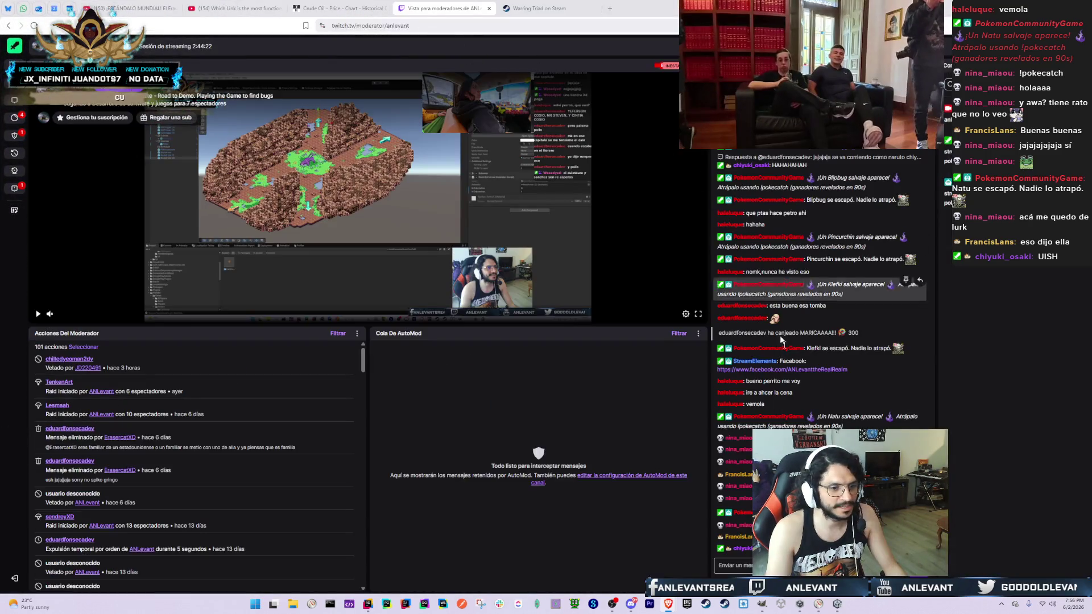
key("alt+Tab")
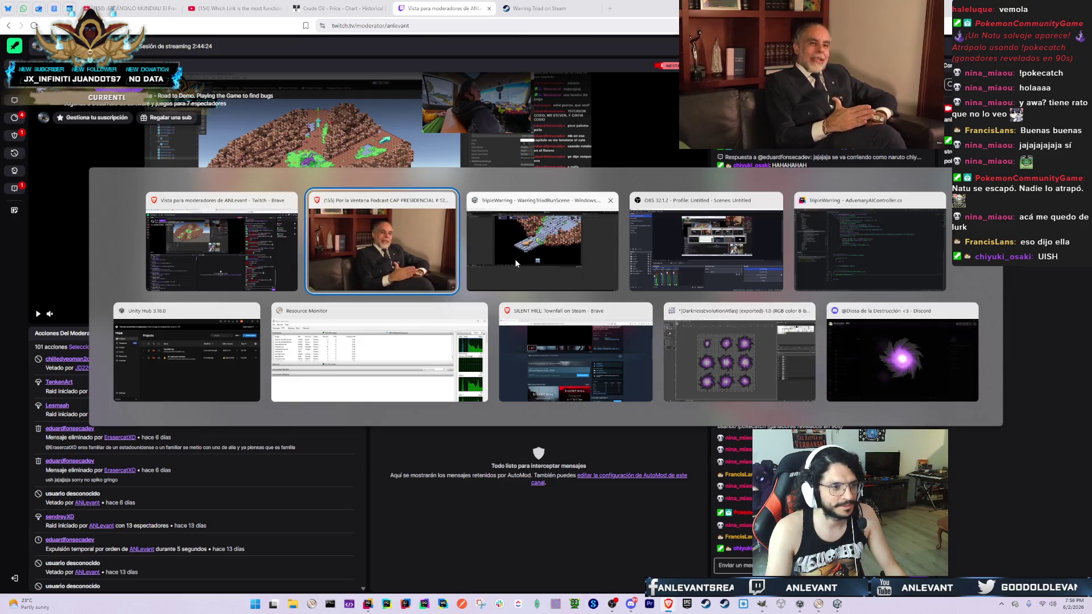
left_click(495, 258)
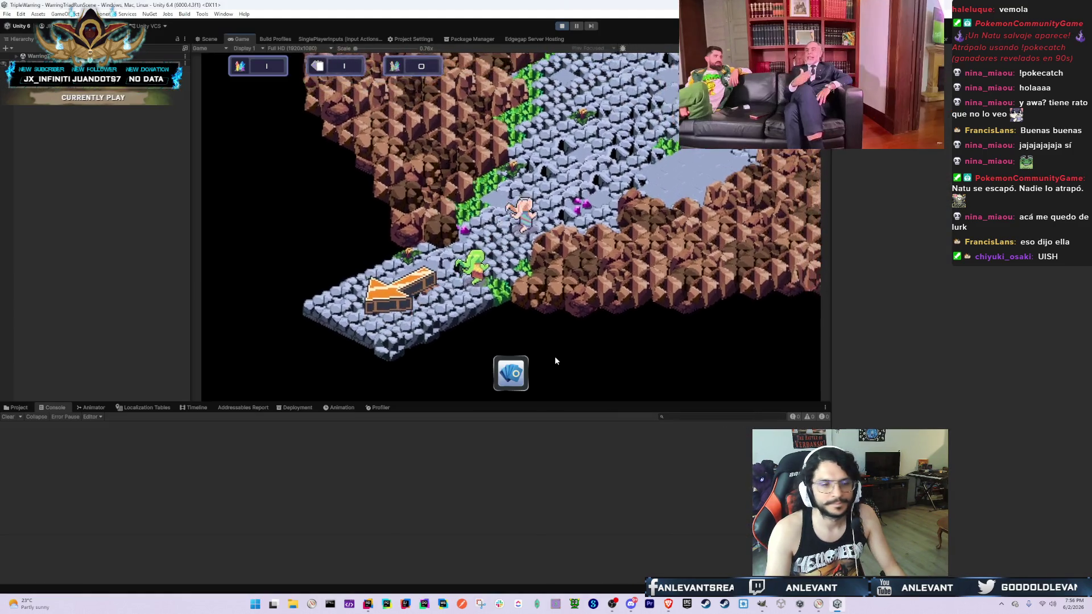
- Walk the party up-right through the cave into the forest and clear the console errors
key("w")
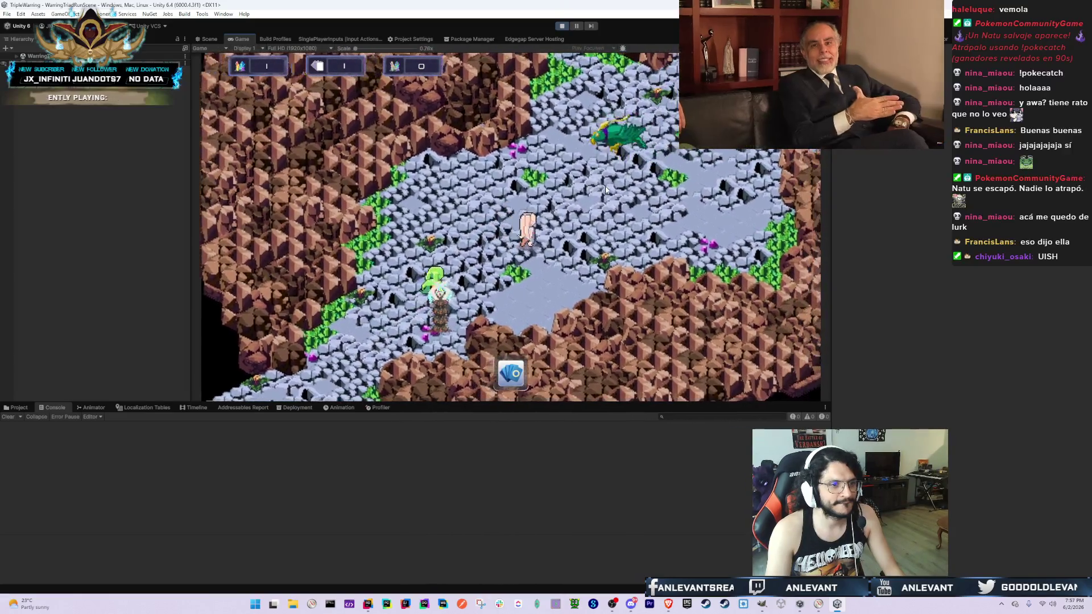
key("w")
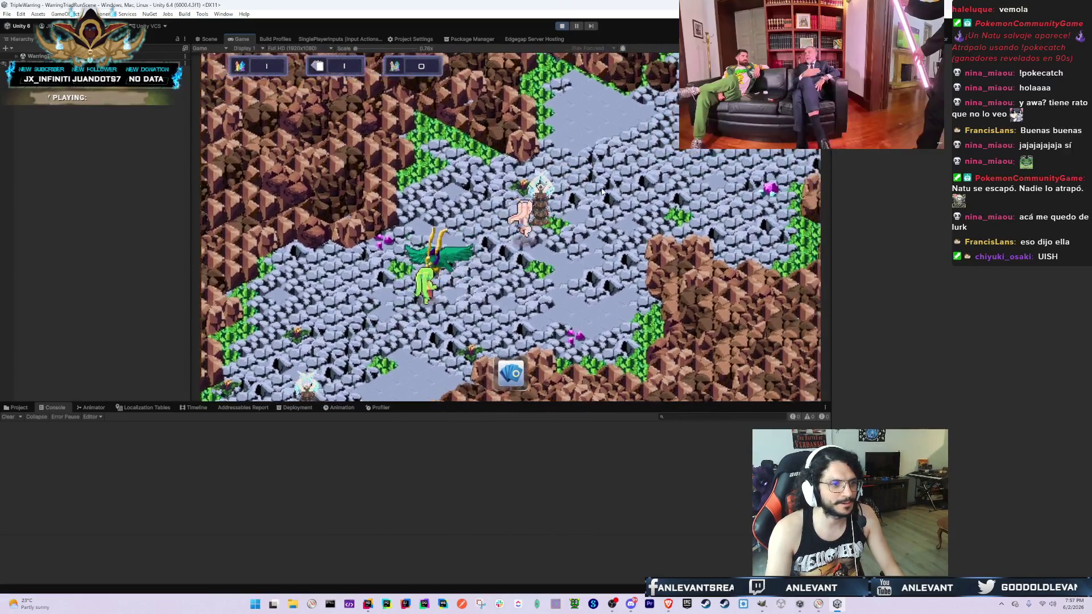
key("w")
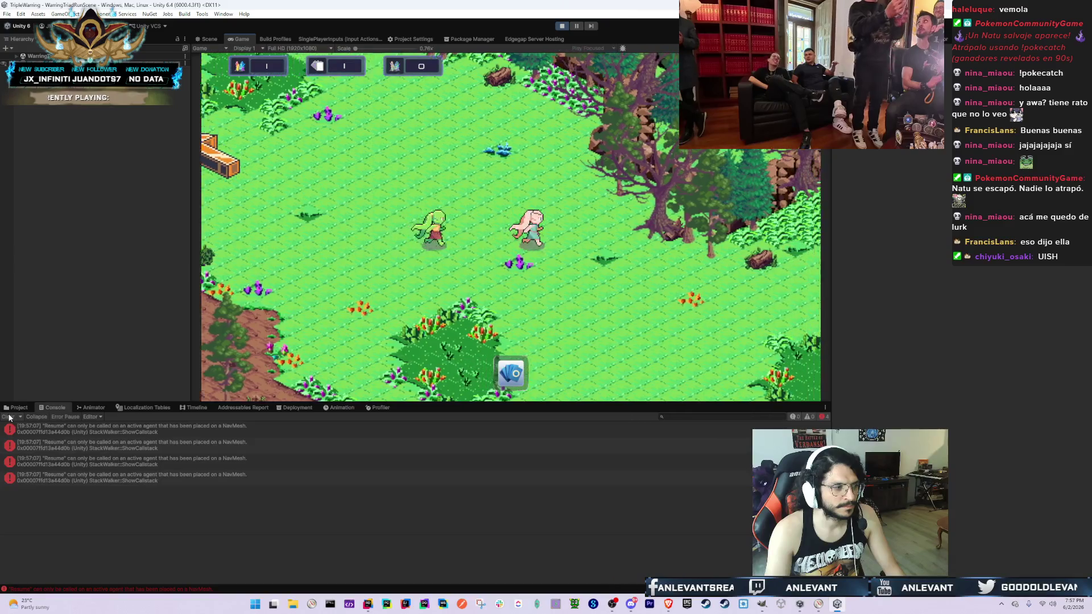
left_click(14, 417)
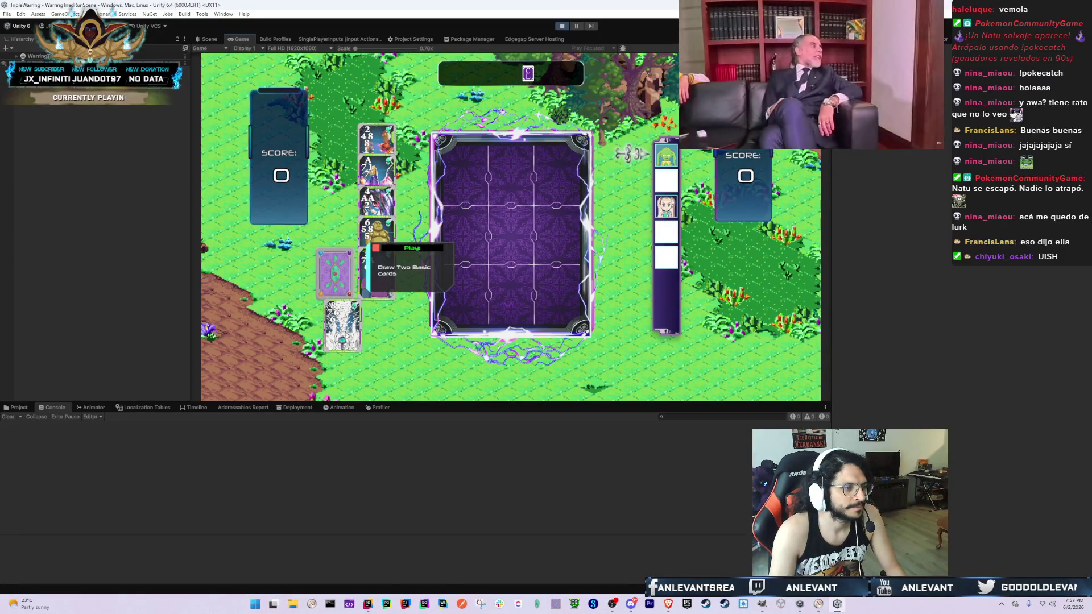
- Place the 2/4/8, 7/A/6, A/7/1 and 7/7/7 cards onto empty board cells to win the forest battle
left_click_drag(418, 158, 455, 178)
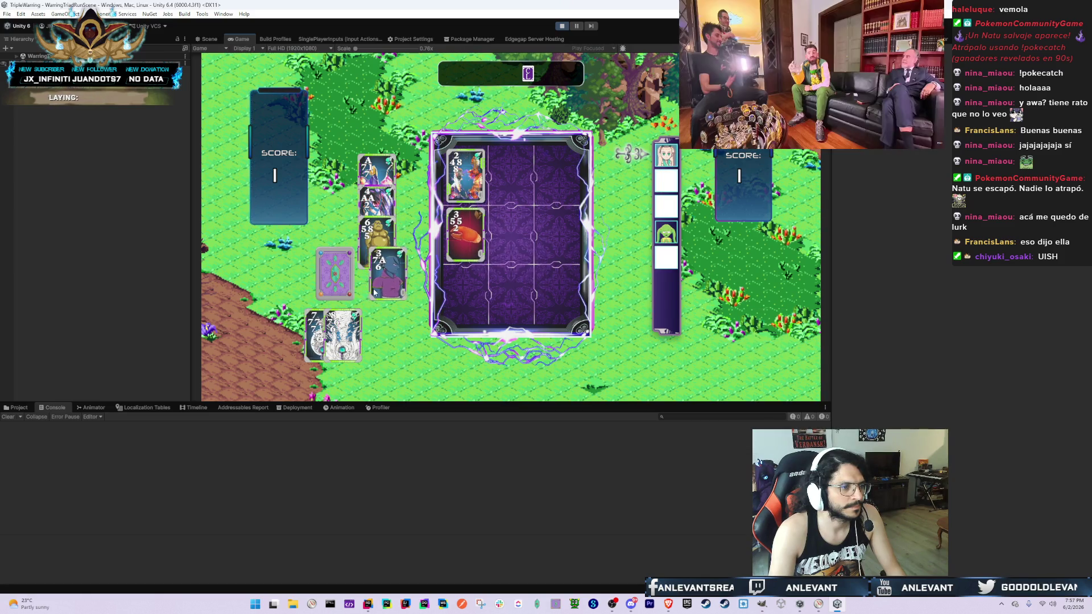
left_click_drag(390, 282, 464, 293)
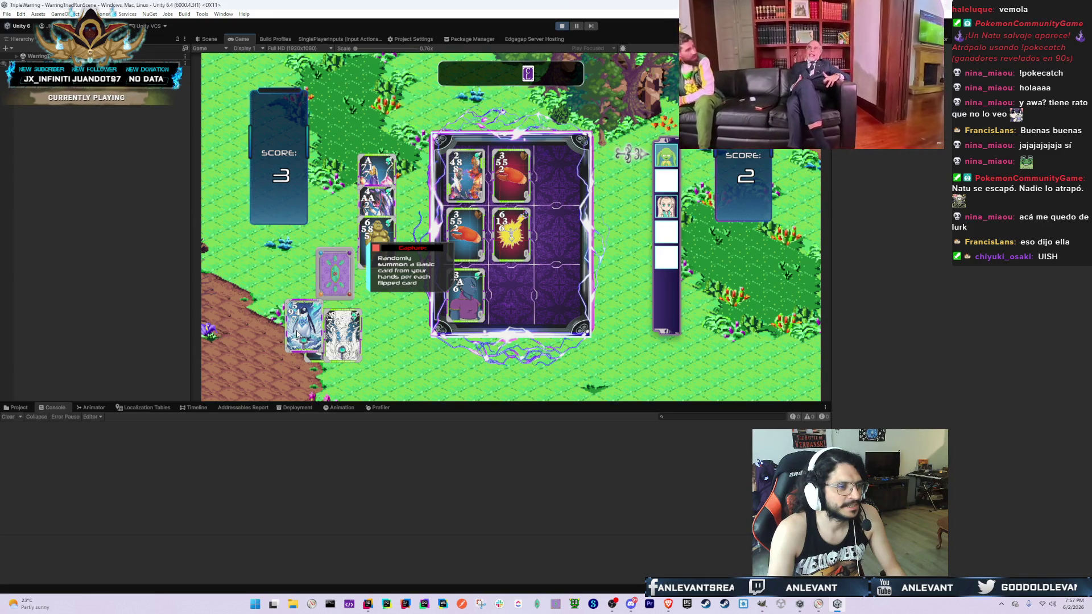
mouse_move(297, 335)
left_mouse_down()
mouse_move(455, 170)
mouse_move(313, 318)
mouse_move(307, 343)
left_mouse_up()
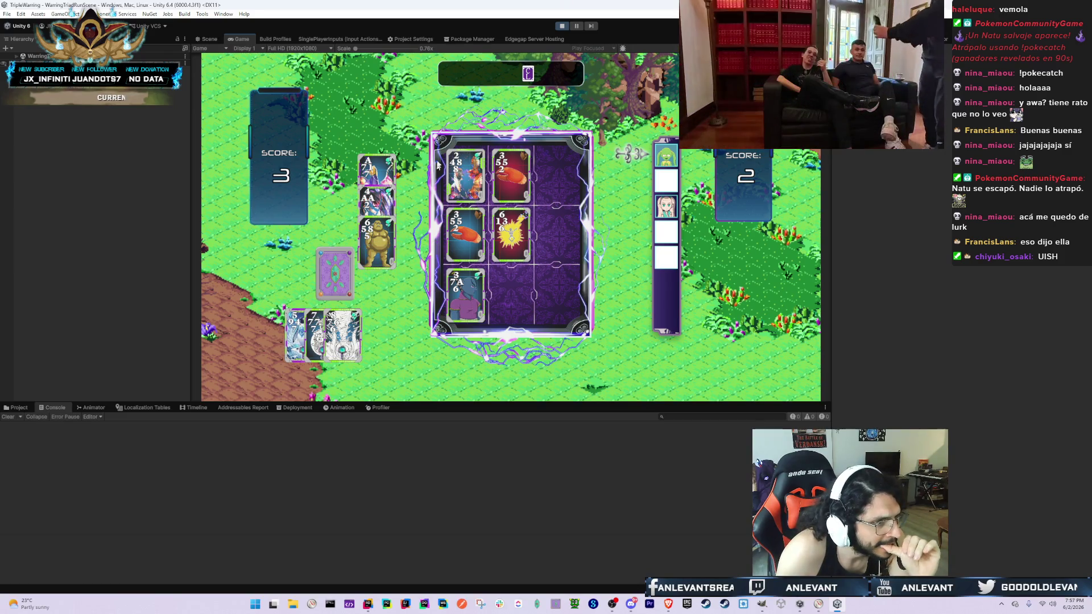
mouse_move(375, 173)
left_mouse_down()
mouse_move(574, 238)
mouse_move(560, 237)
left_mouse_up()
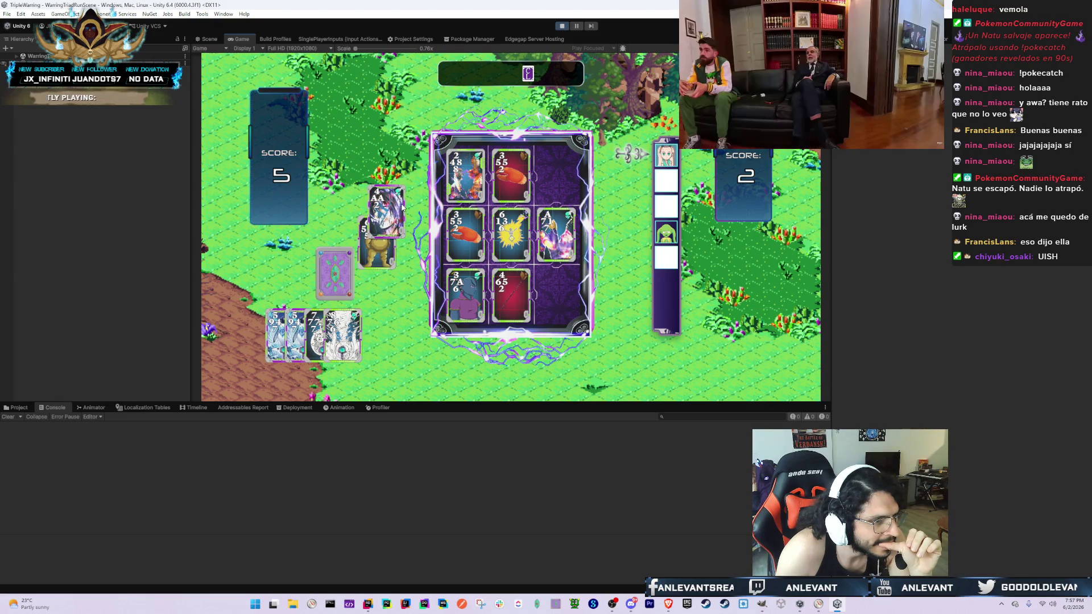
mouse_move(332, 335)
left_mouse_down()
mouse_move(429, 238)
mouse_move(465, 178)
left_mouse_up()
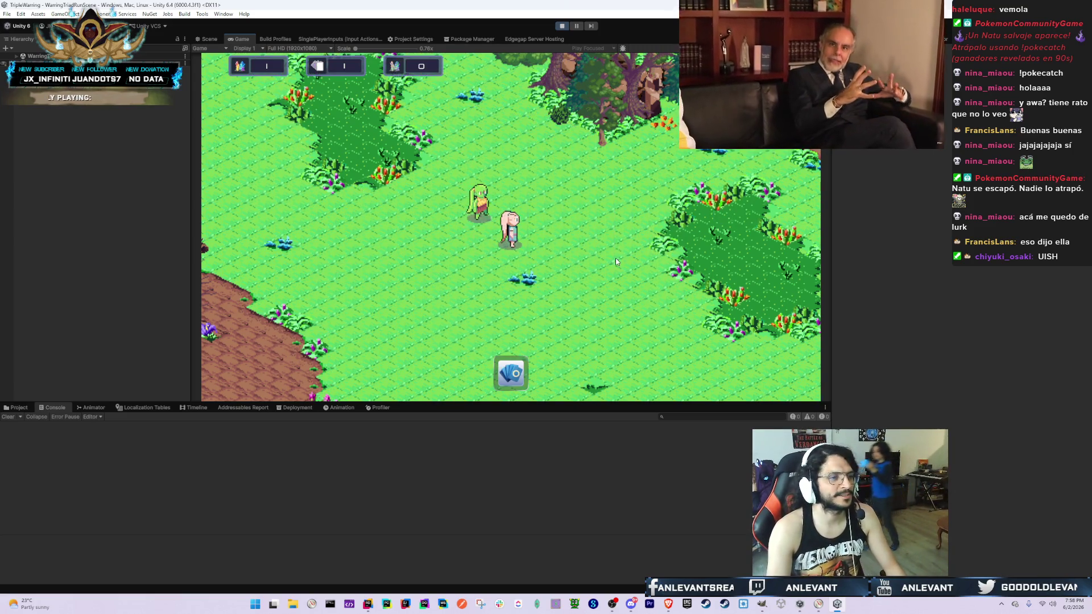
- Walk down-right through the forest into the exit arrow, then enter the next skull encounter
key("d")
key("s")
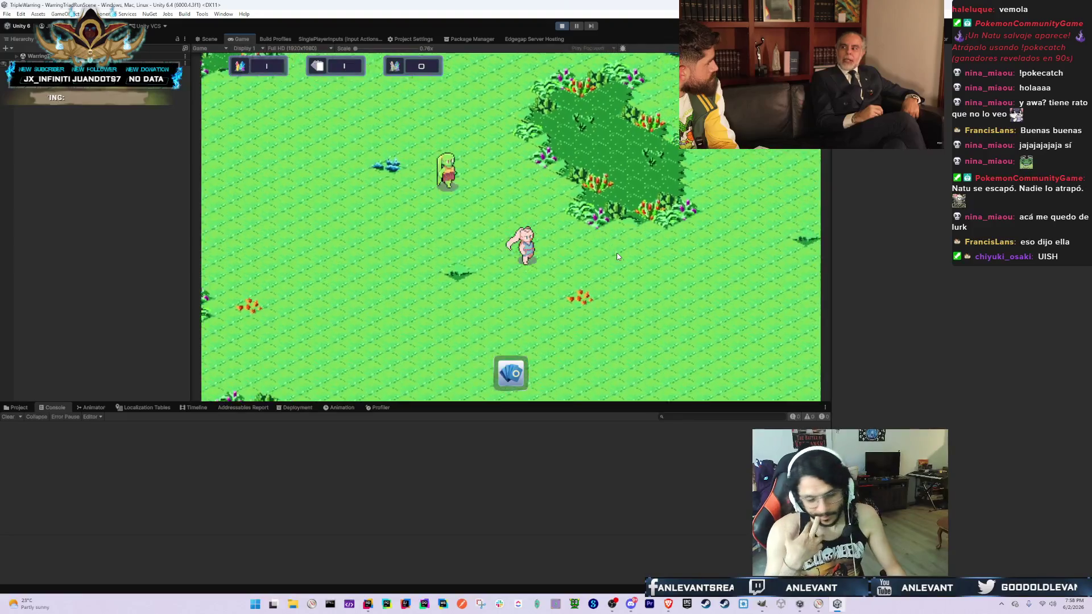
key("d")
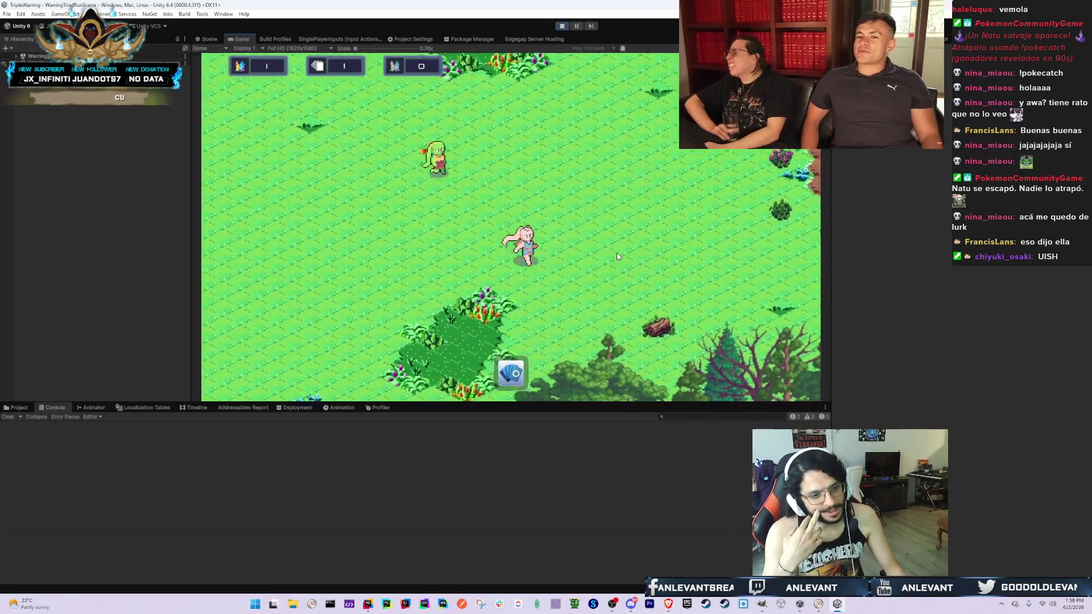
key("d")
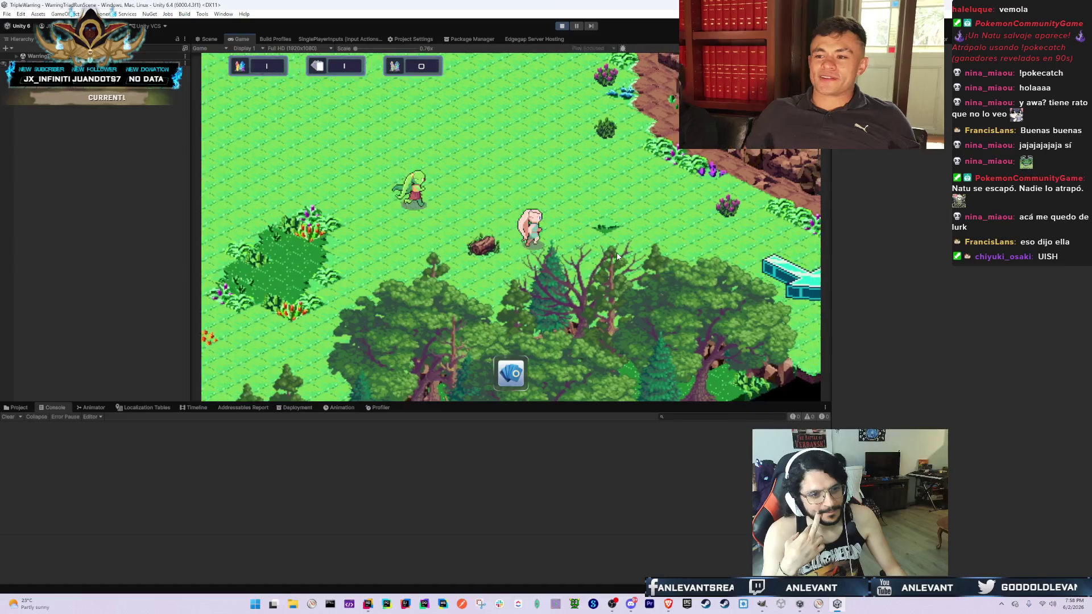
key("d")
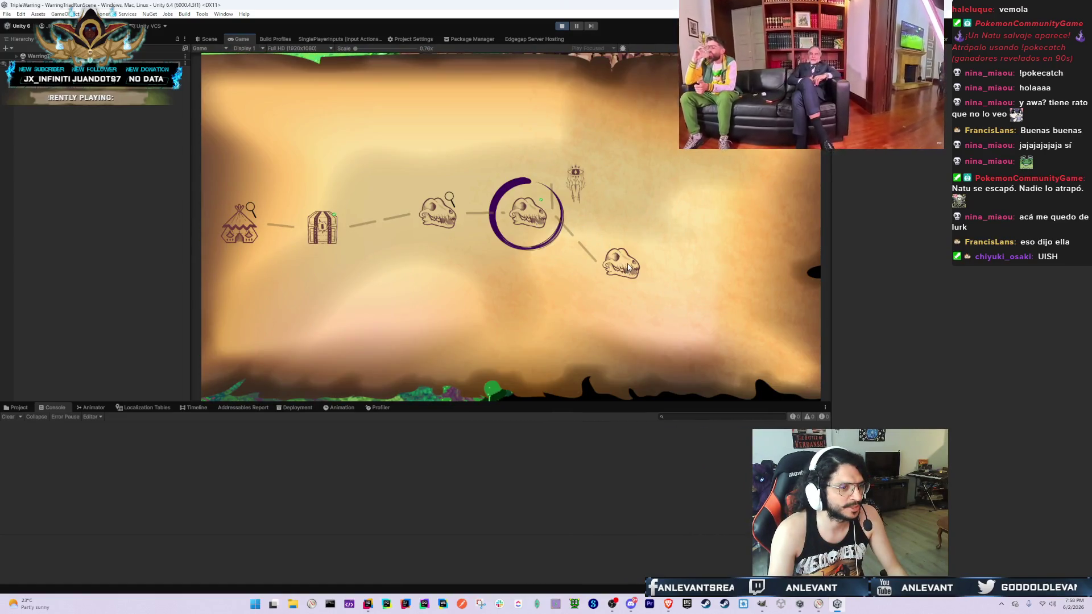
left_click(558, 210)
- Walk the player and companion back and forth across the icy water level
key("d")
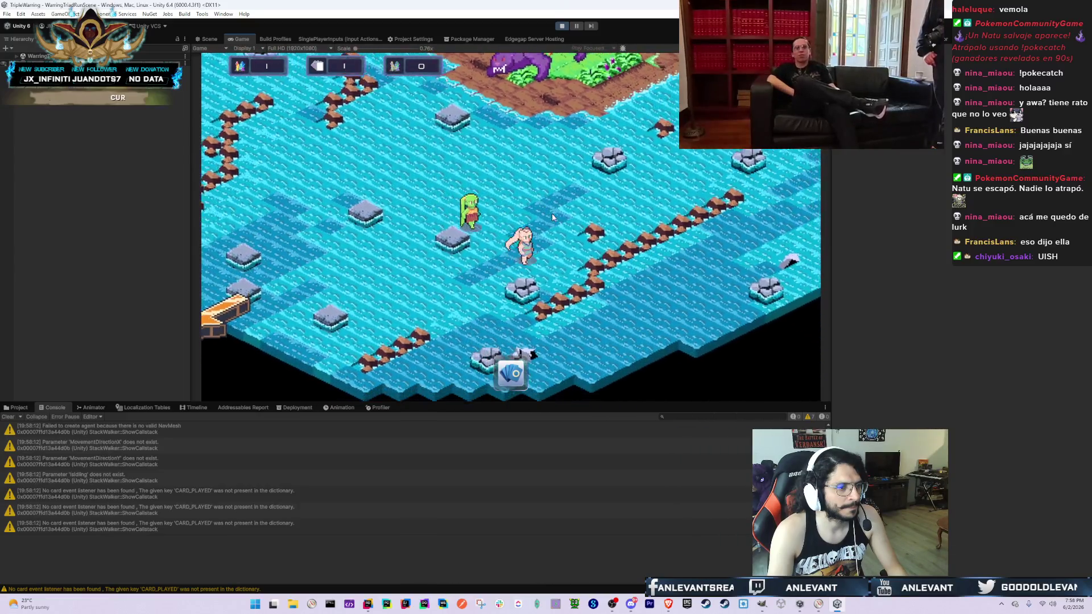
key("s")
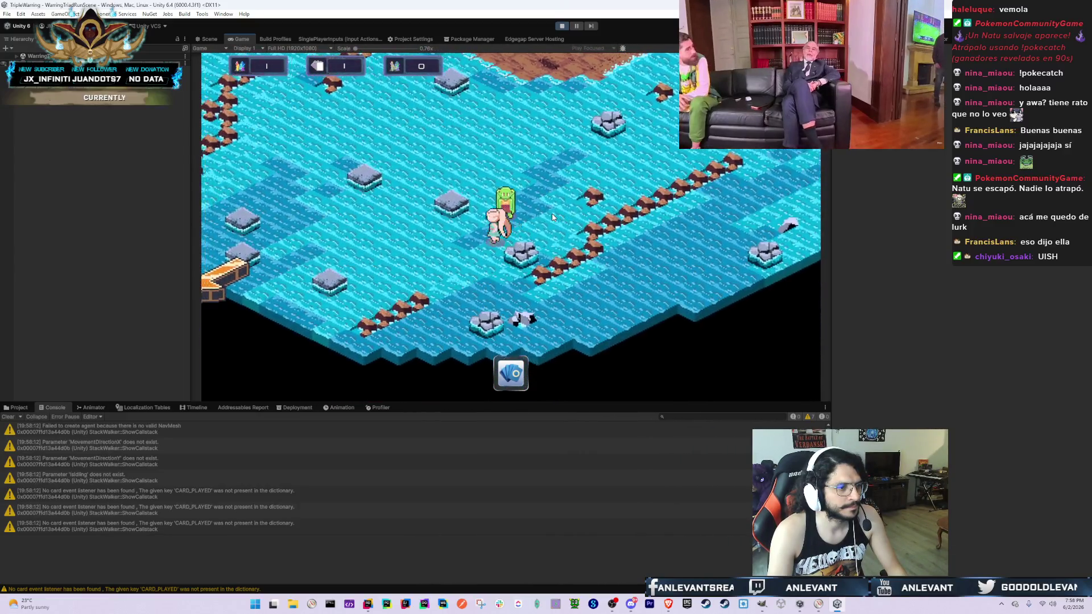
key("s")
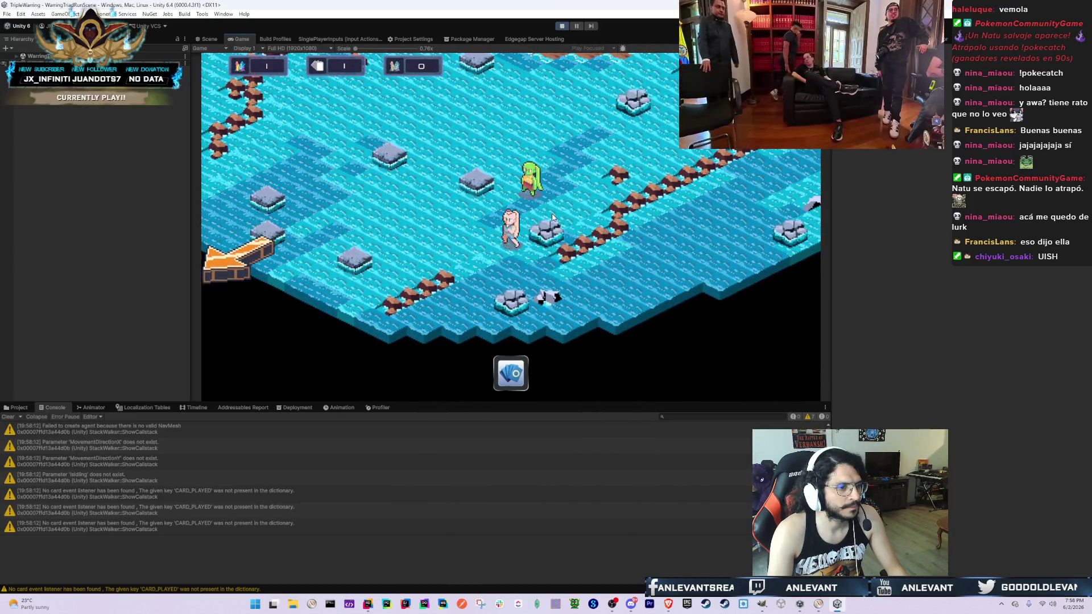
key("a")
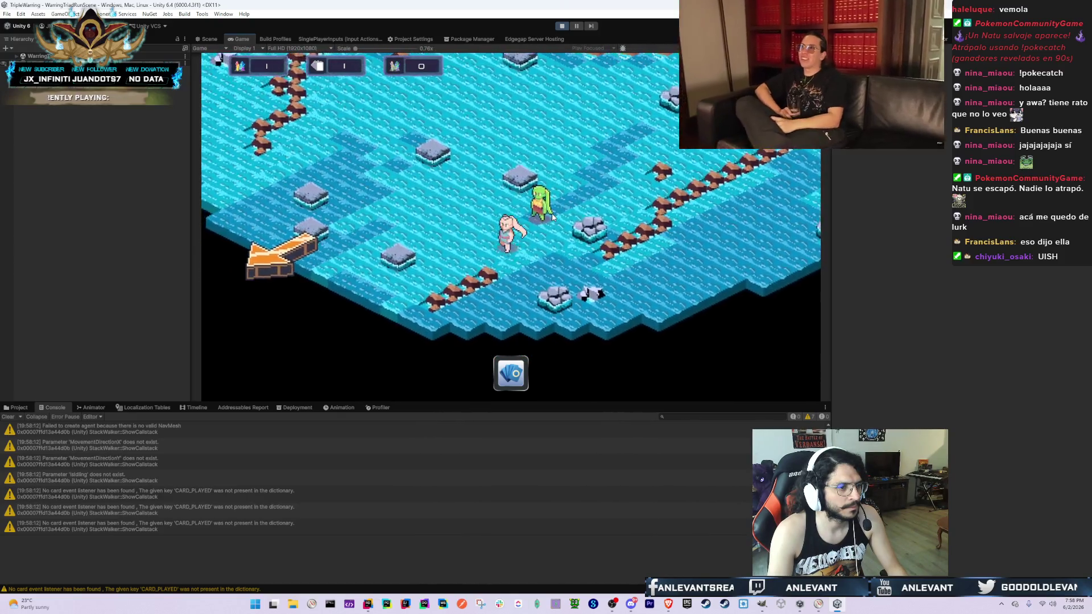
key("w")
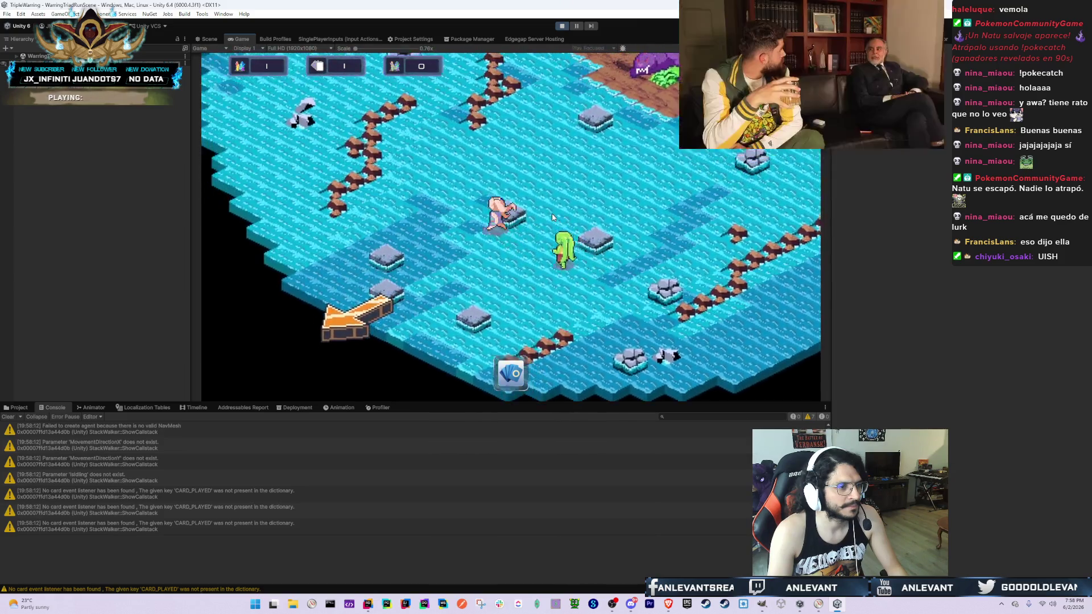
key("w")
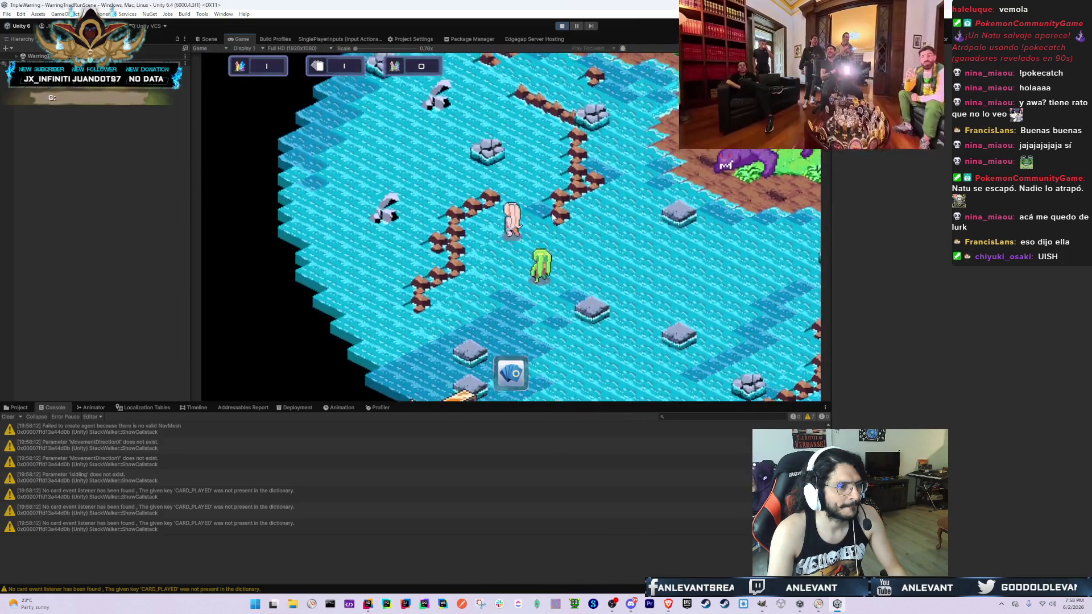
key("w")
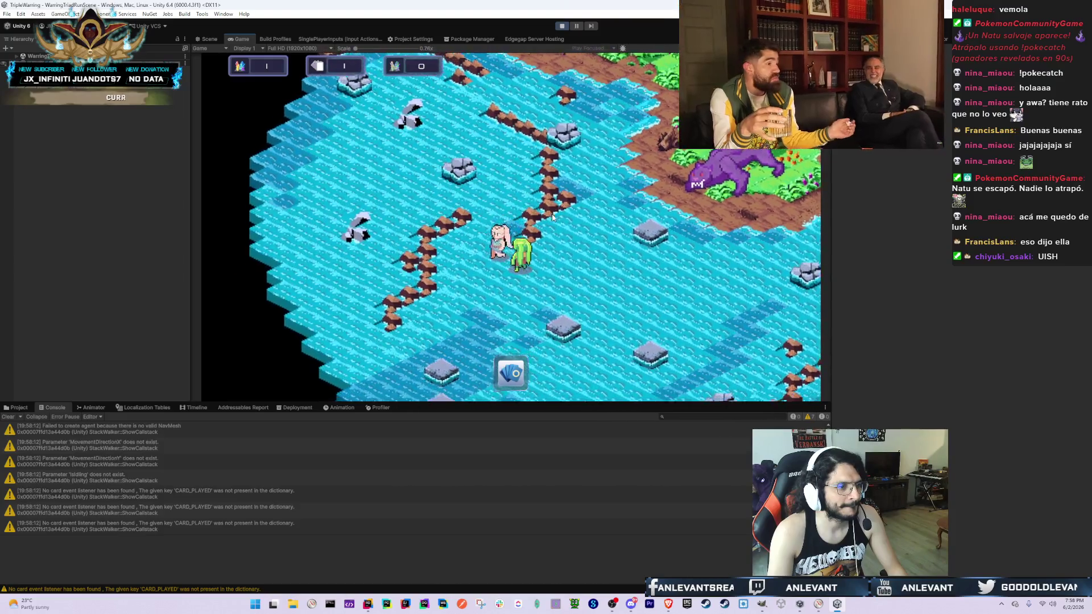
key("a")
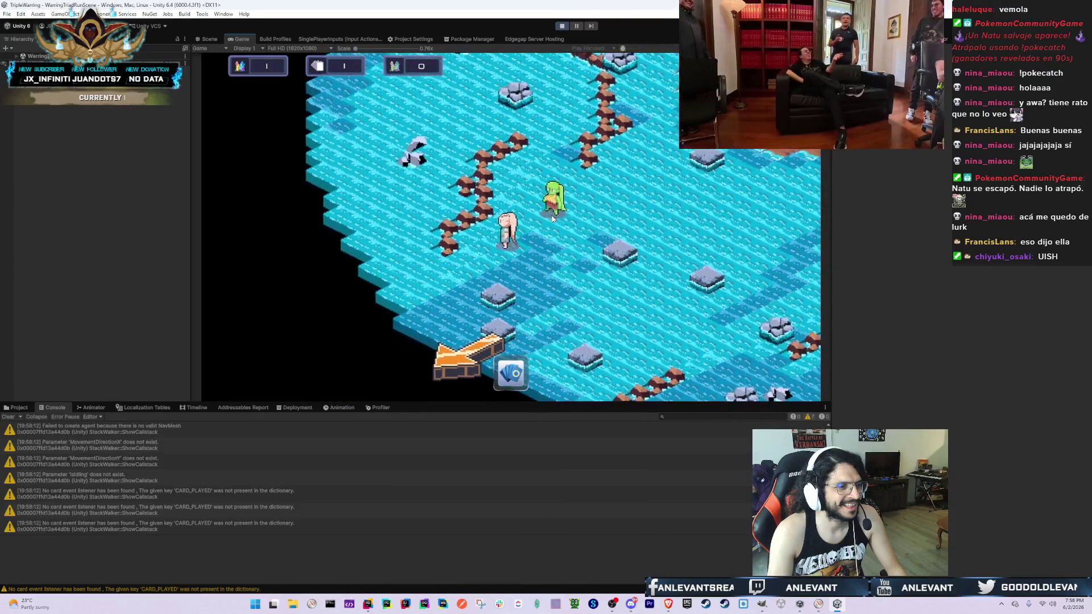
key("d")
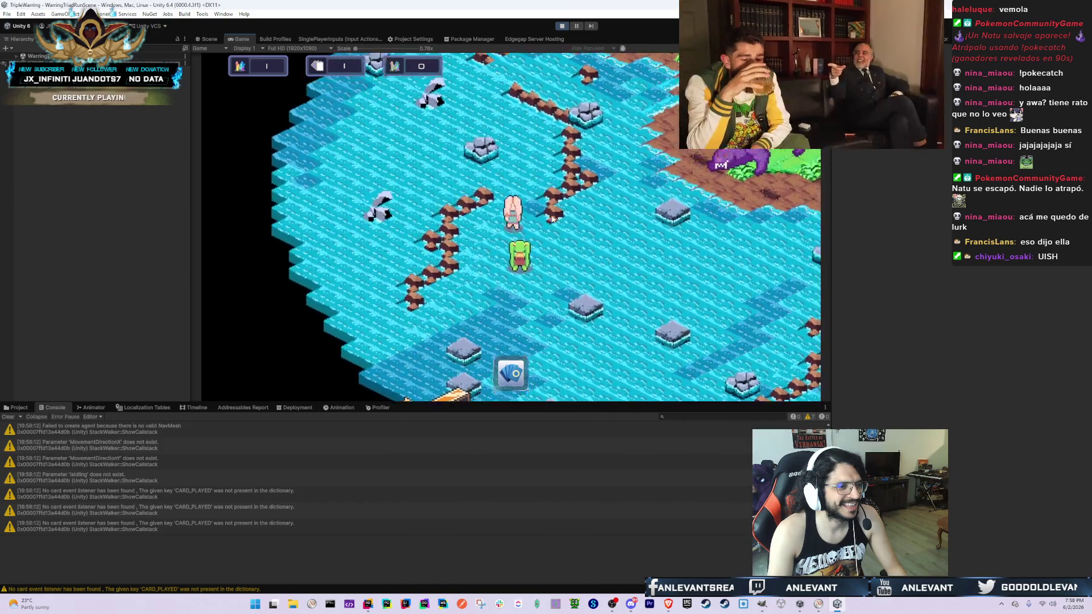
key("d")
key("s")
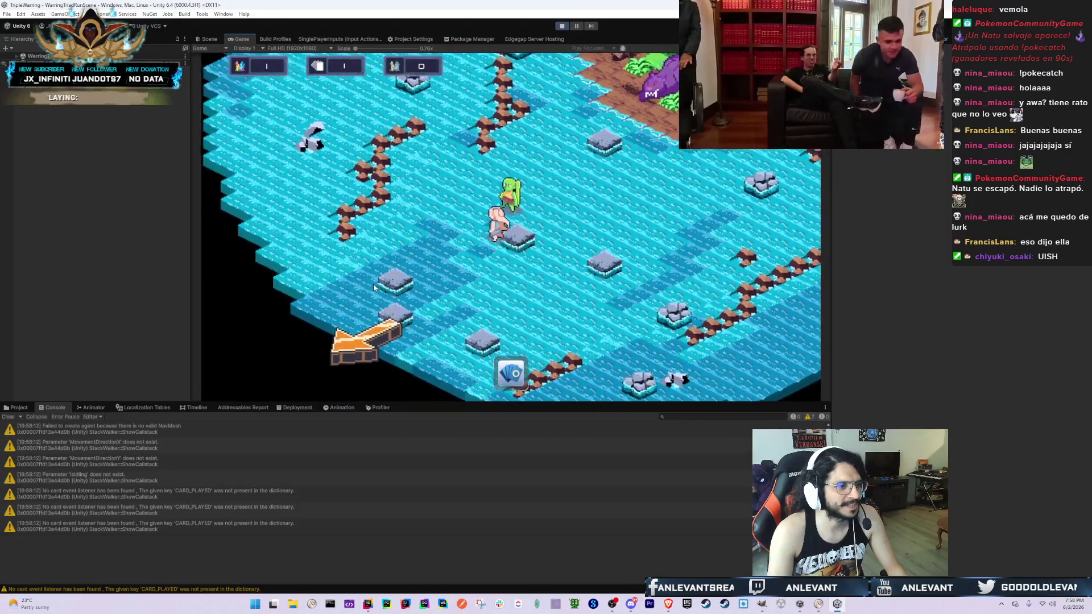
key("d")
key("s")
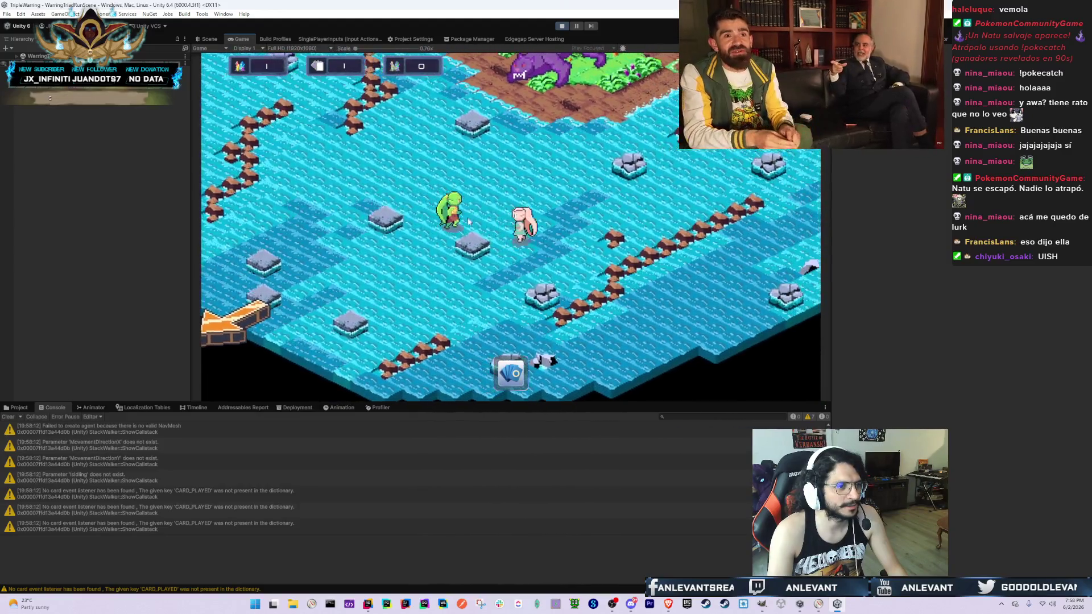
key("w")
key("d")
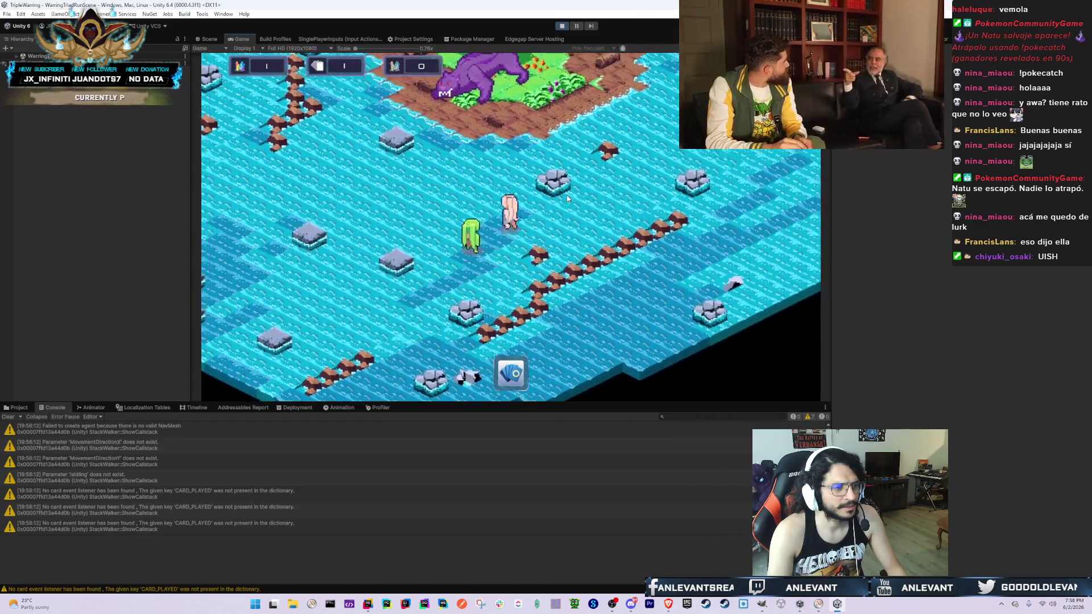
key("w")
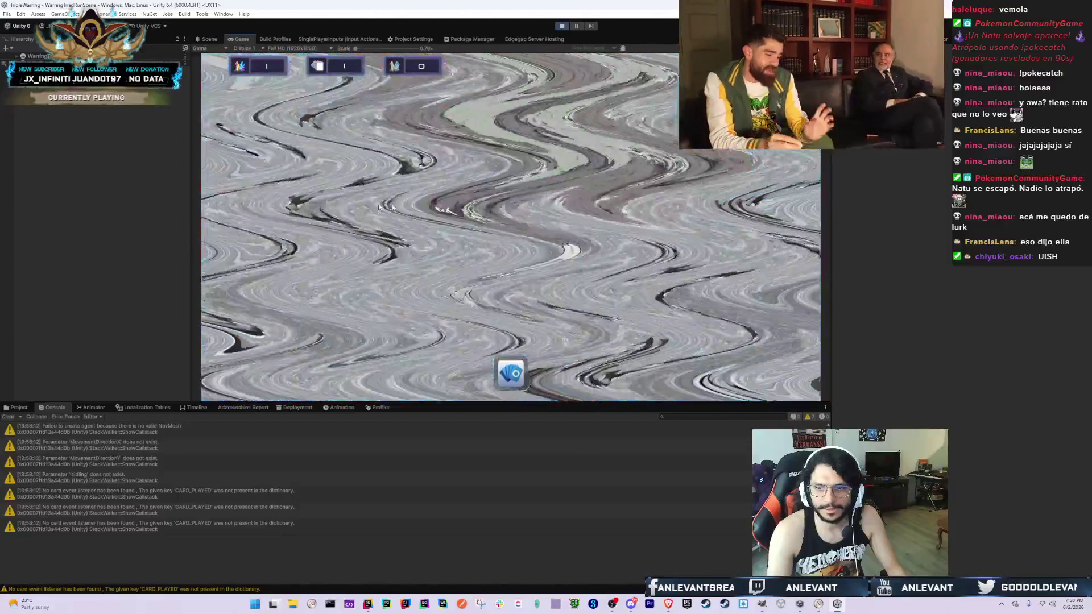
- Clear the console, then play the 2/4/8/8, golden, 3/7A/6 and A/7 cards to finish the battle
left_click(9, 417)
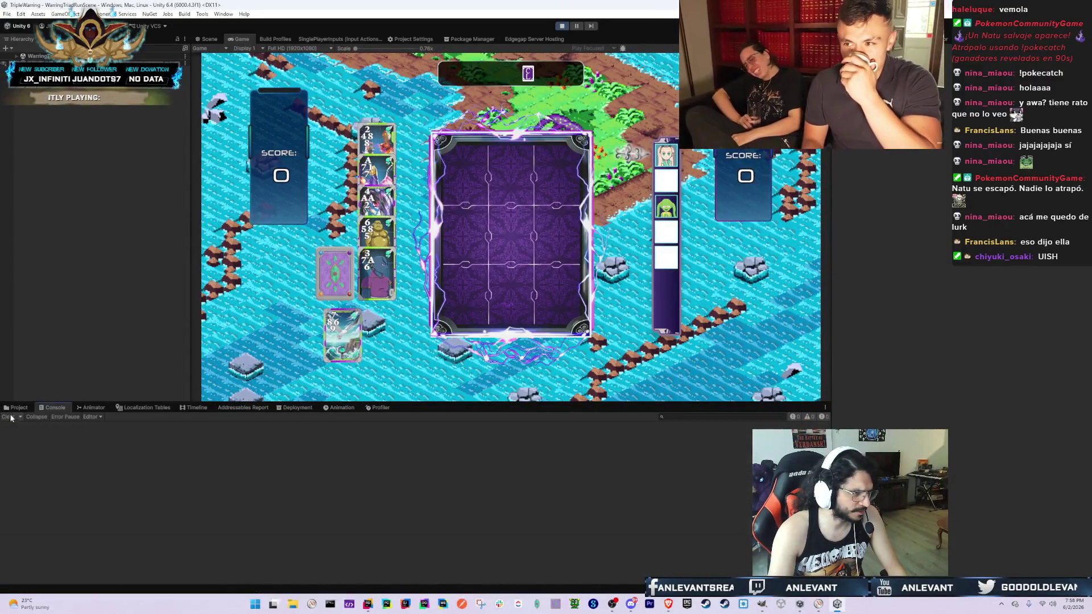
left_click_drag(360, 142, 464, 177)
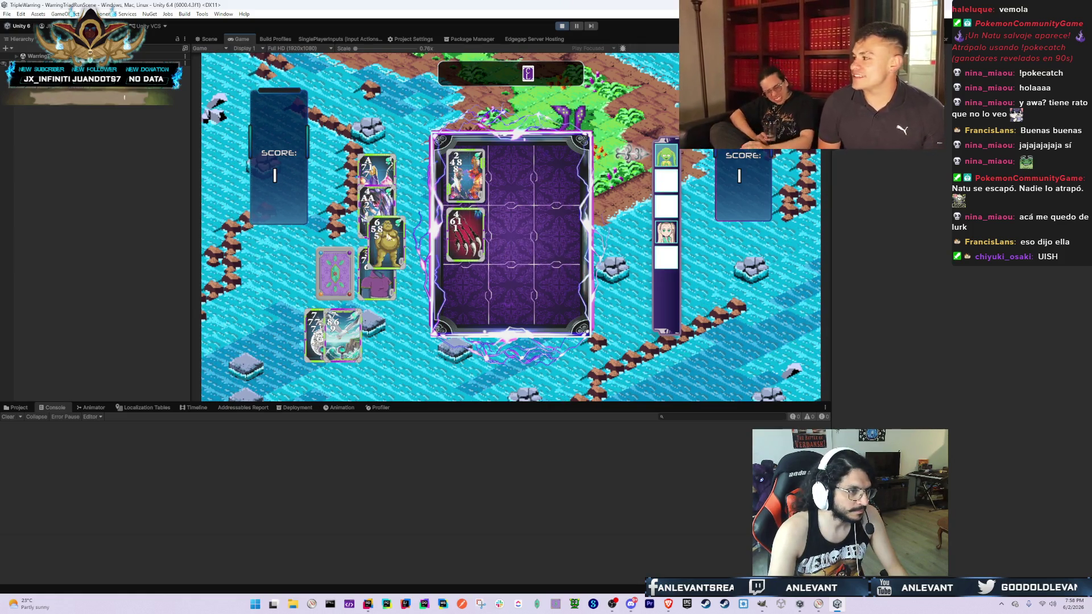
left_click_drag(385, 235, 478, 303)
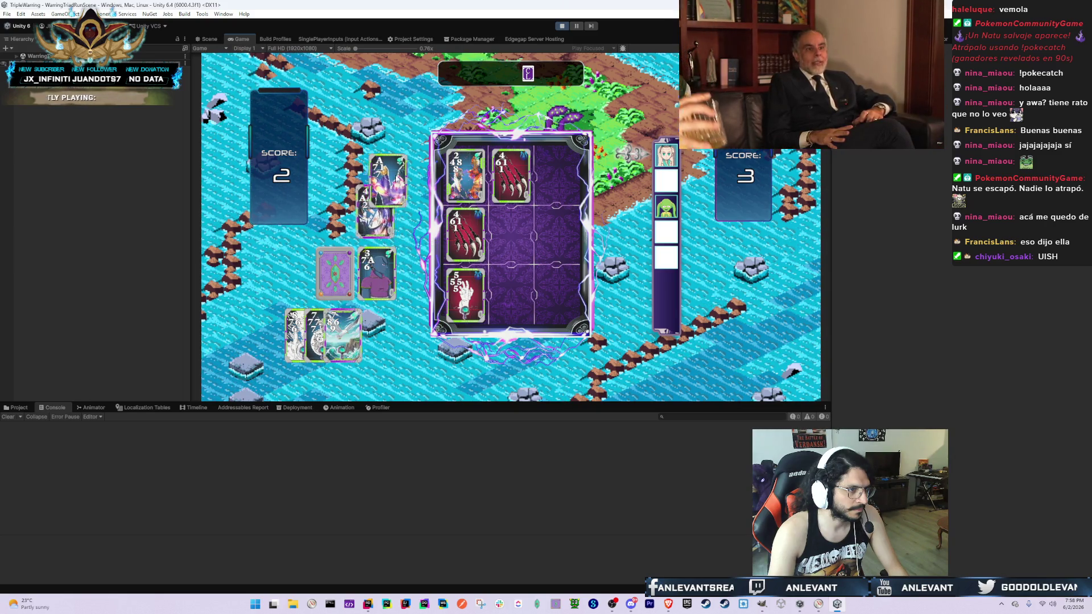
left_click_drag(386, 267, 514, 235)
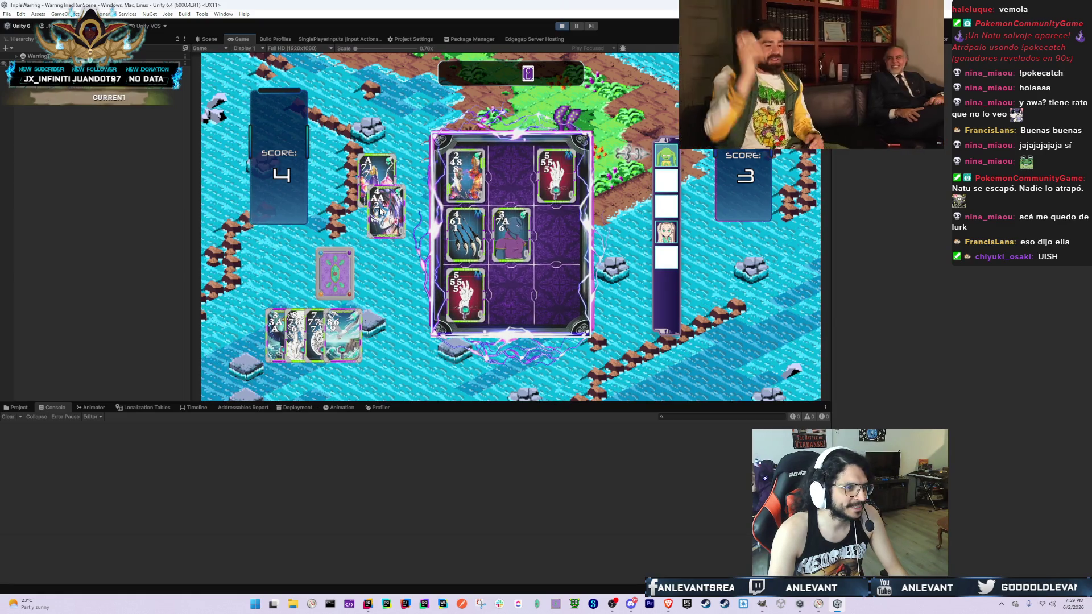
left_click_drag(377, 211, 554, 179)
left_click_drag(370, 177, 550, 236)
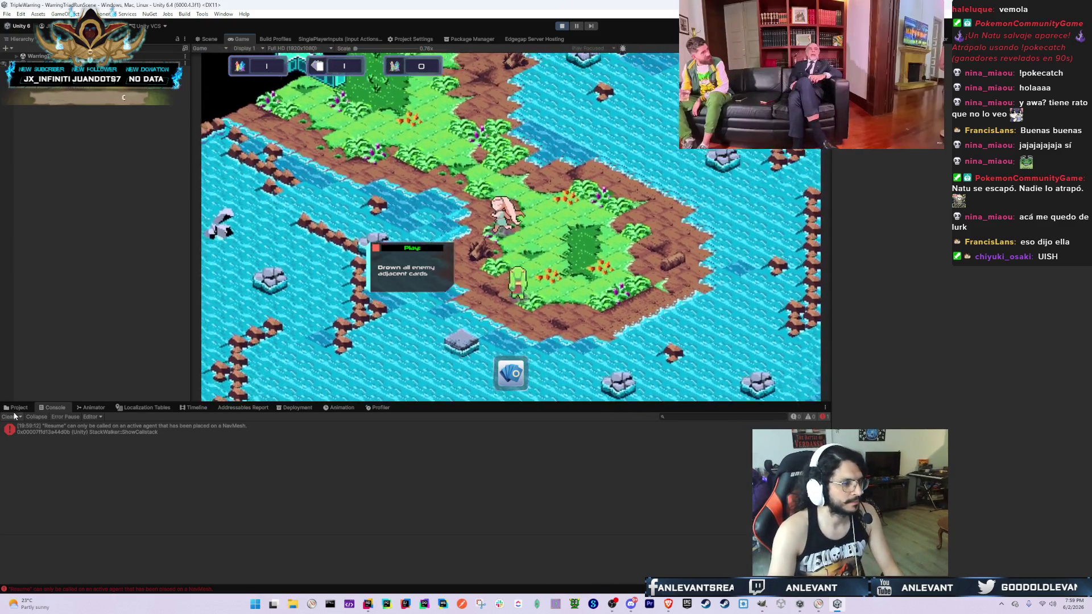
- Clear the console error, enter a skull encounter on the map, then view the level in Scene view
left_click(15, 416)
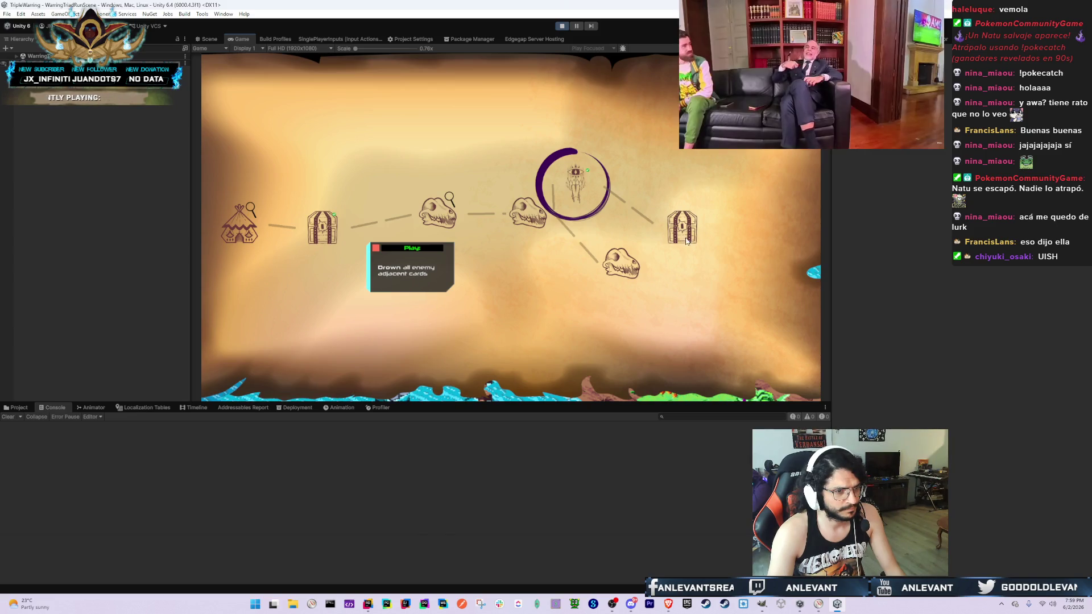
left_click(629, 263)
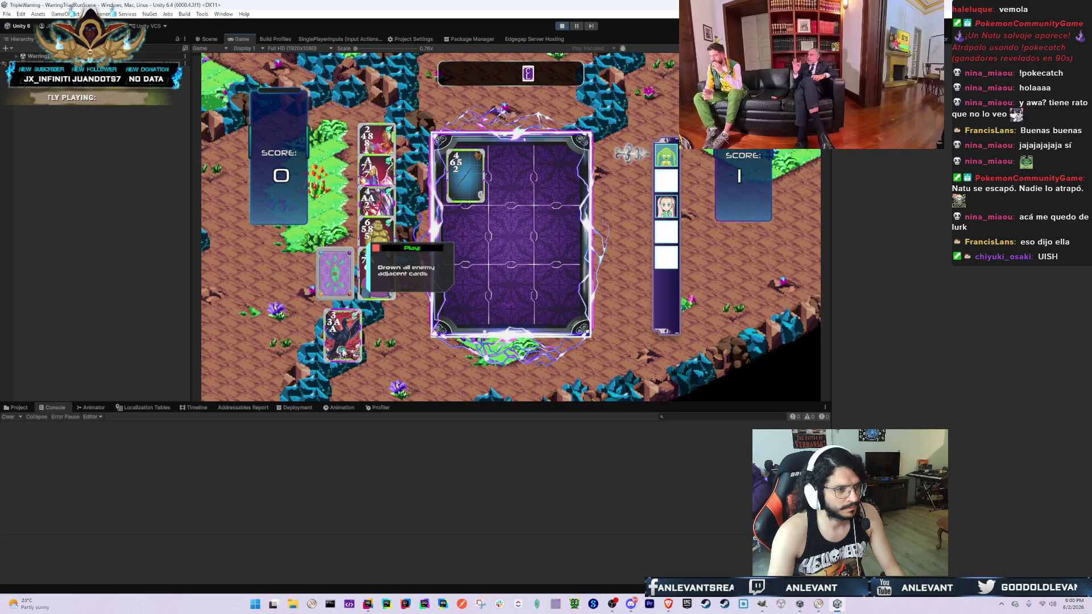
left_click(206, 39)
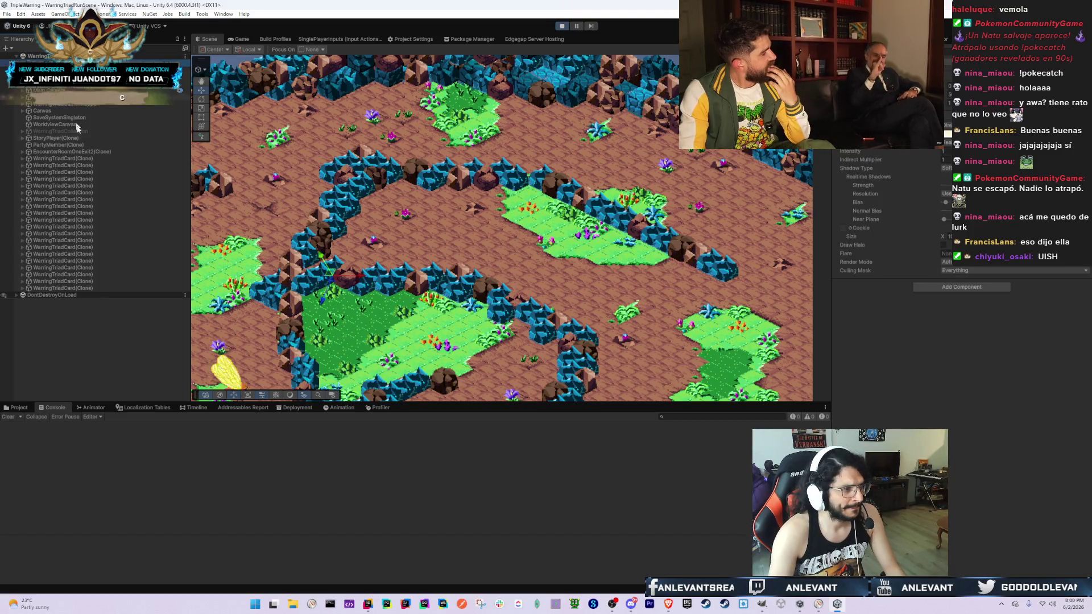
- Inspect PartyMember(Clone), EncounterRoomOneExit2(Clone), the camera and StoryPlayer(Clone) in the Hierarchy
left_click(78, 144)
scroll(465, 259, "down", 8)
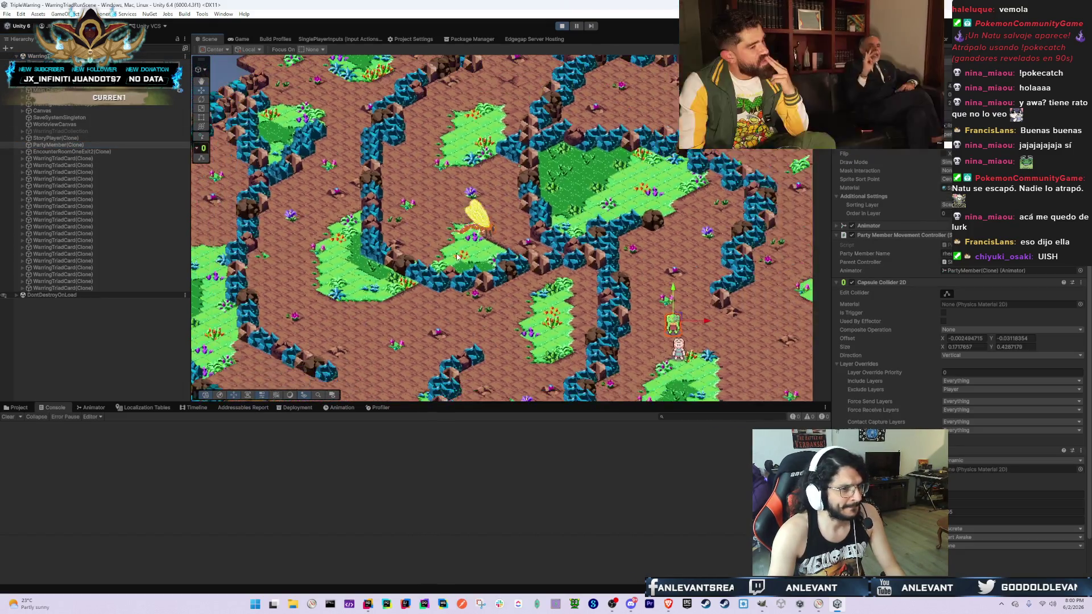
scroll(465, 259, "down", 3)
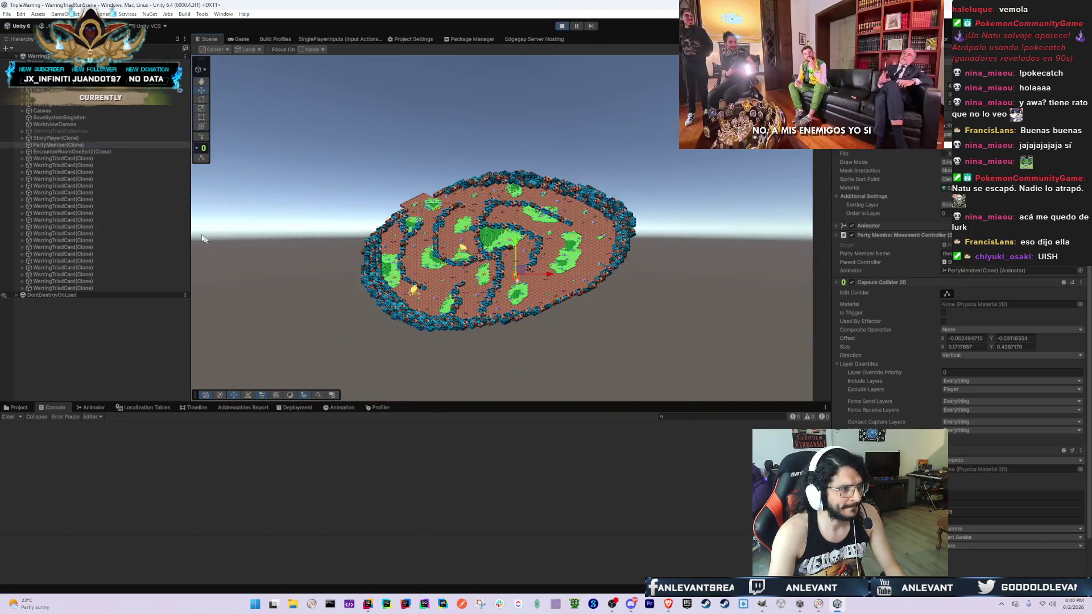
left_click(71, 152)
left_click(58, 98)
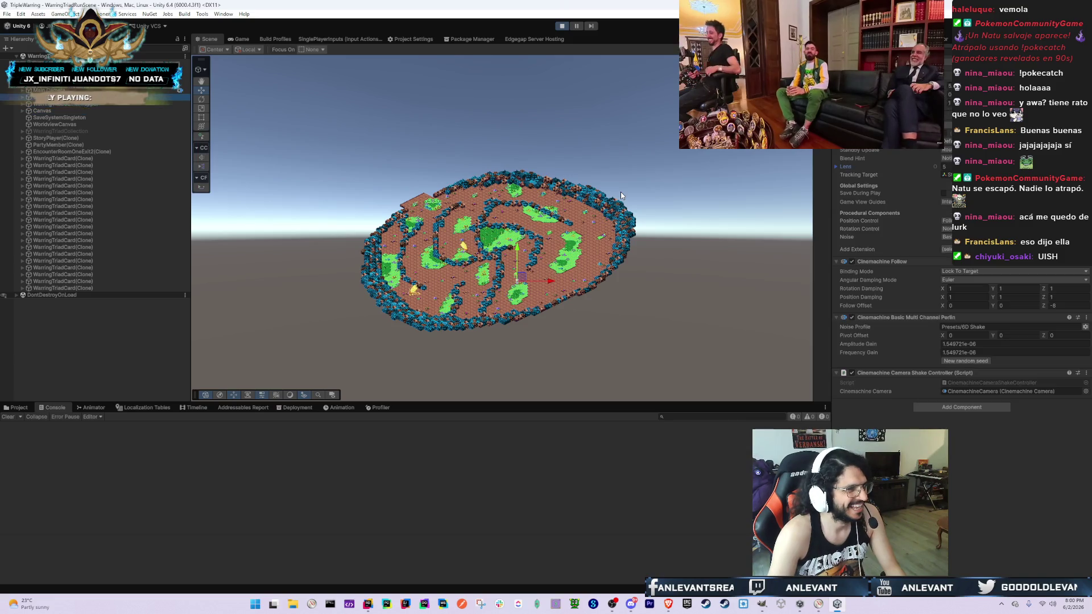
left_click(69, 138)
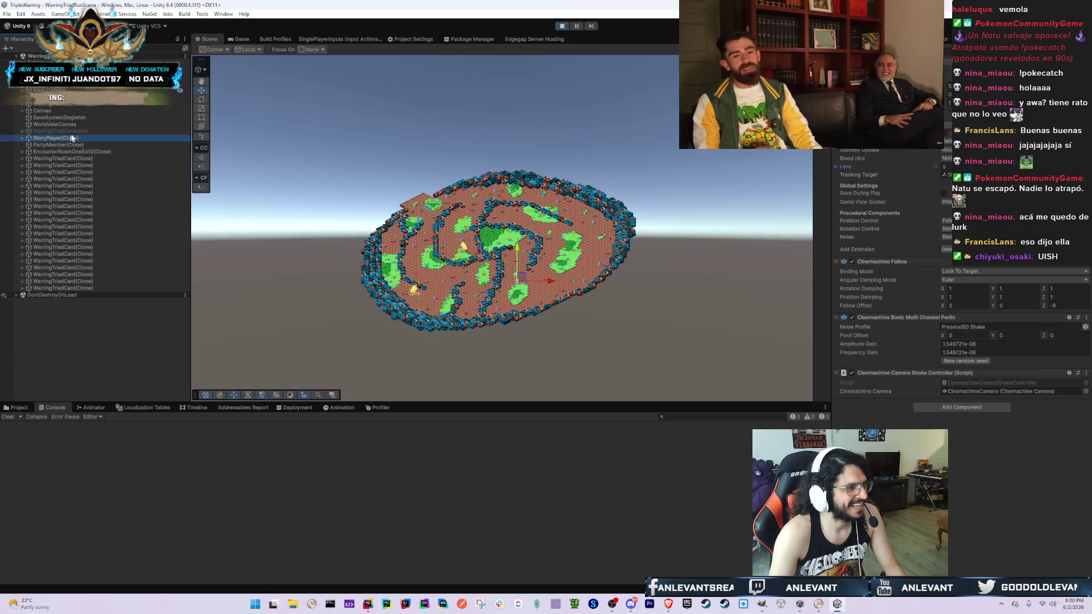
key("Right")
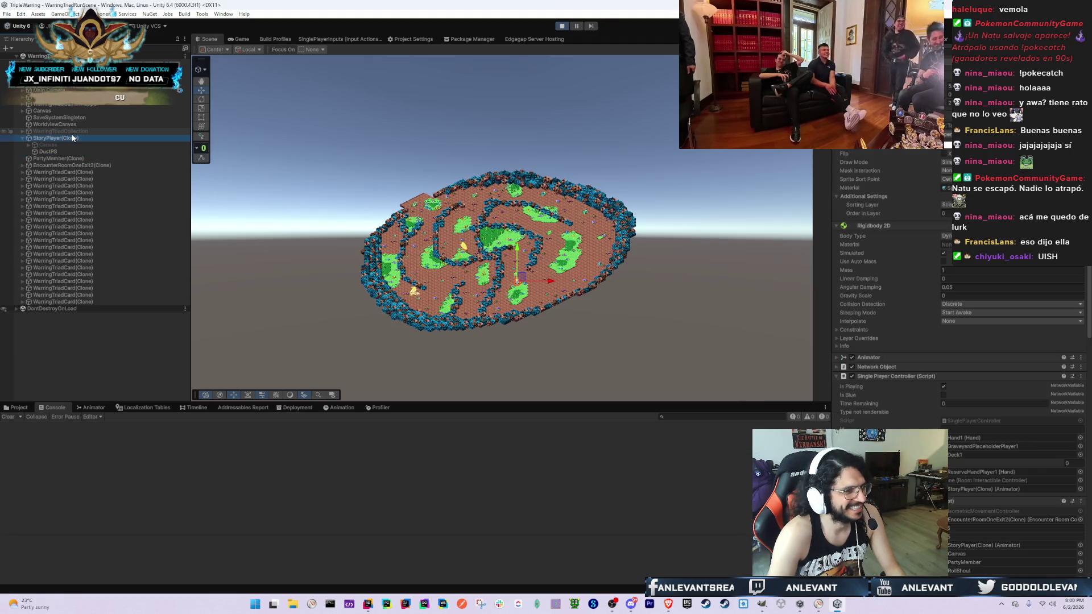
key("Left")
- Frame GameUI, expand it down to Canvas > CardDescription, then return to the Game view
key("Up")
key("Up")
key("Up")
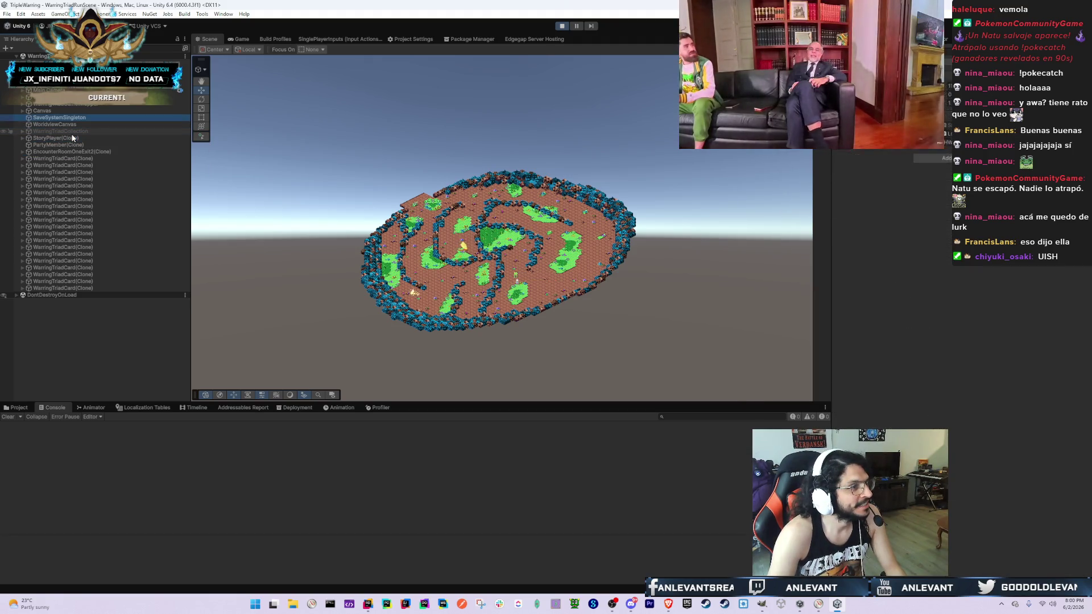
key("Right")
key("Down")
key("Down")
key("f")
key("Right")
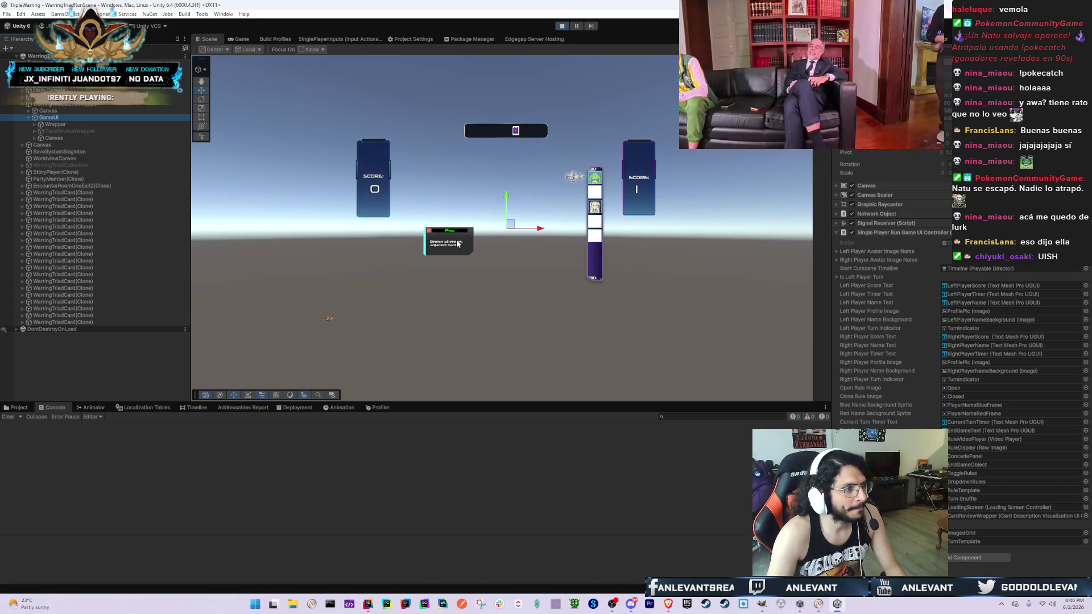
key("Down")
key("Down")
key("Down")
key("Right")
key("Down")
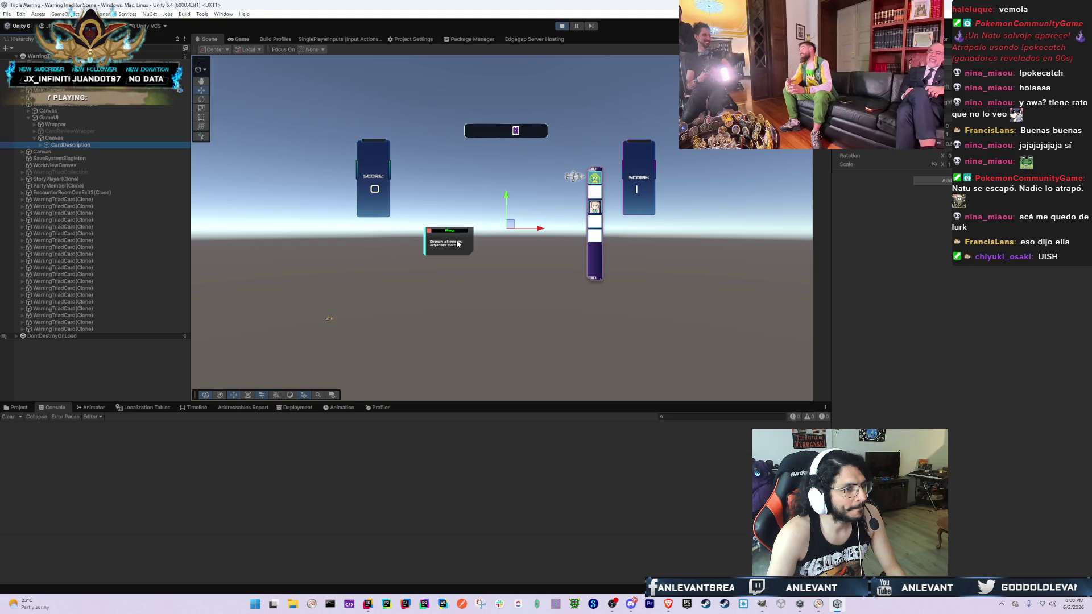
key("Right")
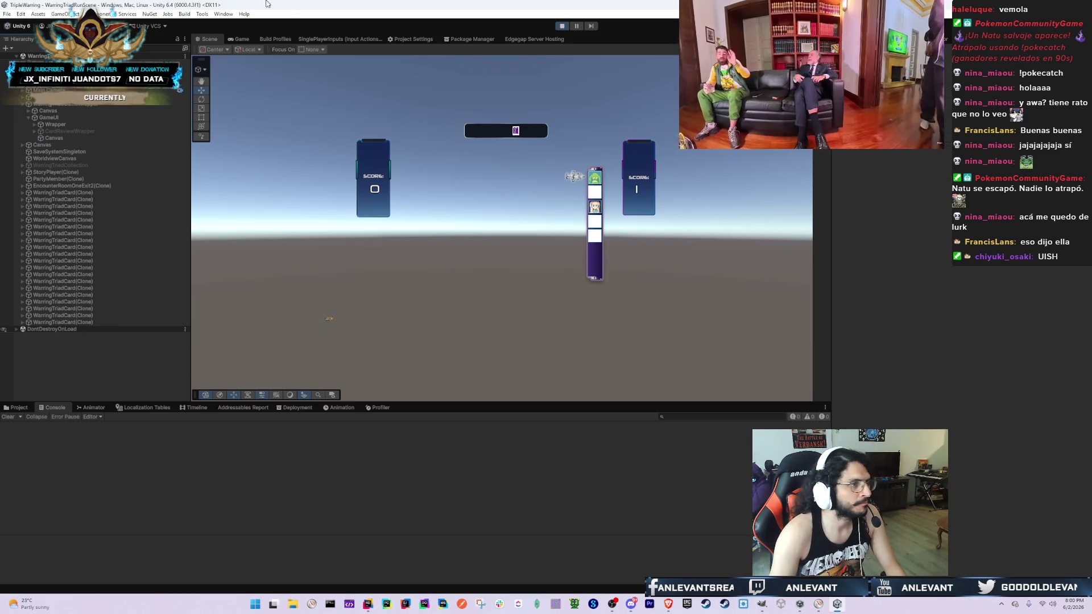
left_click(242, 40)
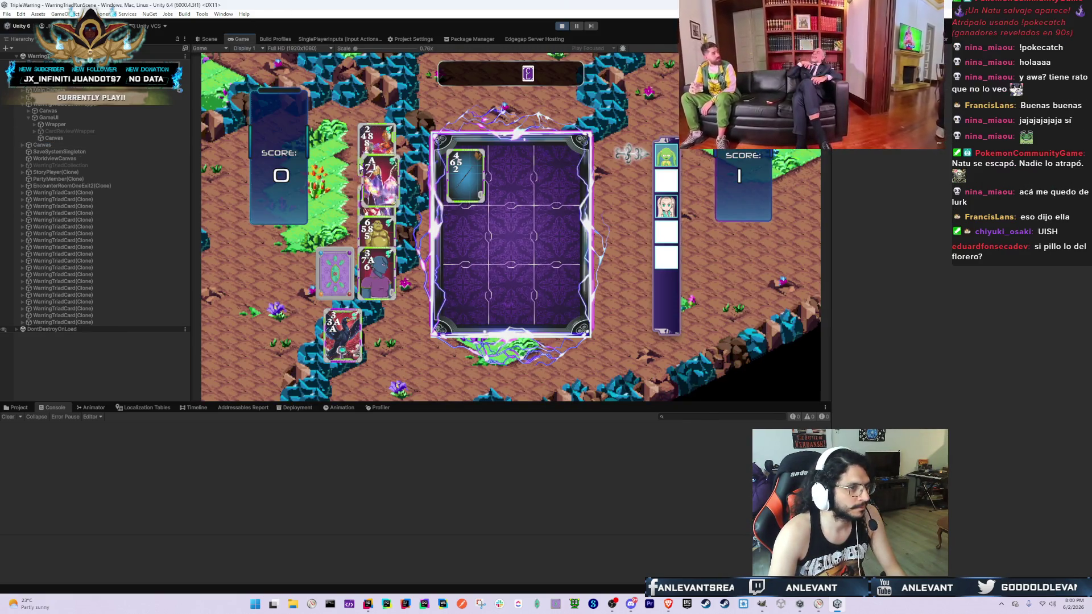
- Play the 6/5/8/5 card on the middle-left cell and briefly check the Twitch moderator page
left_click_drag(379, 238, 450, 235)
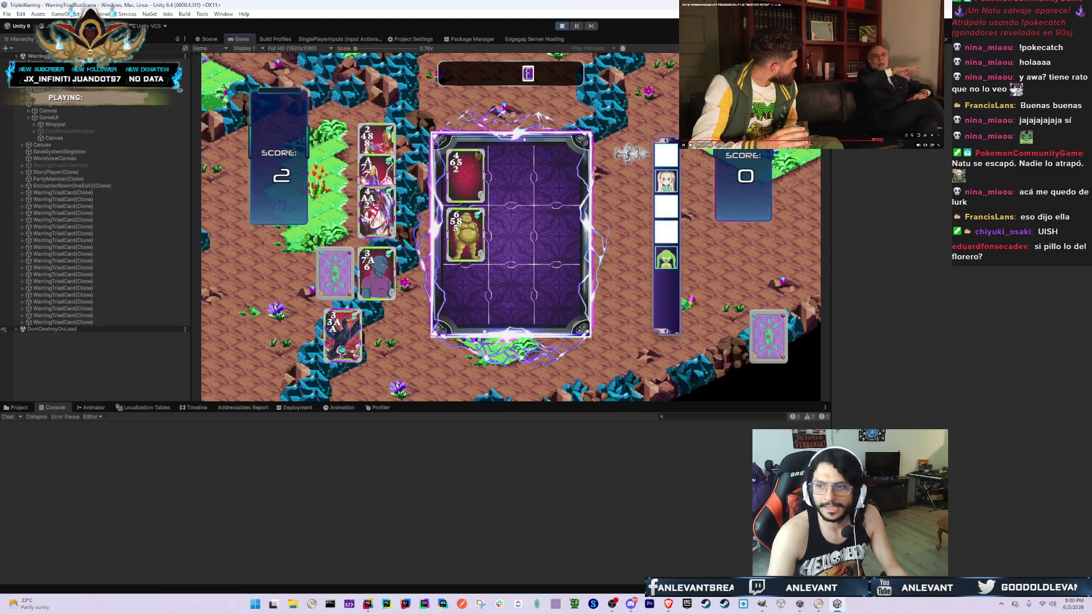
key("alt+Tab")
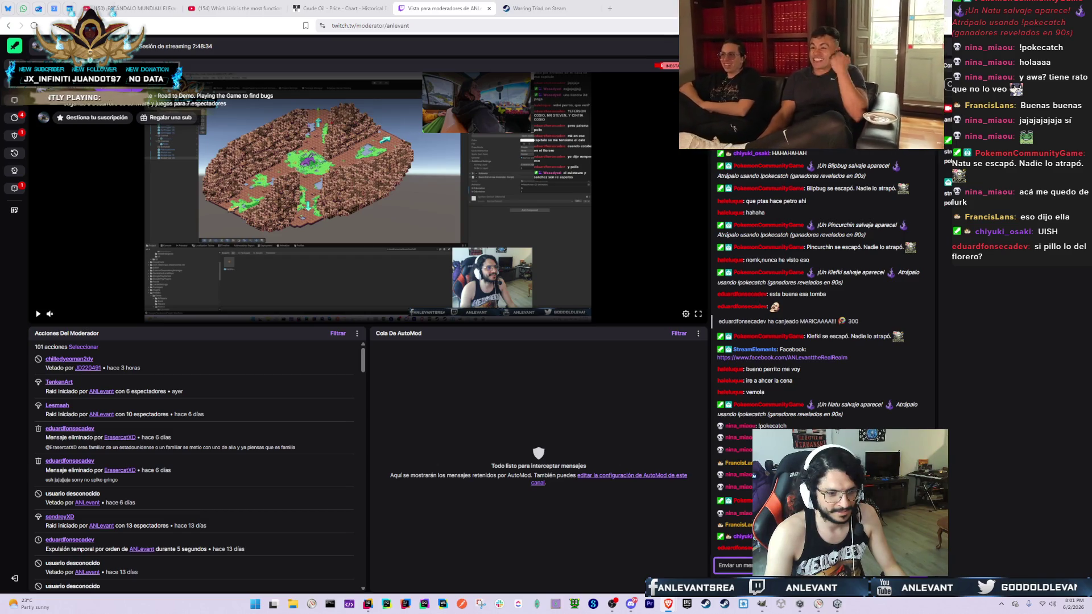
key("alt+Tab")
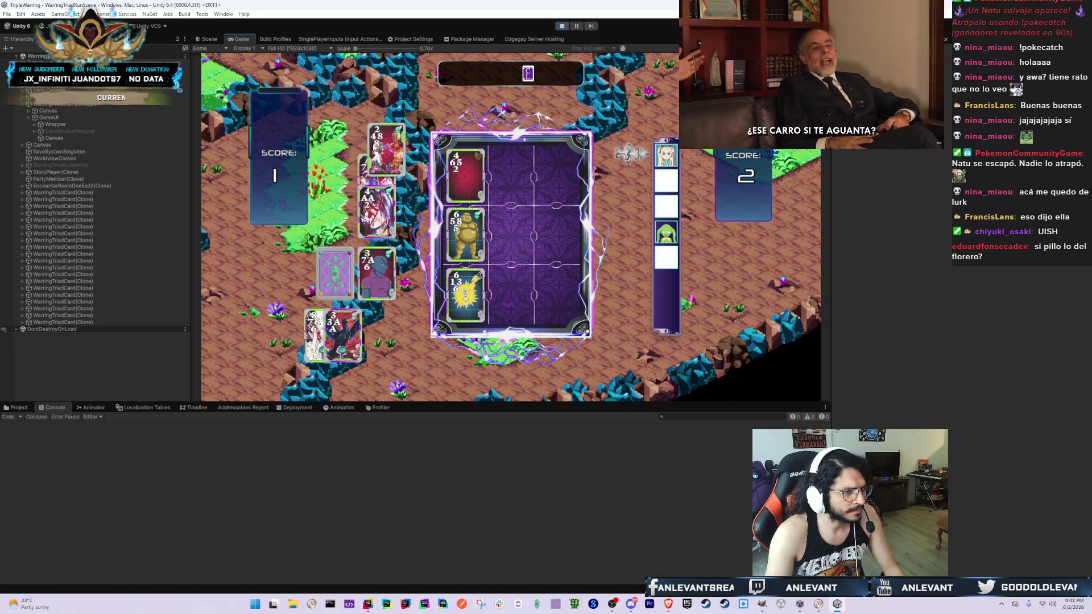
- Play the 2-48-8, A-7-7, 8-7-6 and raven cards into the open cells, winning 6–3
left_click_drag(373, 147, 506, 174)
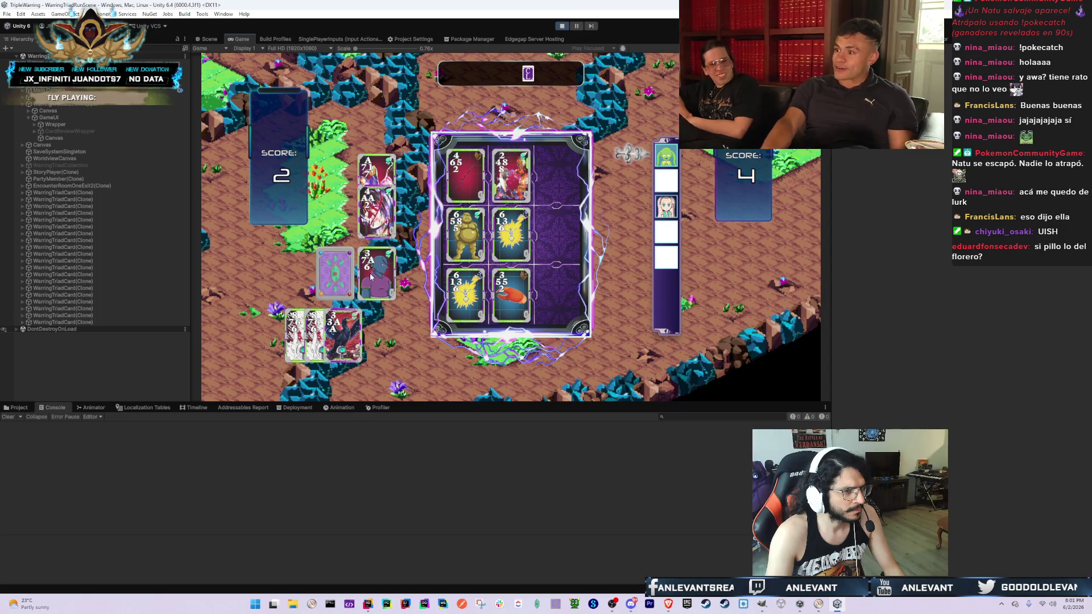
mouse_move(315, 338)
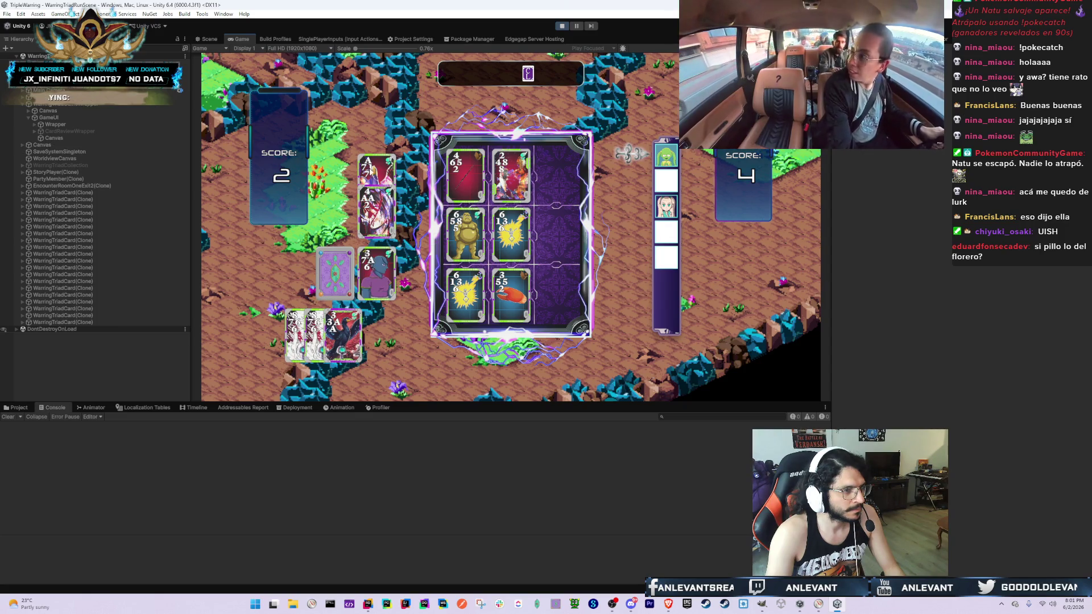
left_click_drag(535, 230, 560, 239)
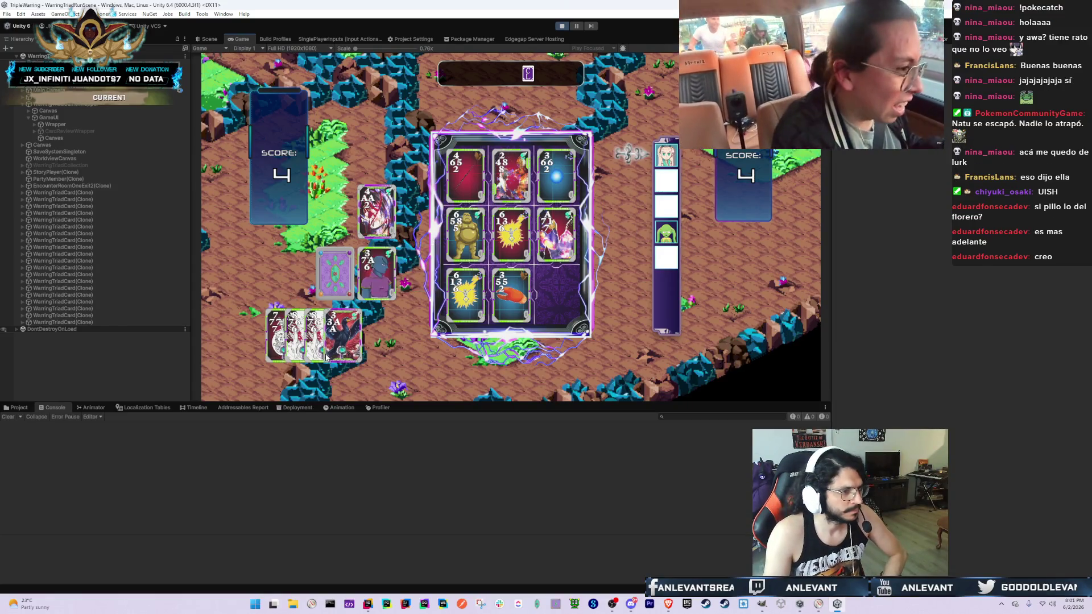
left_click_drag(324, 347, 507, 263)
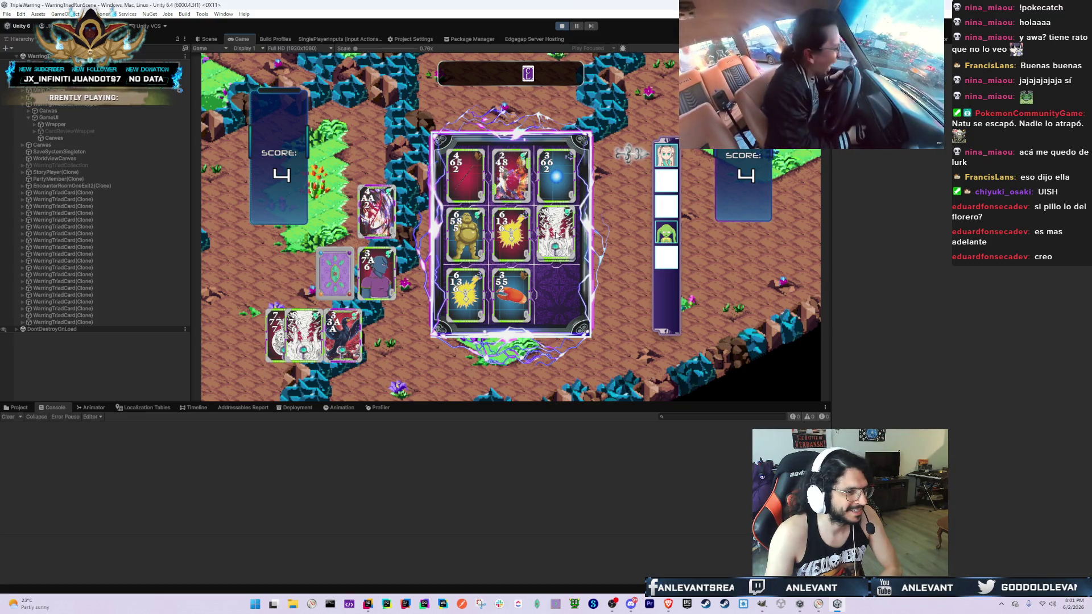
mouse_move(343, 335)
left_mouse_down()
mouse_move(370, 267)
mouse_move(559, 236)
left_mouse_up()
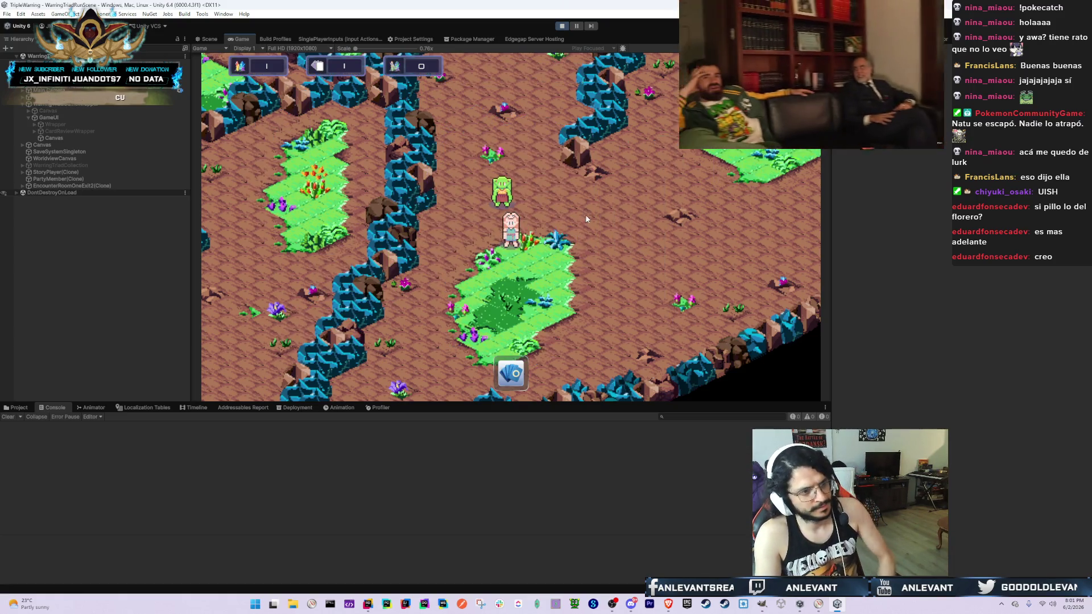
- Walk the character right, then up-left across the rocky room to the orange exit arrow
key("d")
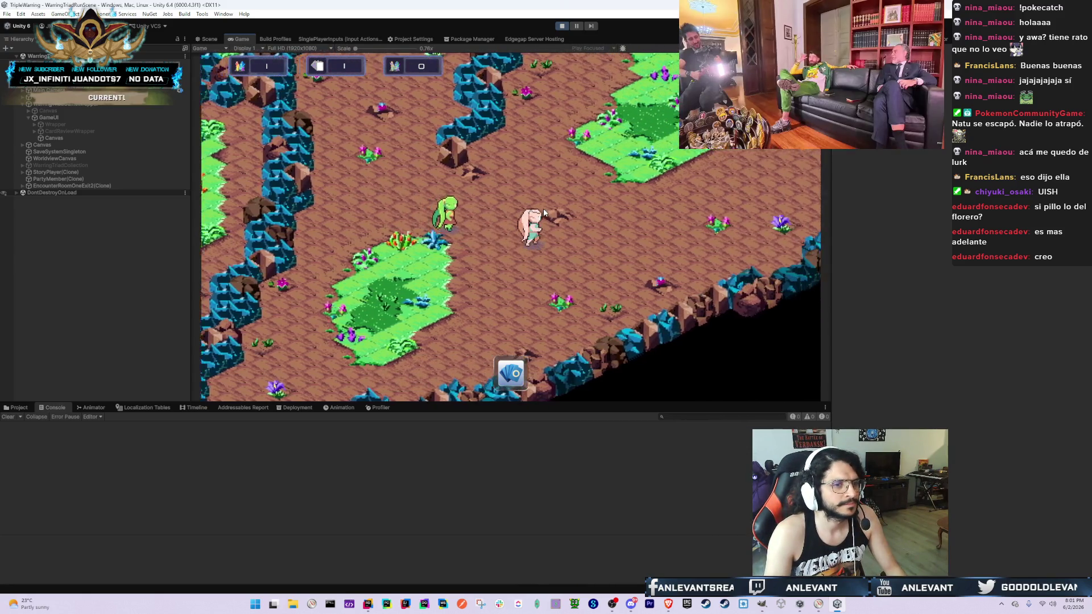
key("w")
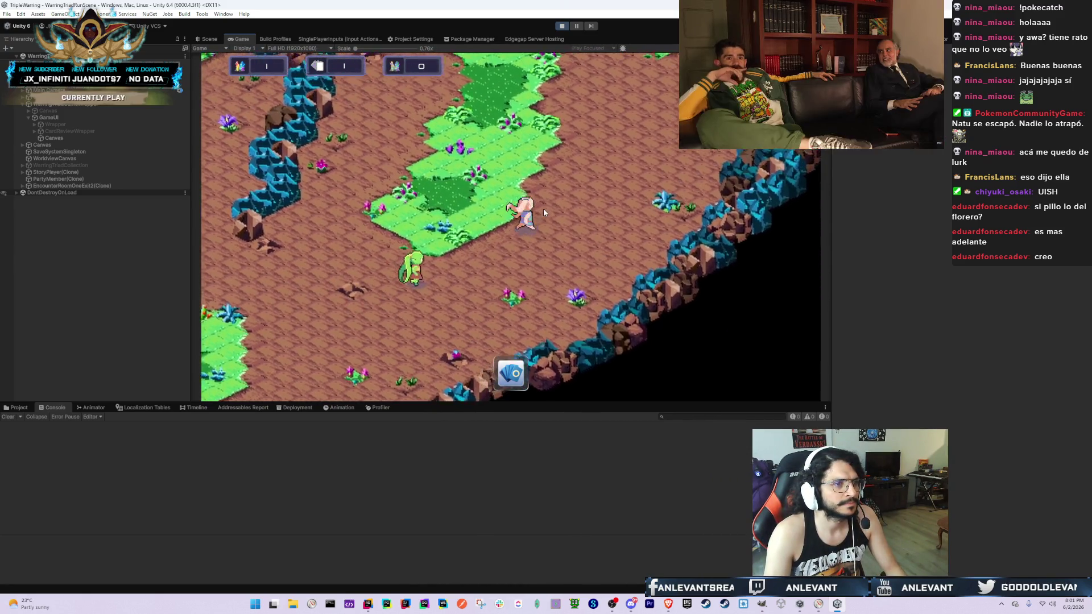
key("w")
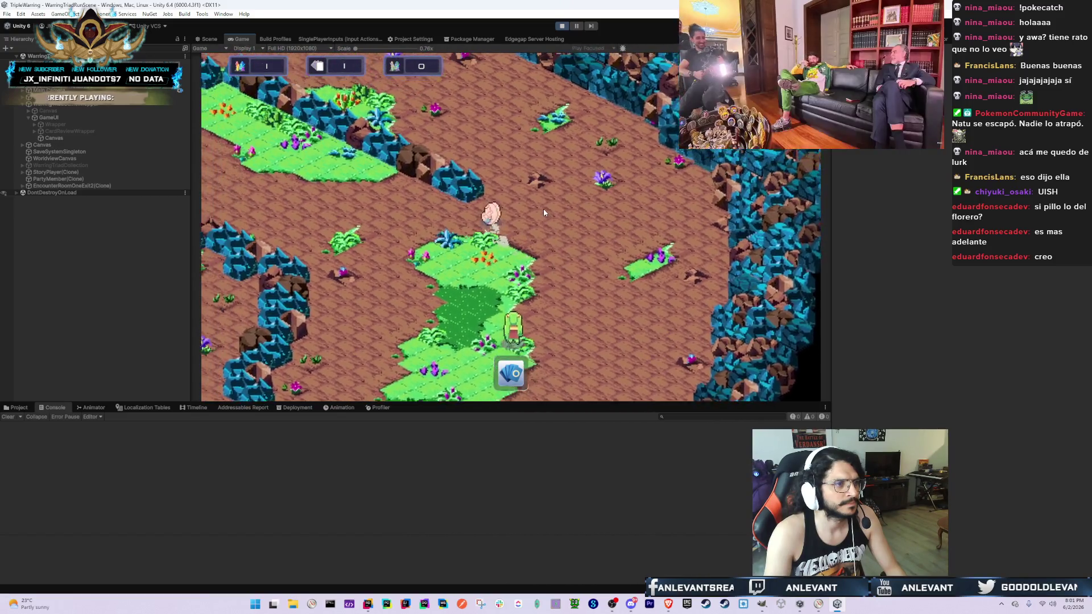
key("w")
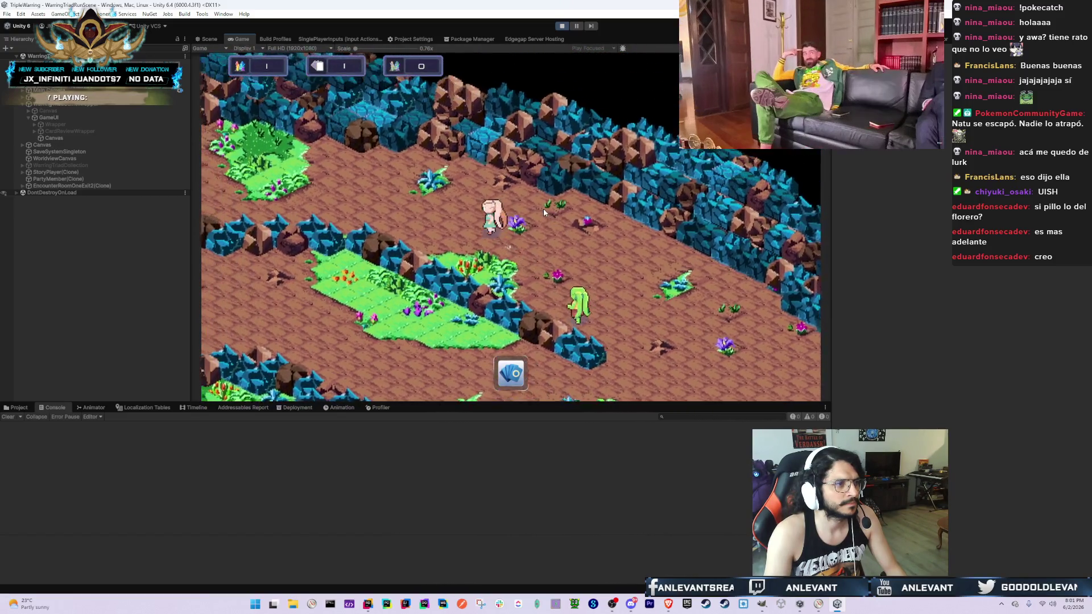
key("w")
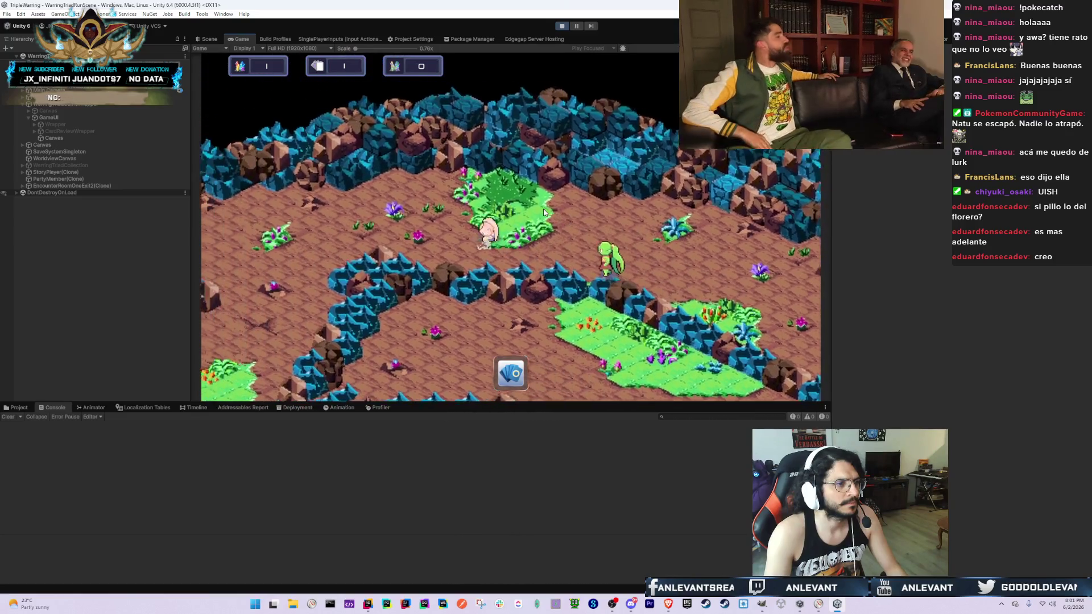
key("w")
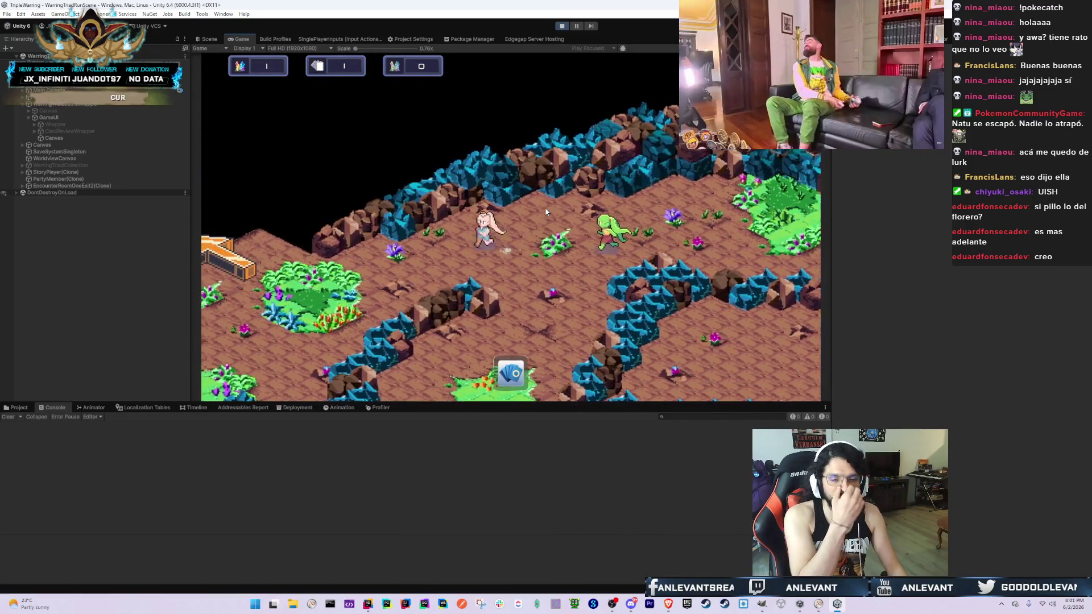
key("w")
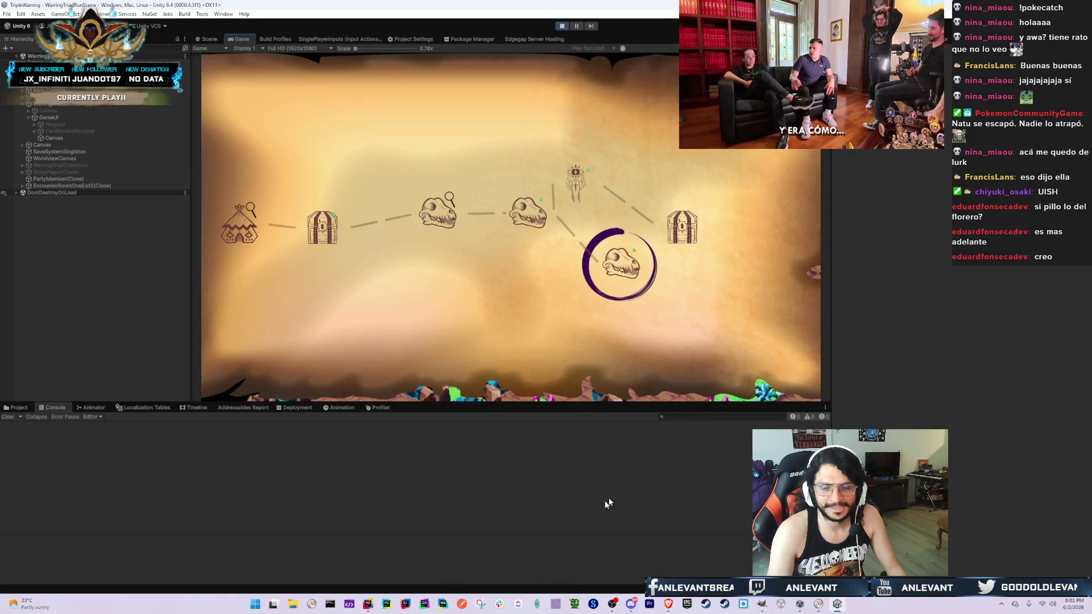
- Enter the next skull room, walk south through the teal cave, and challenge the green character
left_click(592, 257)
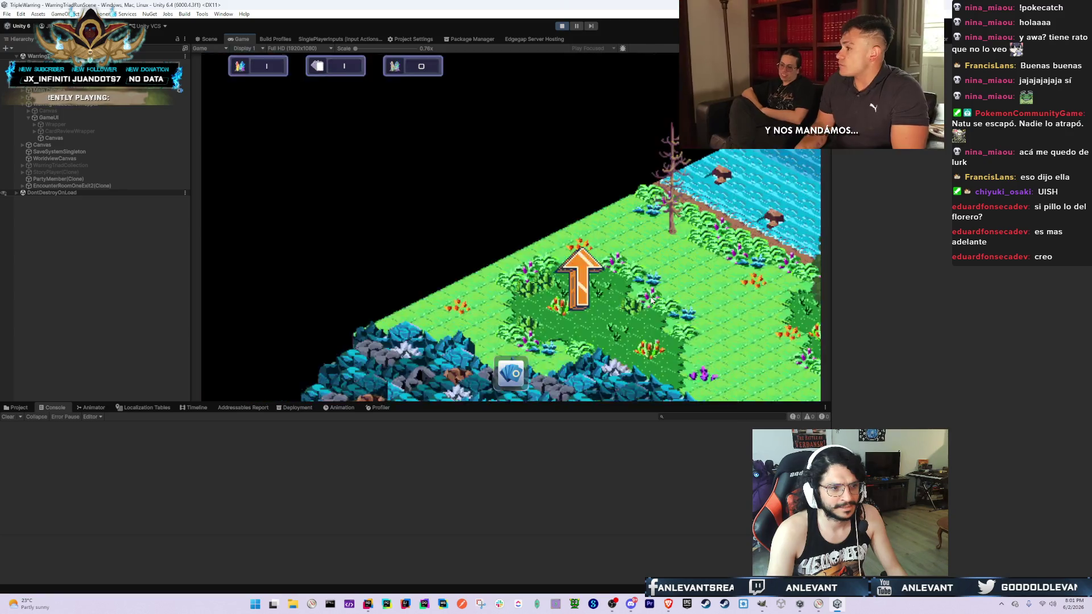
key("s")
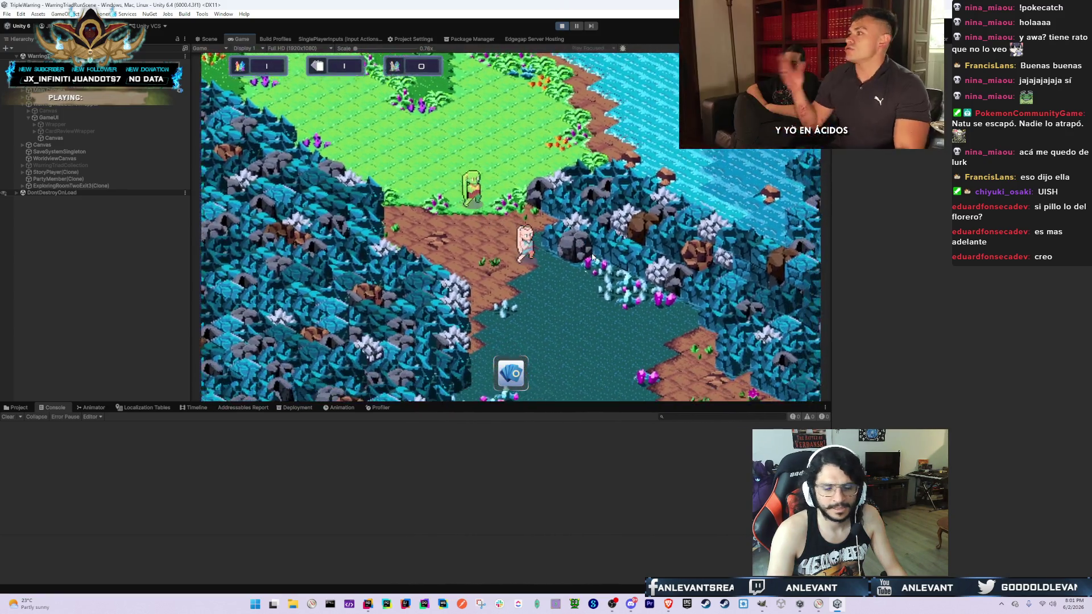
key("s")
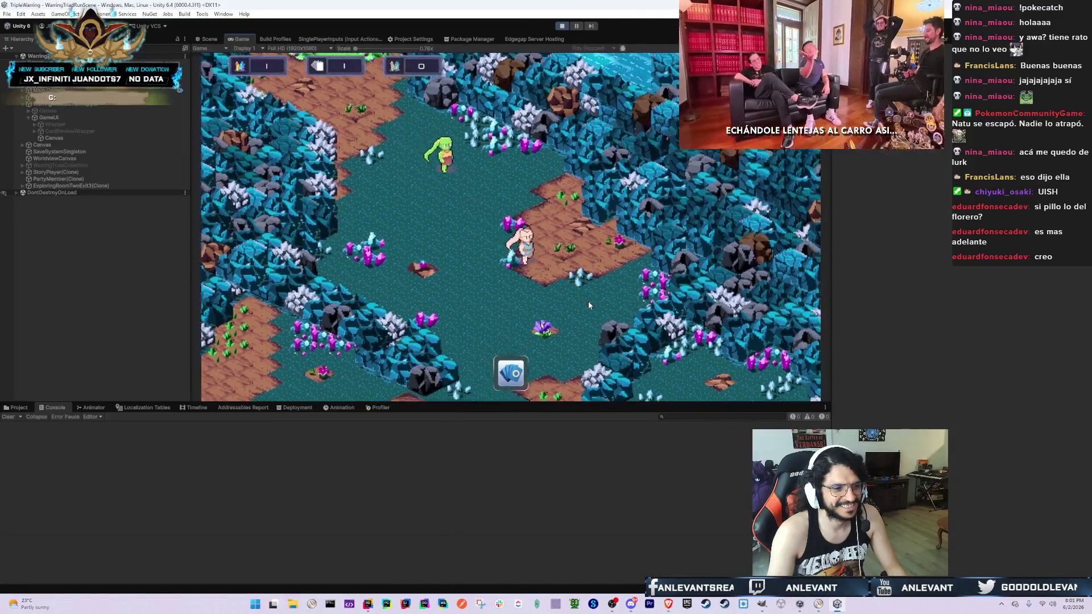
key("s")
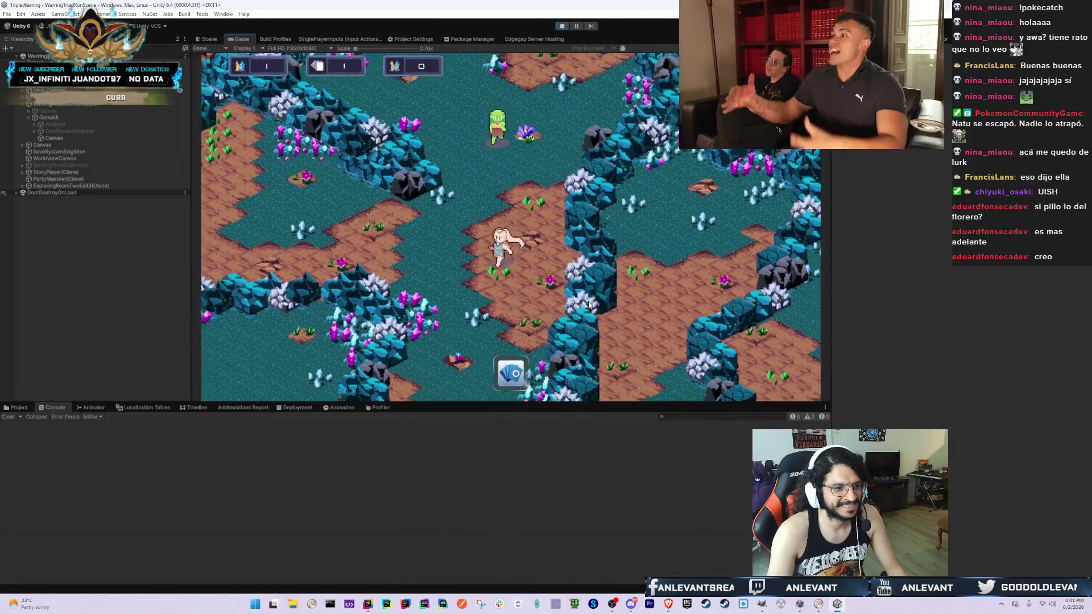
key("s")
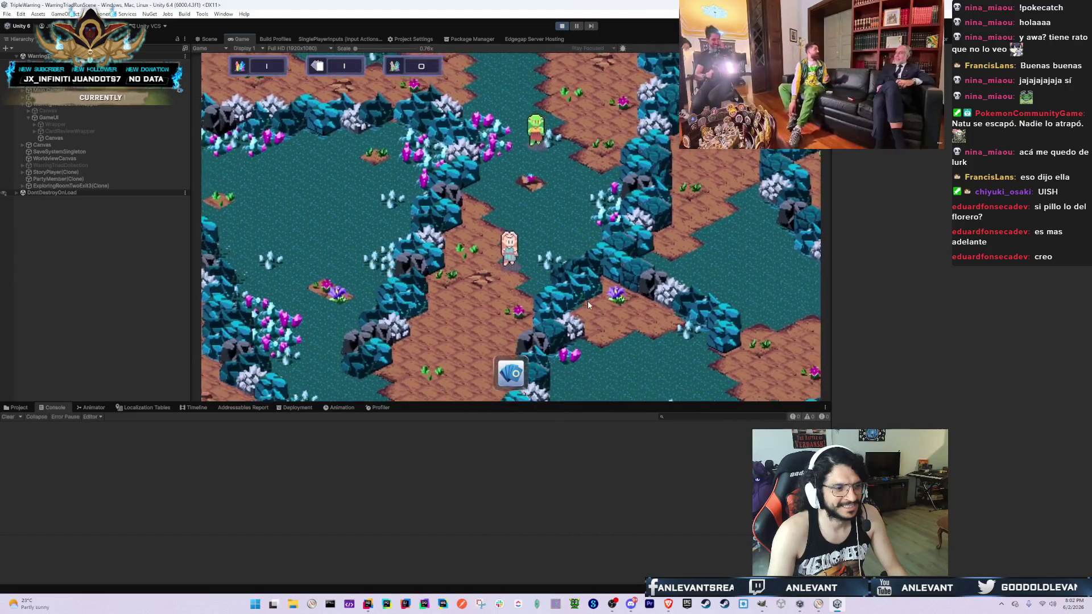
key("w")
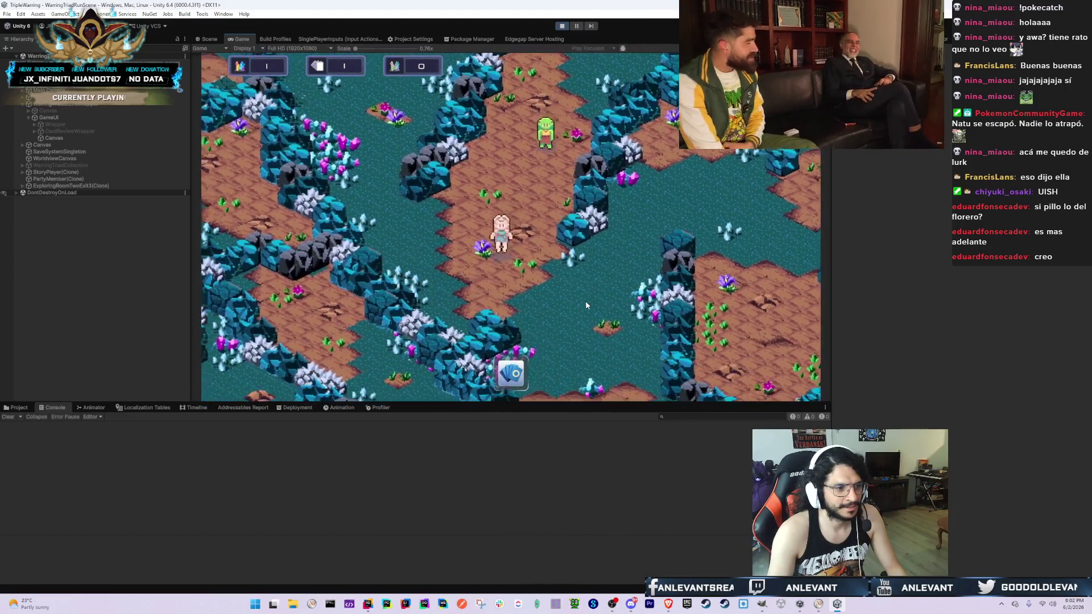
key("e")
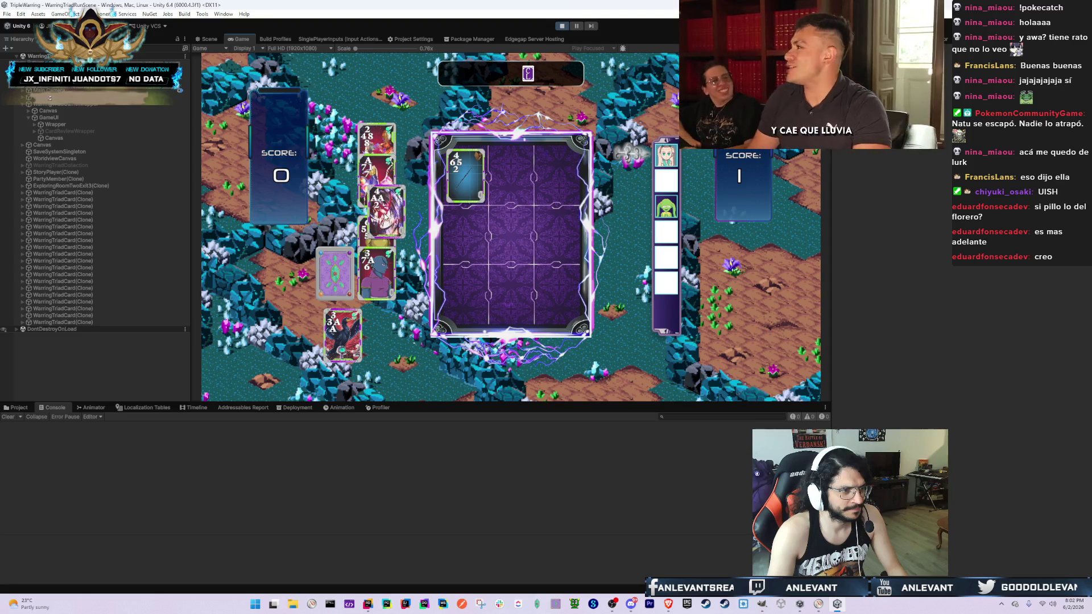
- Play cards on the left-middle and bottom-right cells, then close the 6–3 victory board
left_click_drag(387, 248, 446, 239)
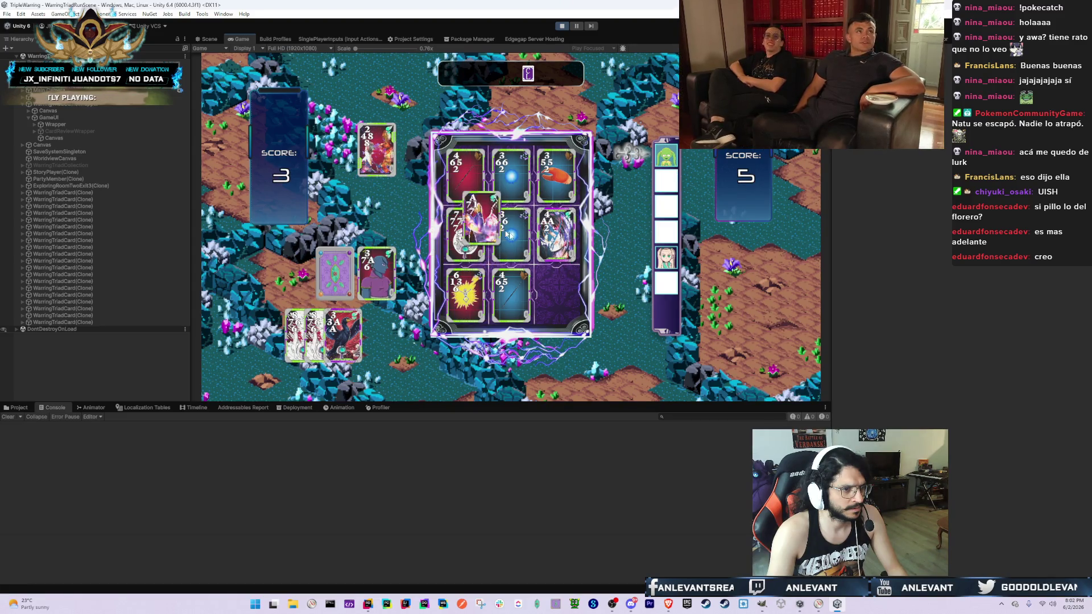
left_click_drag(563, 296, 556, 295)
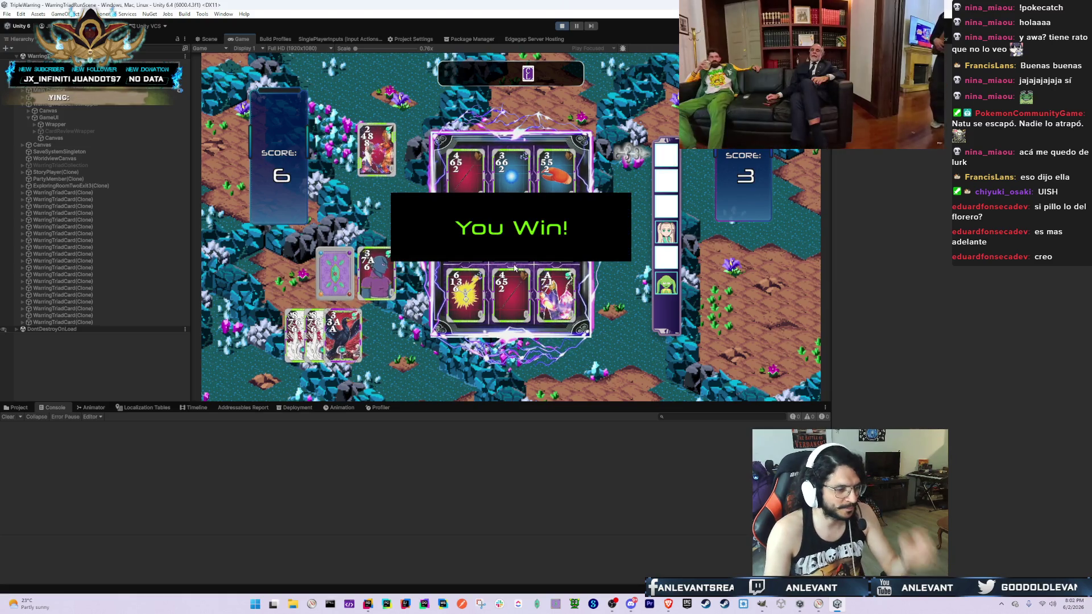
left_click(523, 249)
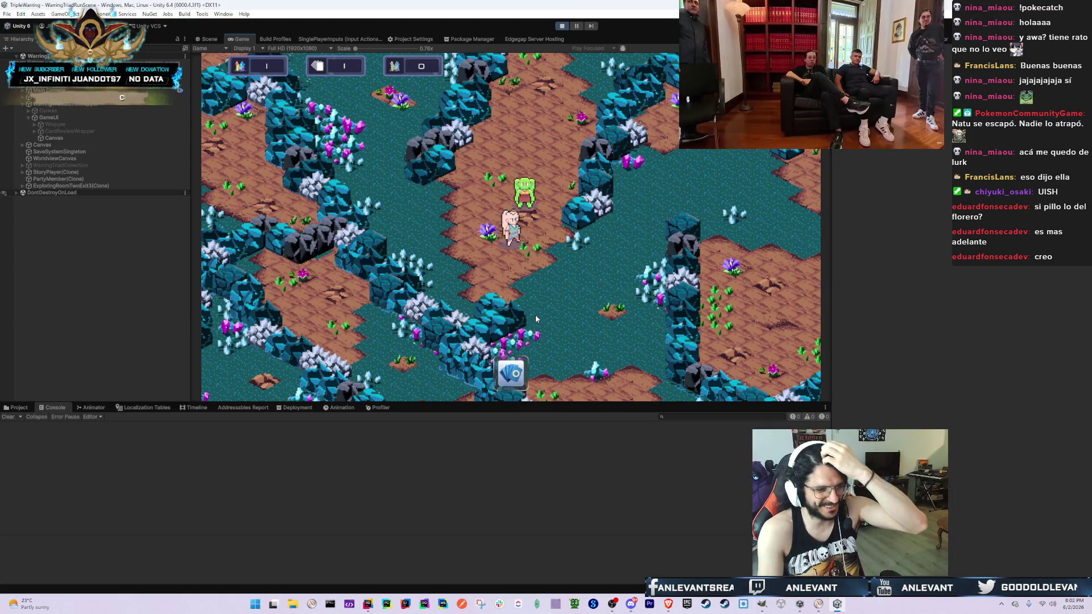
- Walk the character down-right, then up along the path through the teal cave
key("d")
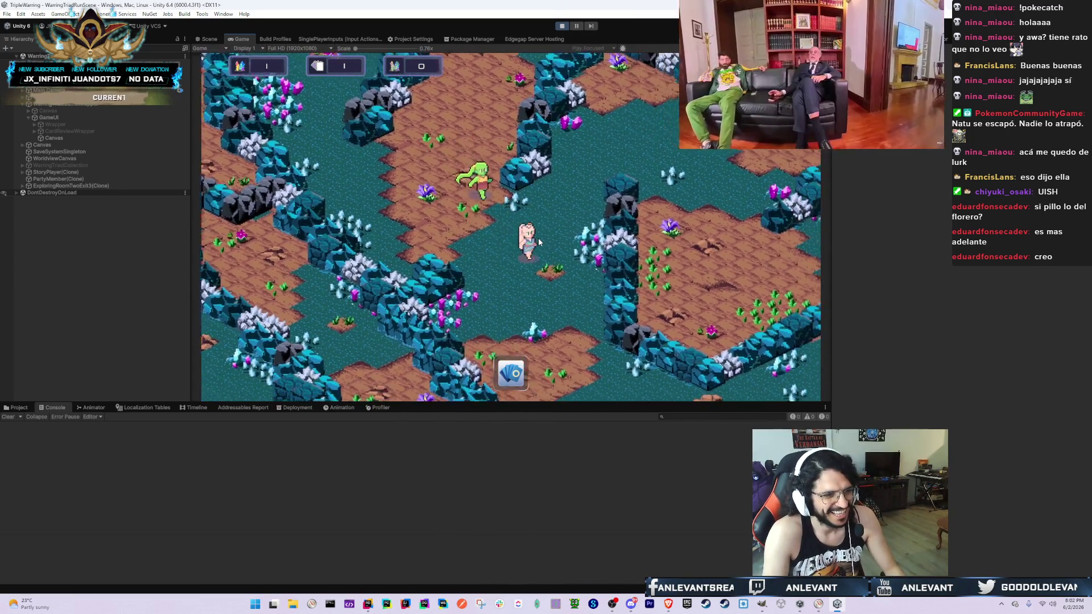
key("d")
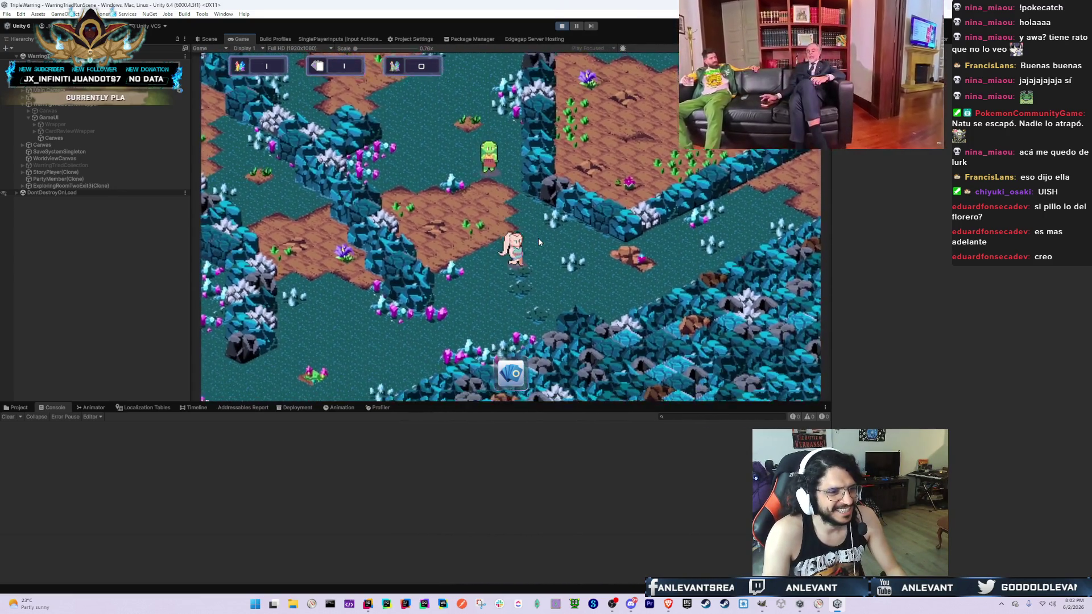
key("w")
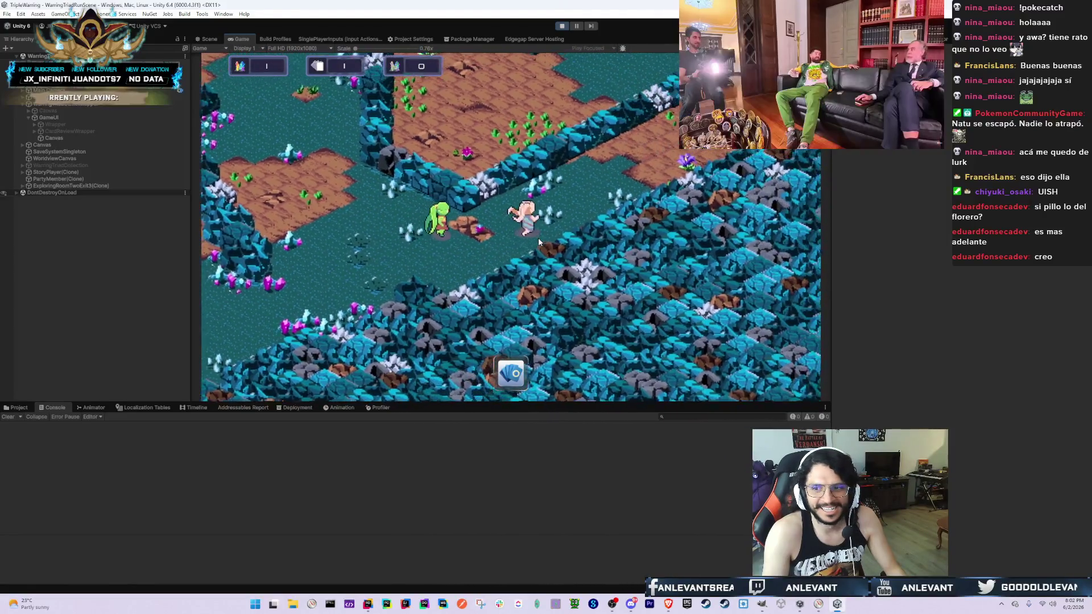
key("w")
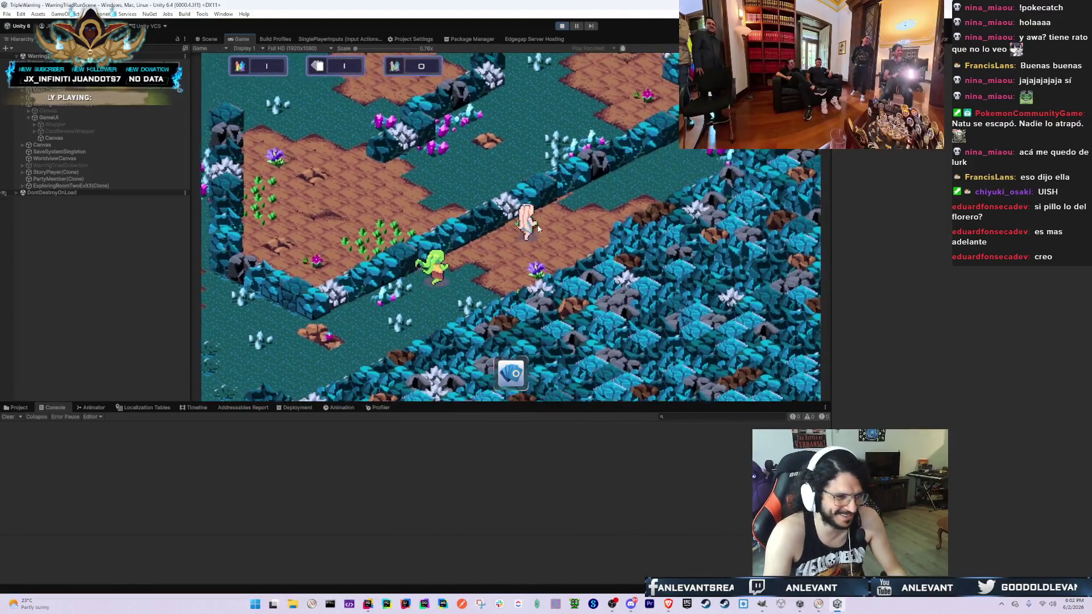
key("s")
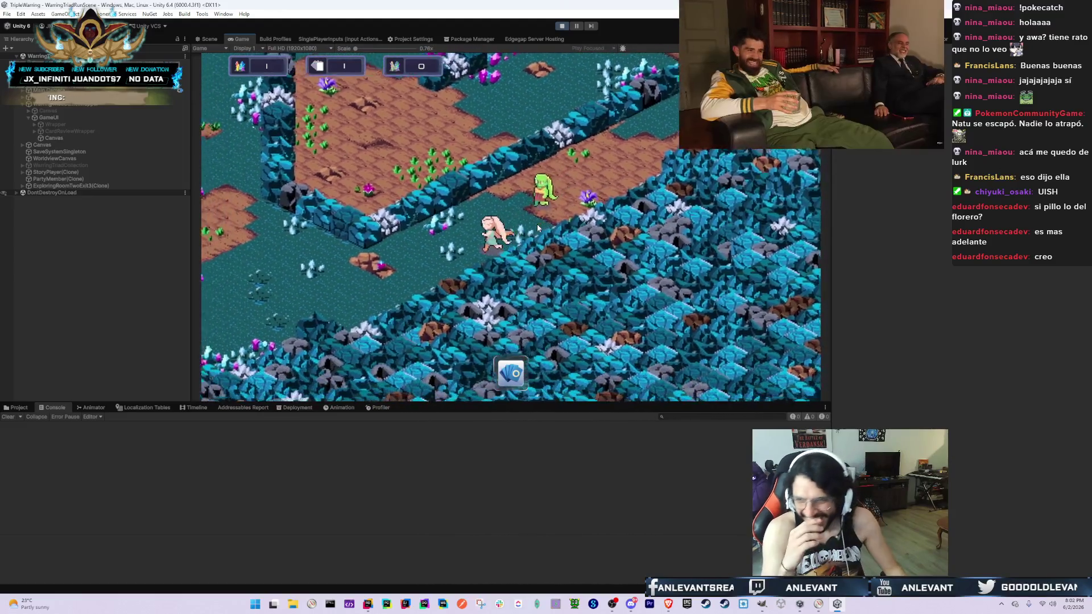
key("a")
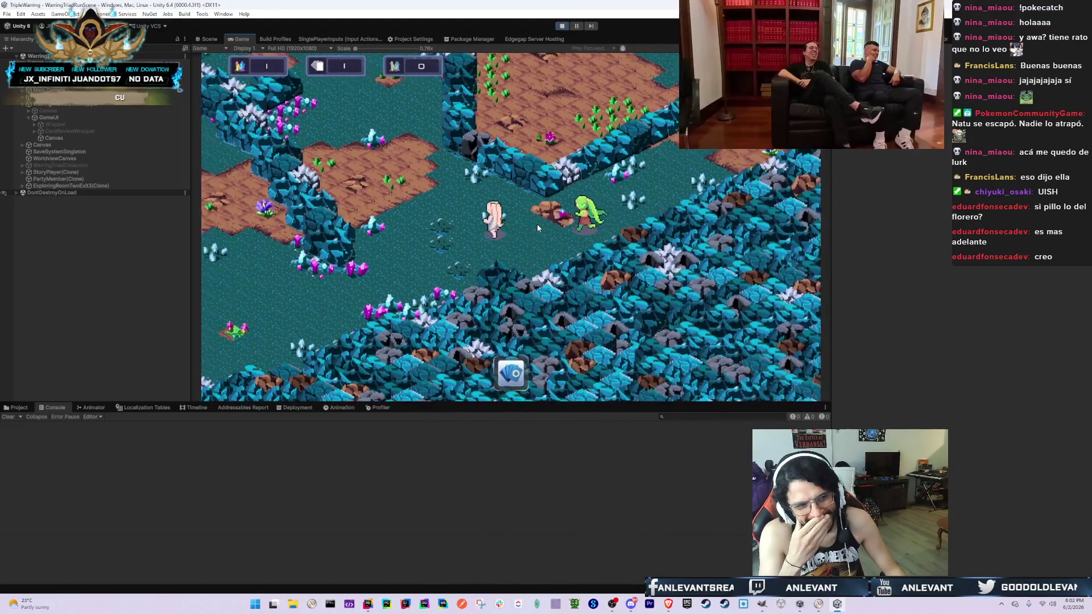
key("w")
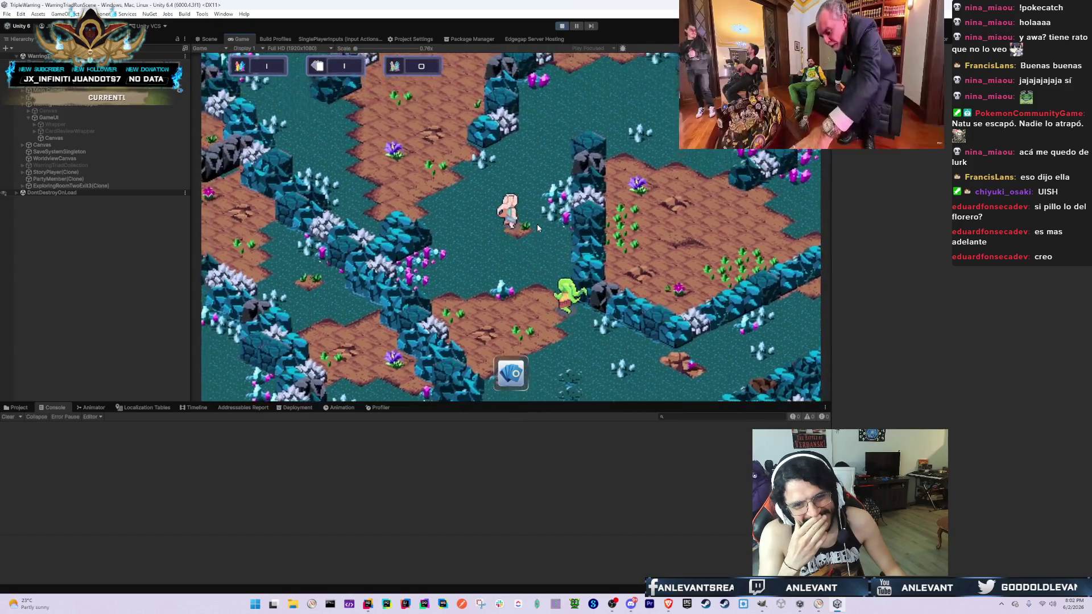
key("w")
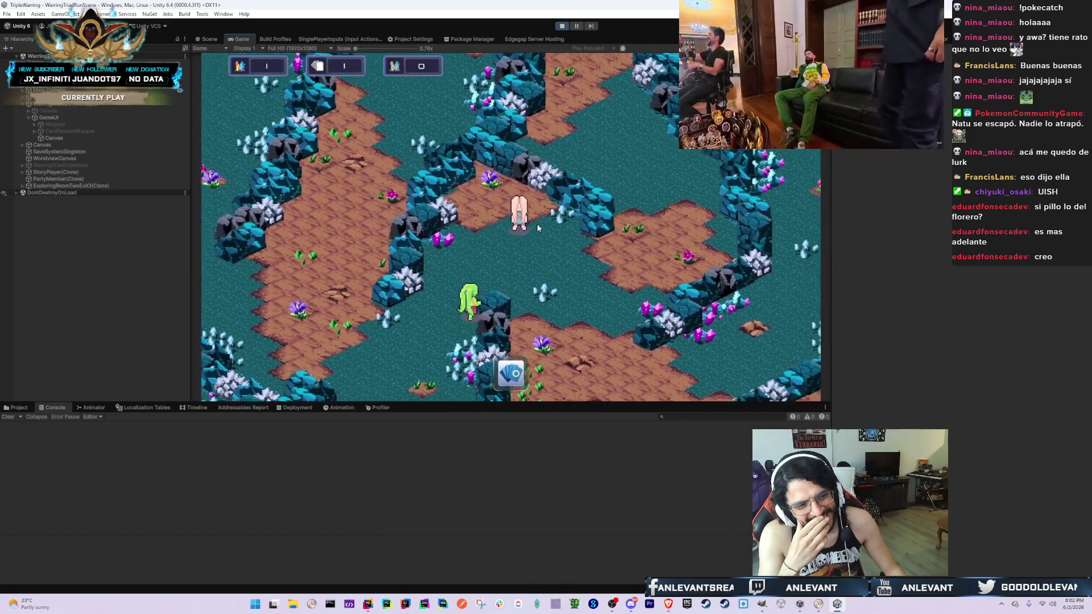
- Continue up past the grass to the cyan exit arrow, then switch to the Twitch window
key("s")
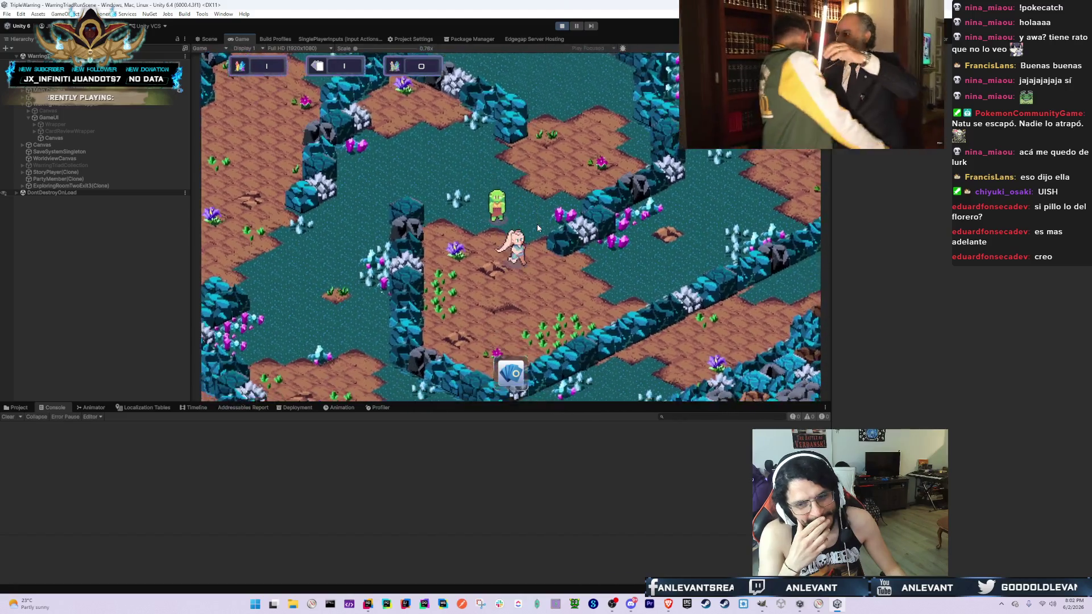
key("w")
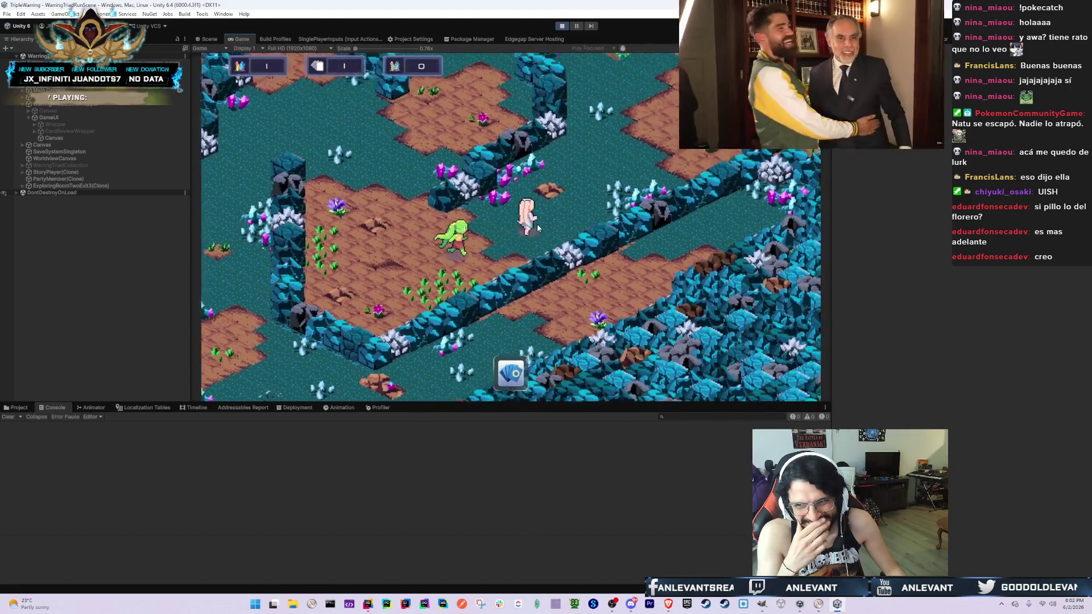
key("w")
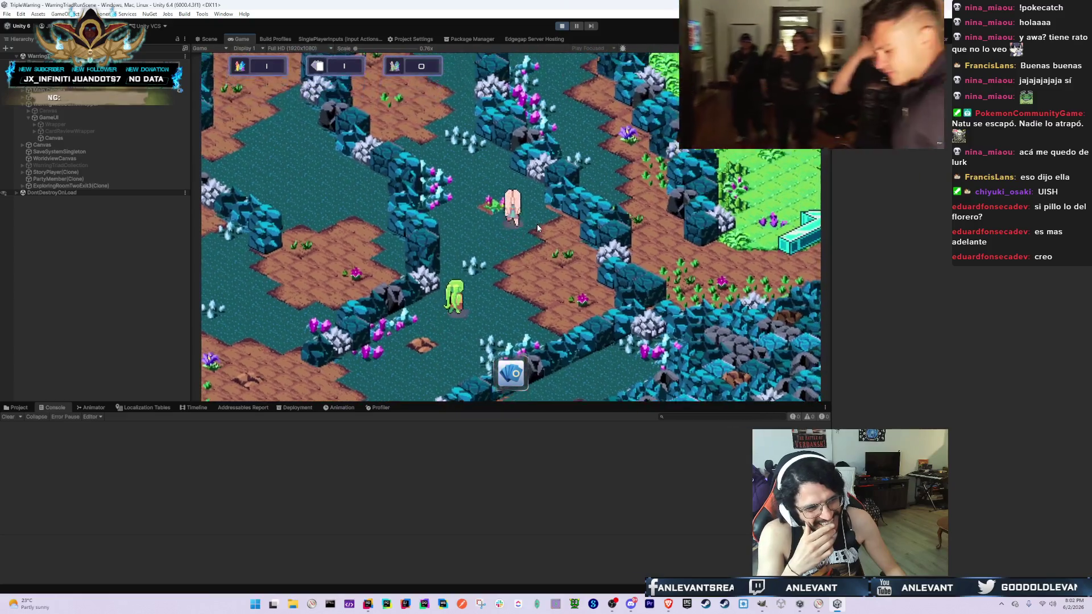
key("w")
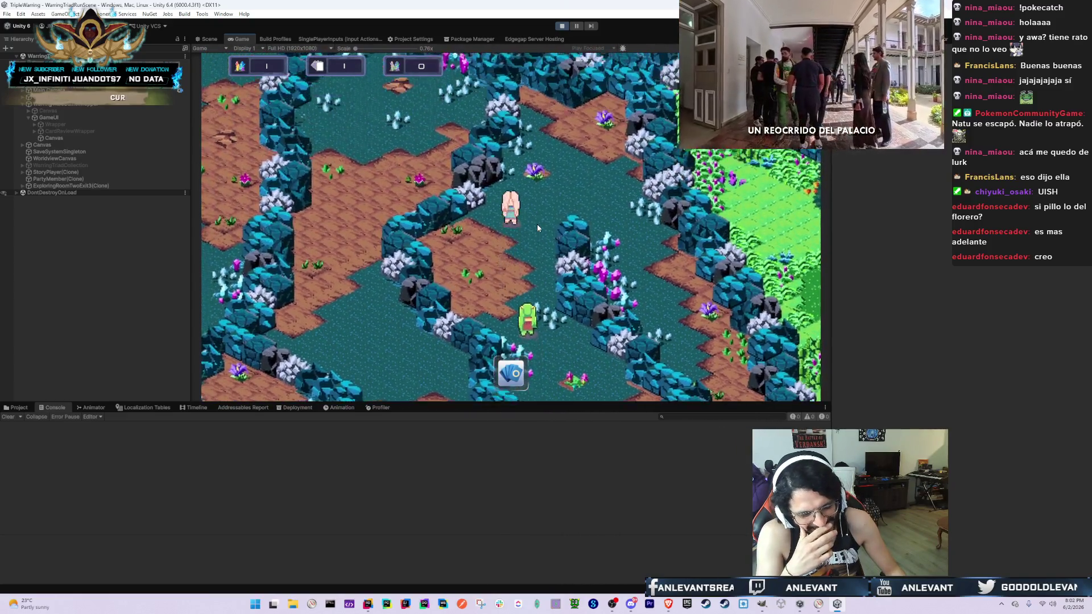
key("w")
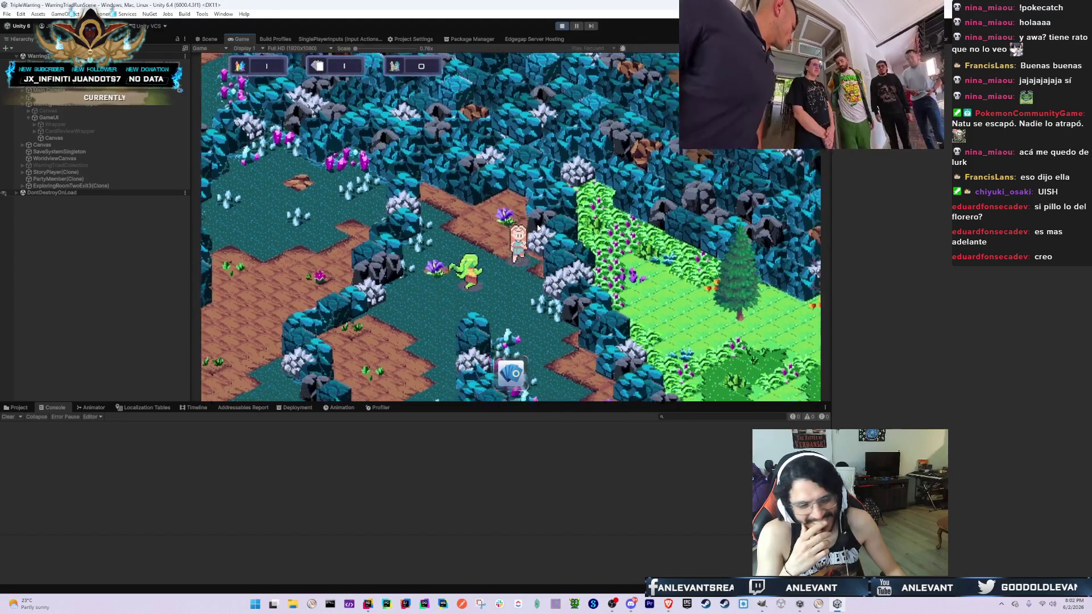
key("w")
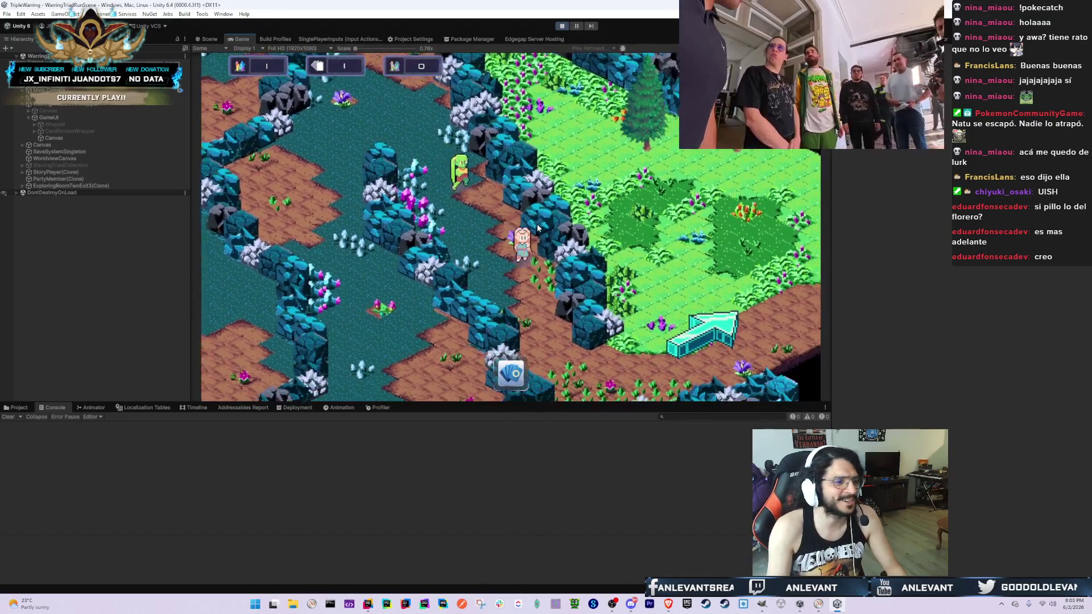
key("d")
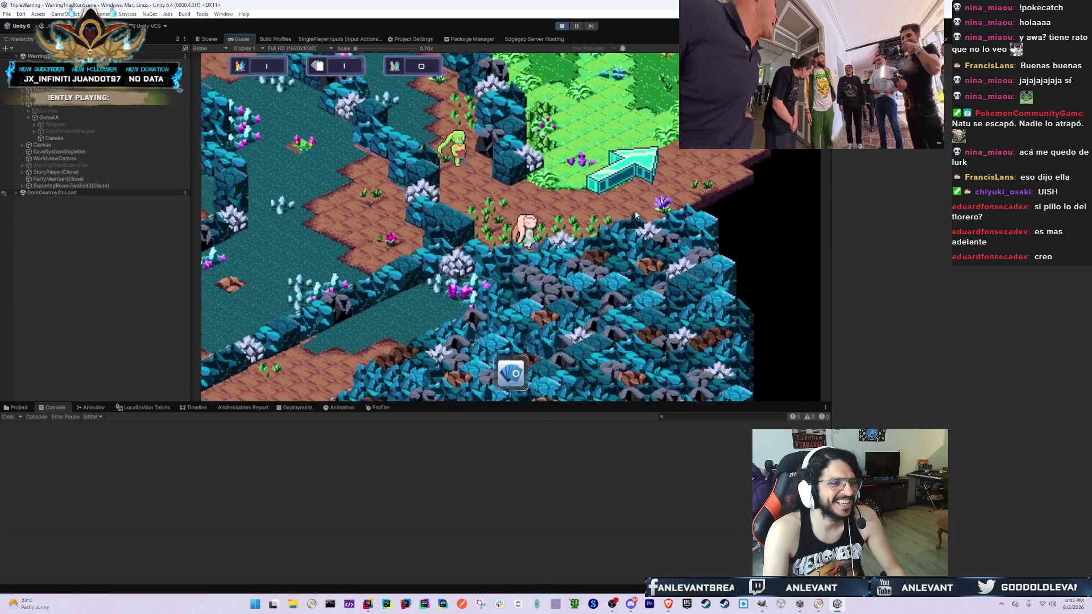
key("alt+Tab")
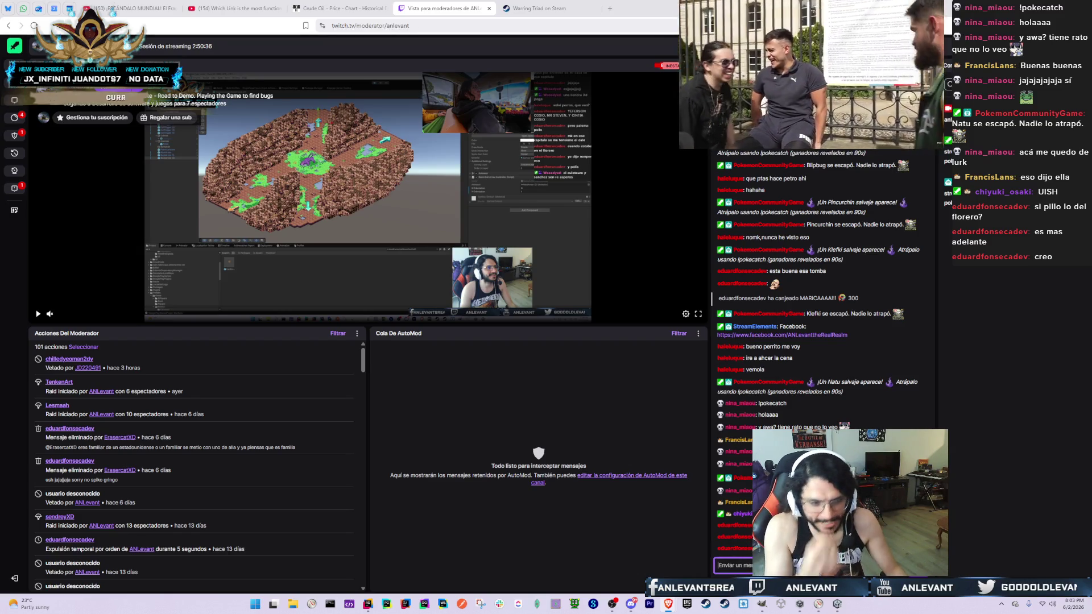
- Return from the Twitch moderator page to the Unity editor
key("alt+Tab")
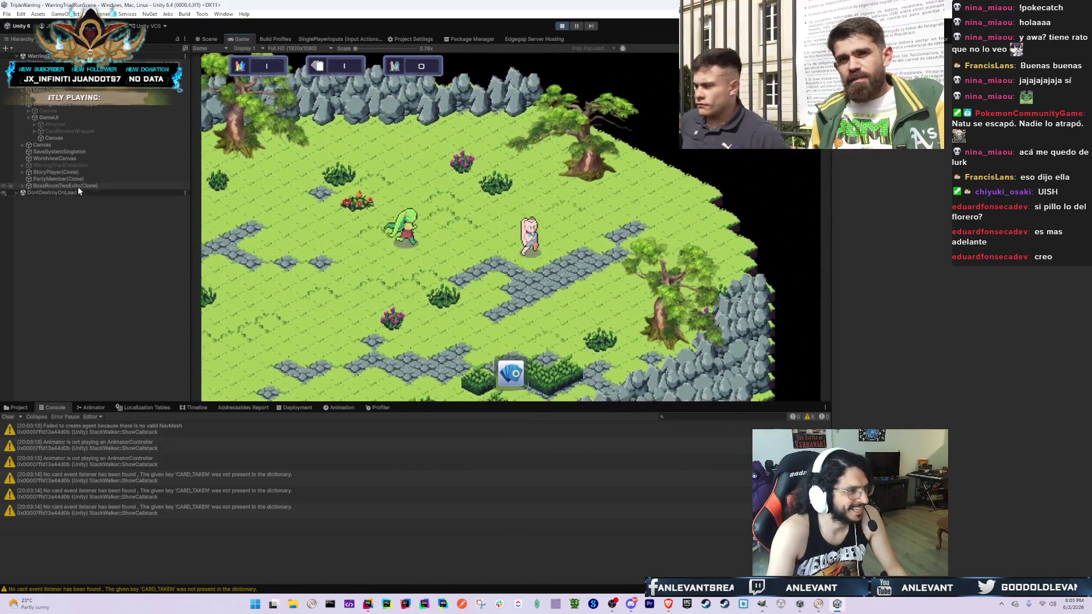
- Start renaming the BossRoomTwoExits(Clone) room object, then leave the rename and return to the game
left_click(80, 185)
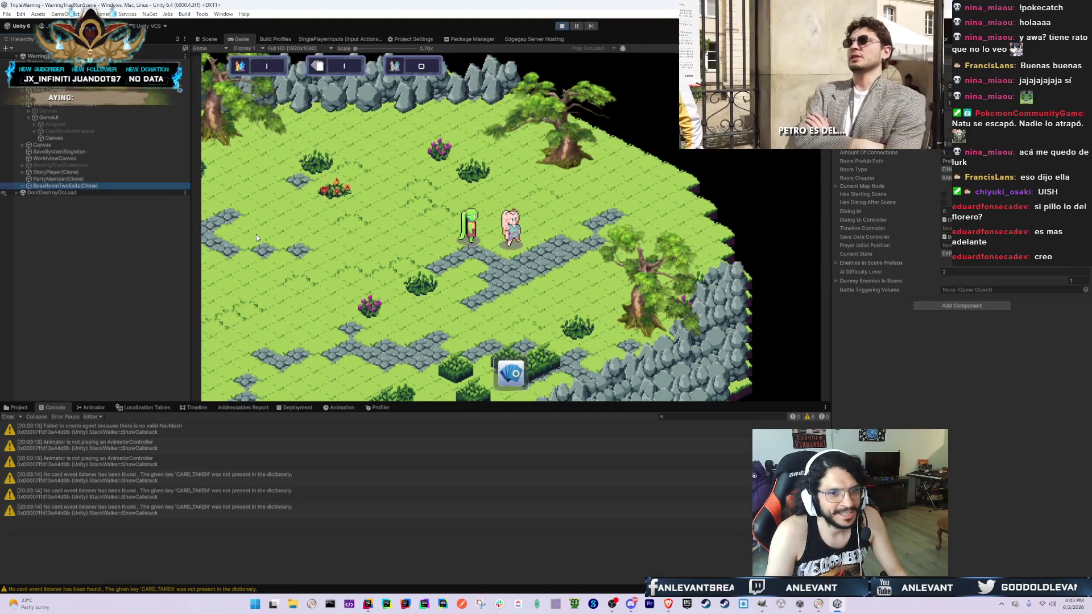
key("F2")
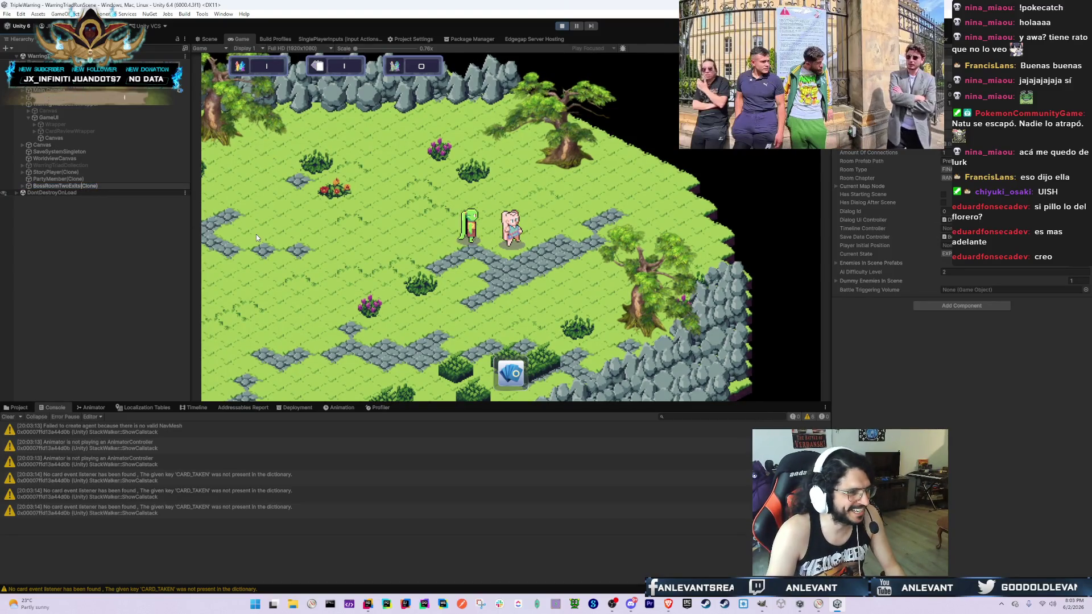
left_click(415, 223)
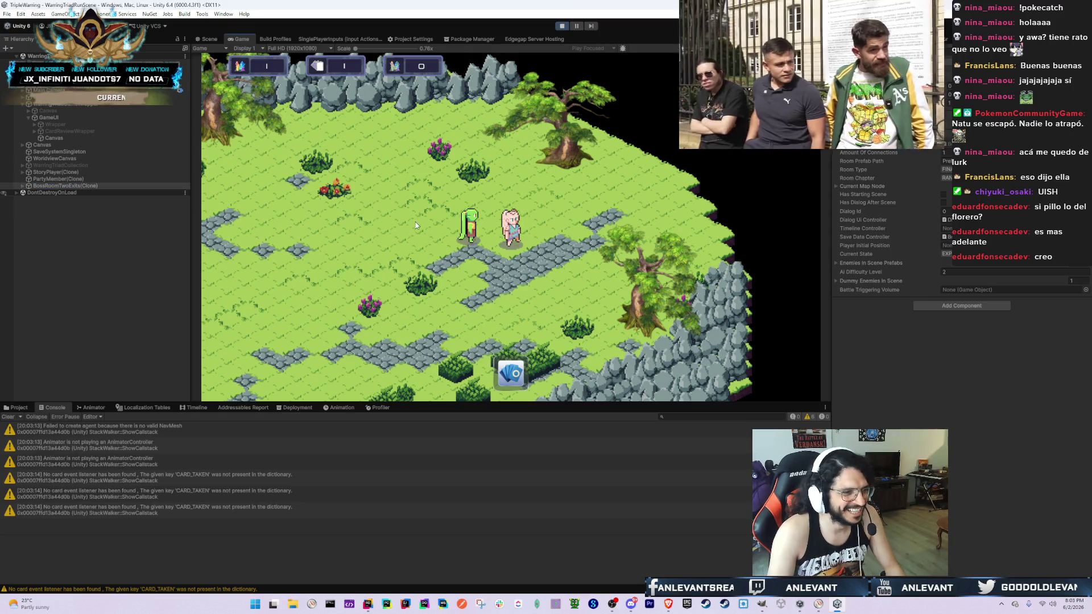
- In Rider, search all project files for the boss room name, close the empty results, and return to Unity
key("alt+Tab")
left_click(834, 244)
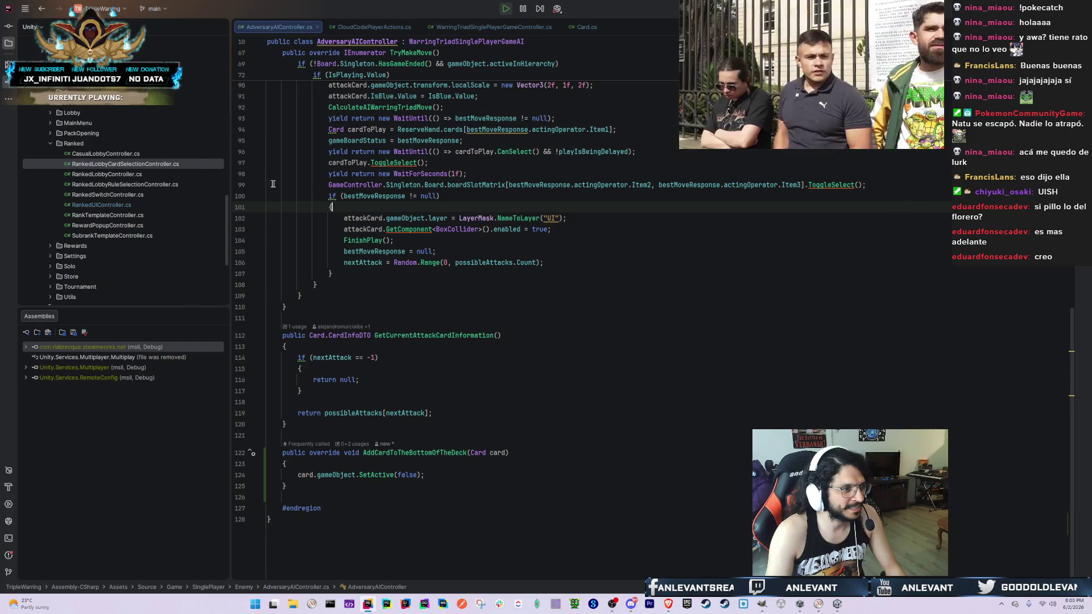
key("ctrl+shift+f")
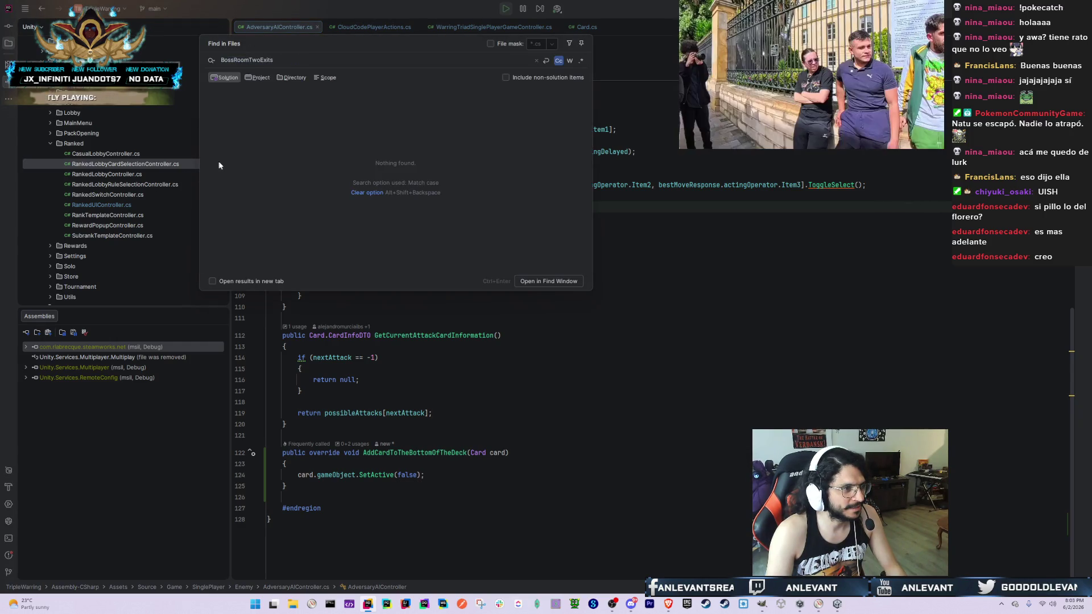
key("Escape")
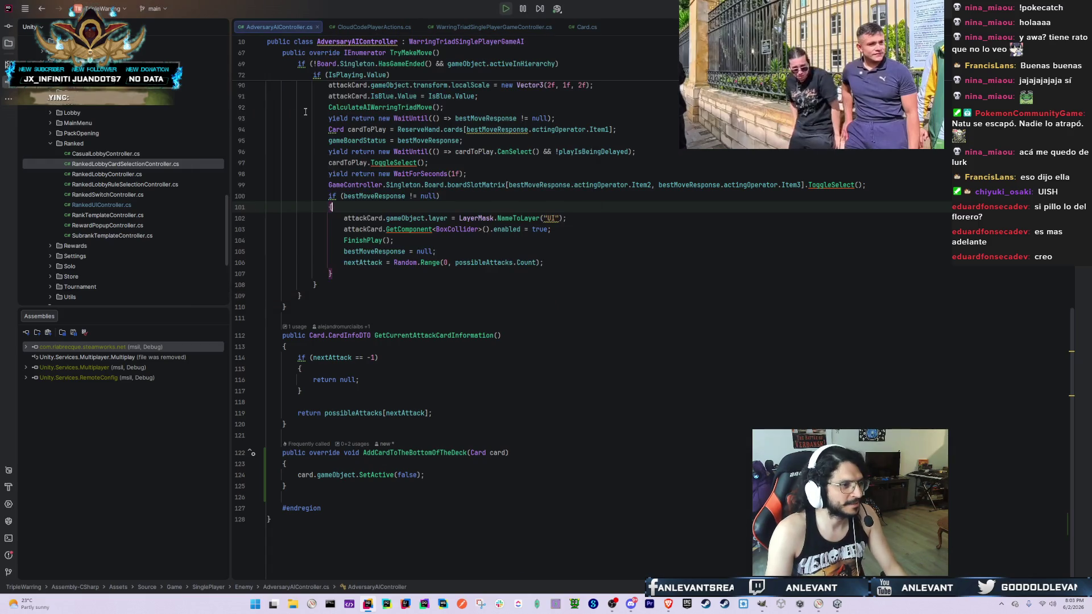
key("alt+Tab")
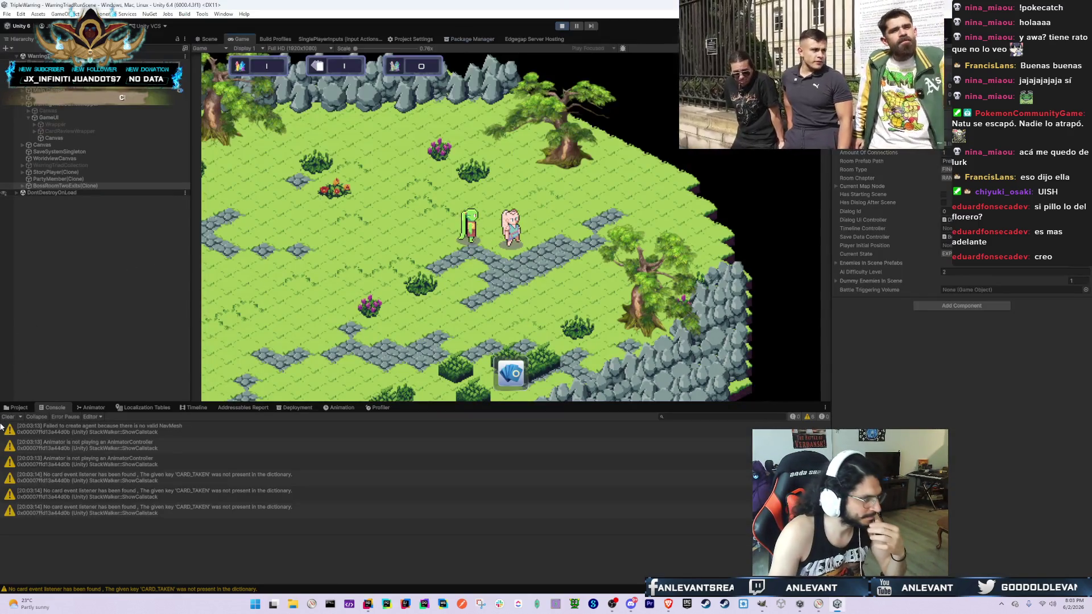
- Browse to Assets/Resources/Configuration/Campaign and open StoryRoomsByCampaign.json in Rider
left_click(17, 407)
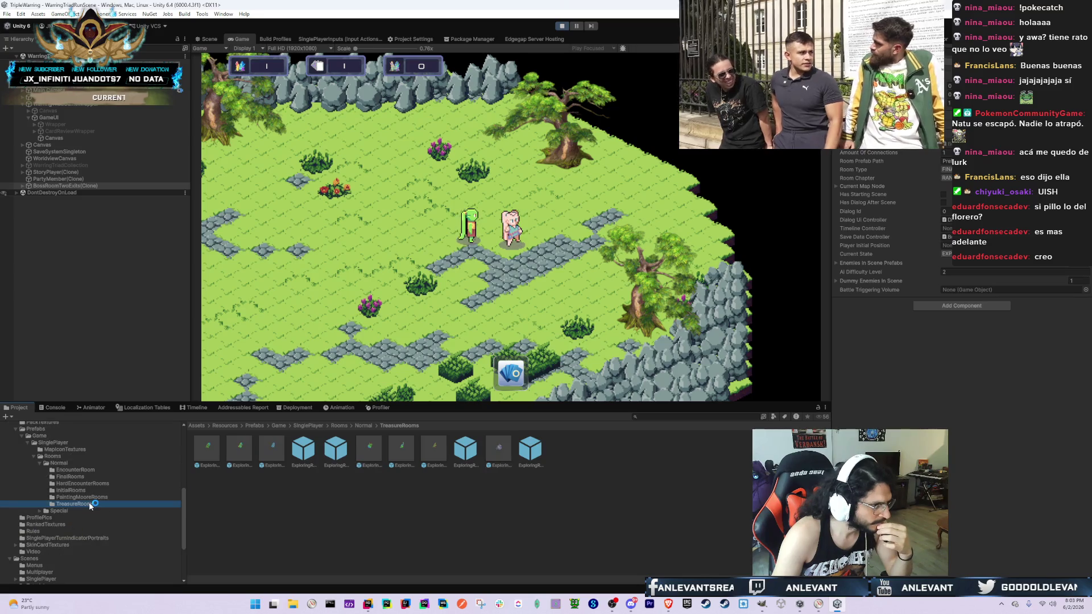
key("Left")
key("Left")
key("Left")
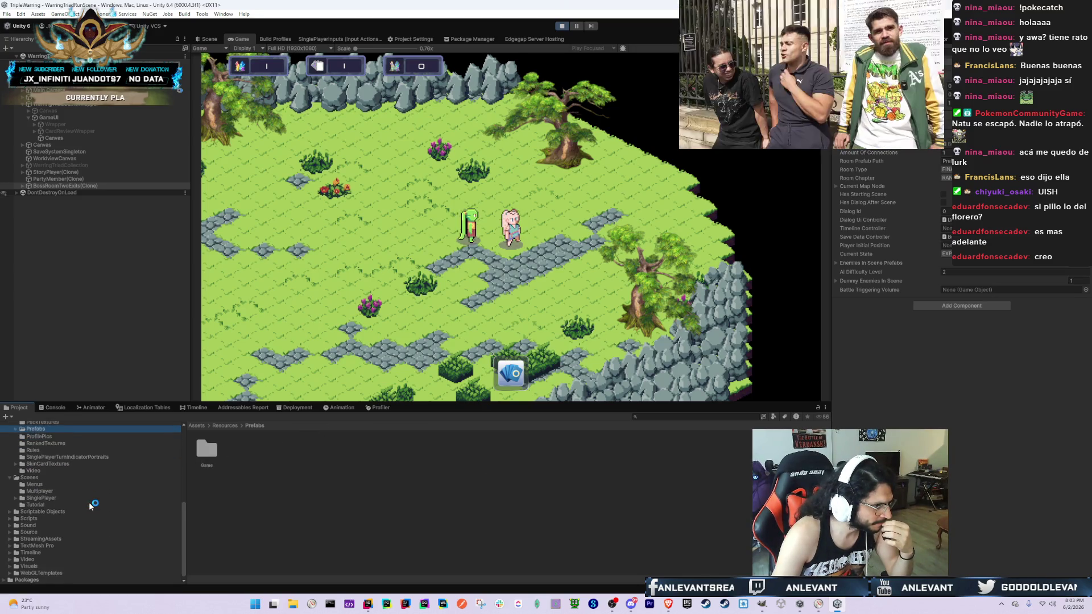
key("Left")
key("Left")
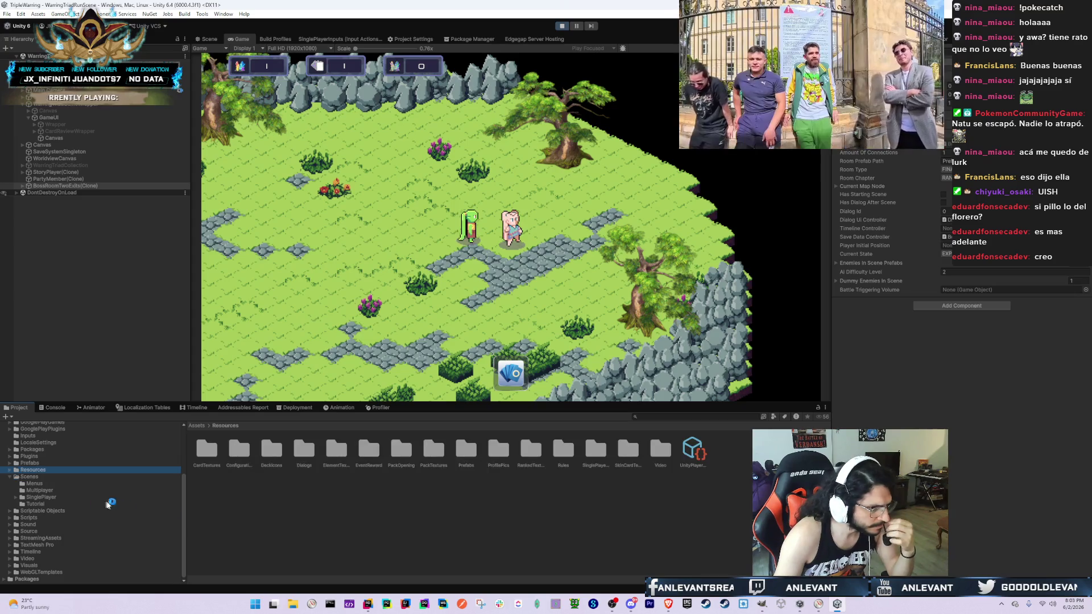
left_click(246, 453)
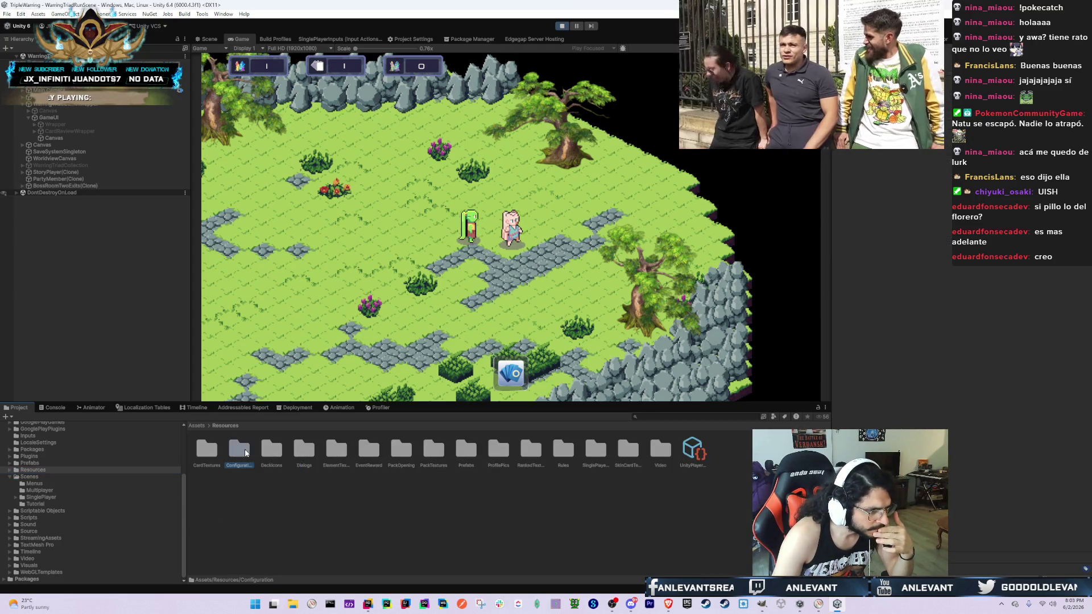
double_click(246, 453)
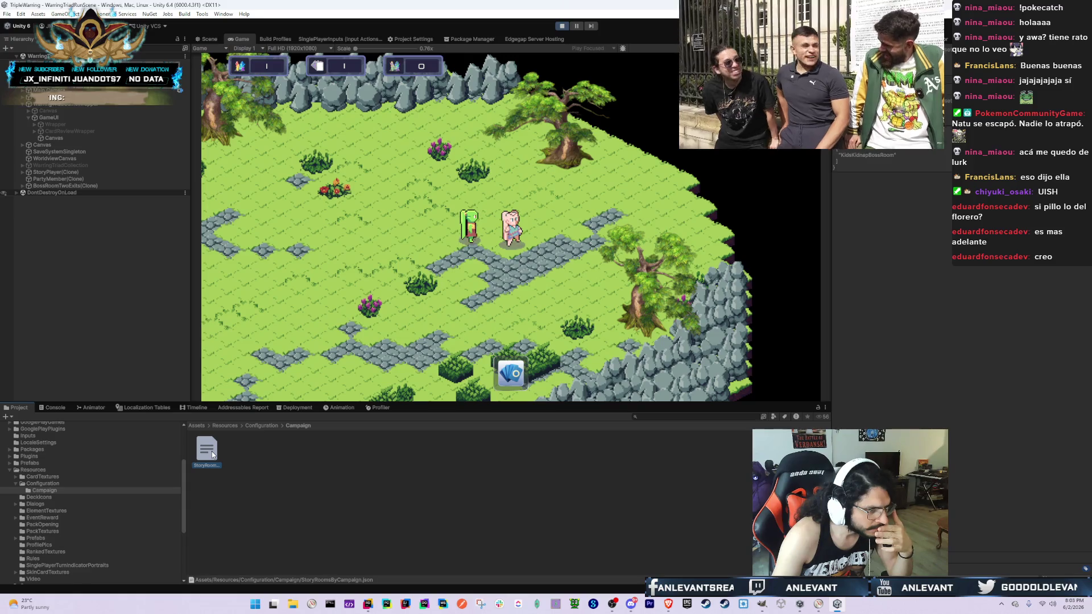
double_click(214, 452)
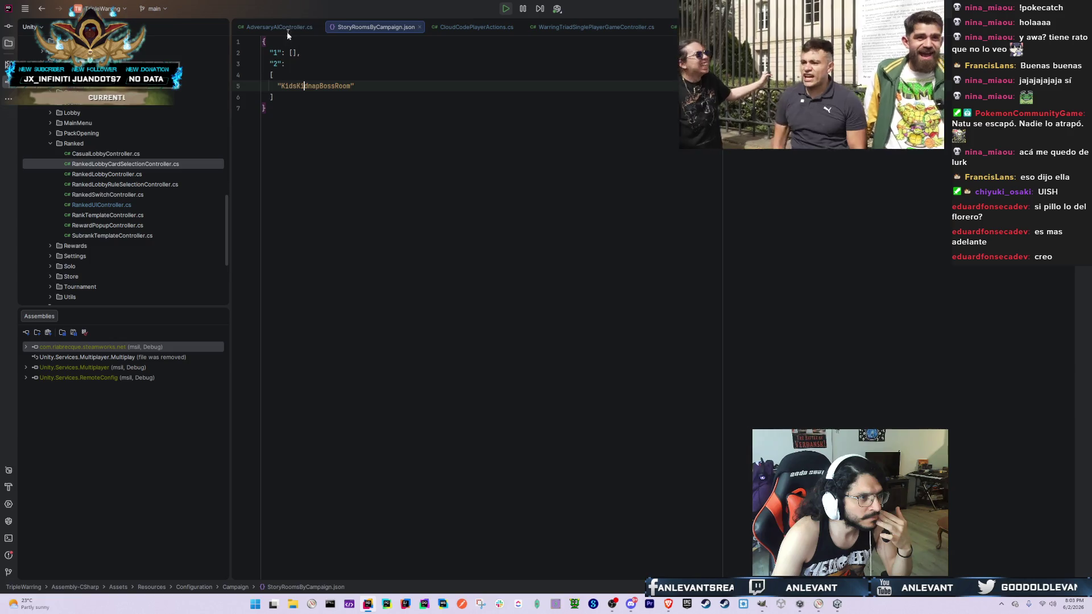
- Switch between Unity and Rider to bring StoryRoomsByCampaign.json back into focus
key("ctrl+Tab")
key("alt+Tab")
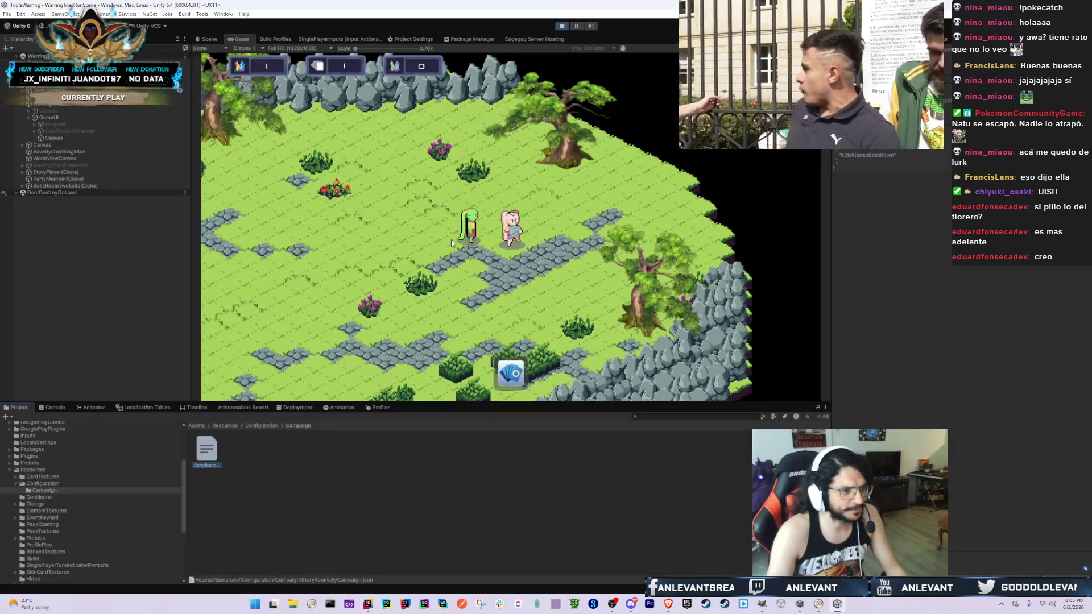
key("alt+Tab")
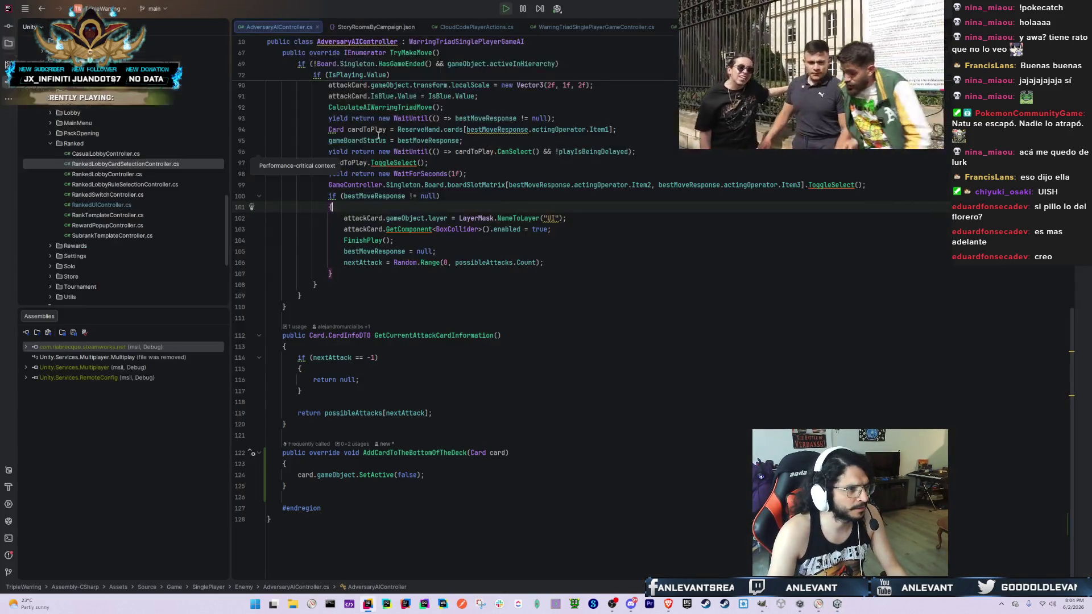
key("alt+Tab")
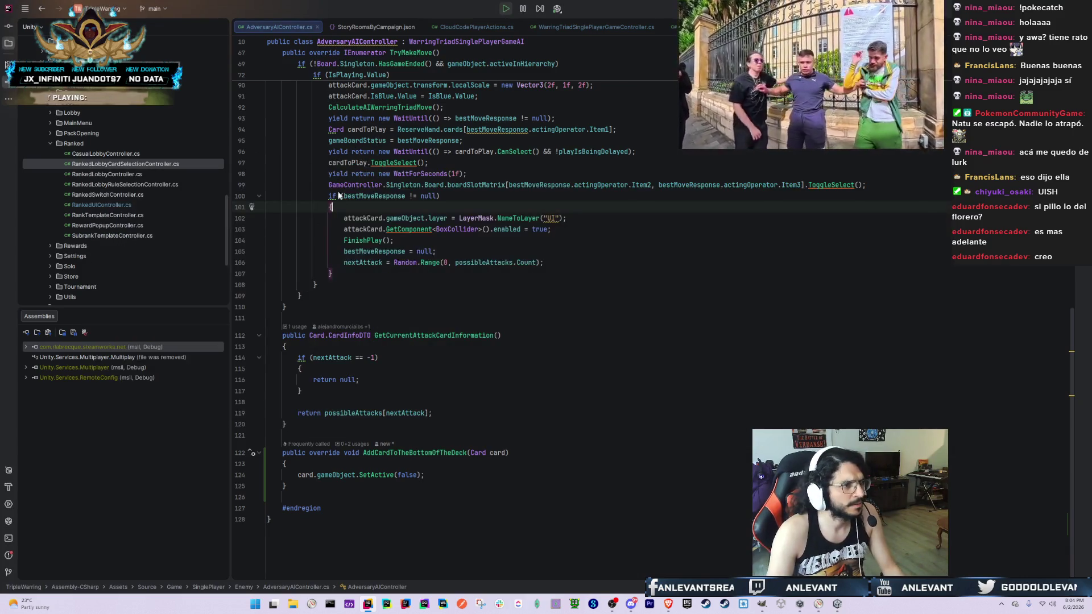
key("alt+Tab")
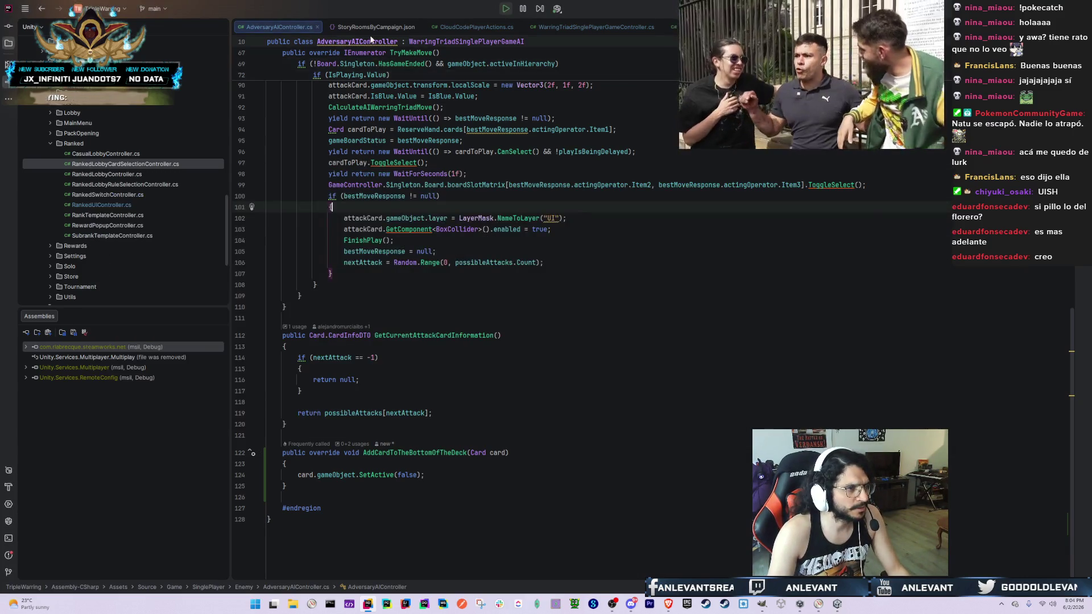
left_click(375, 27)
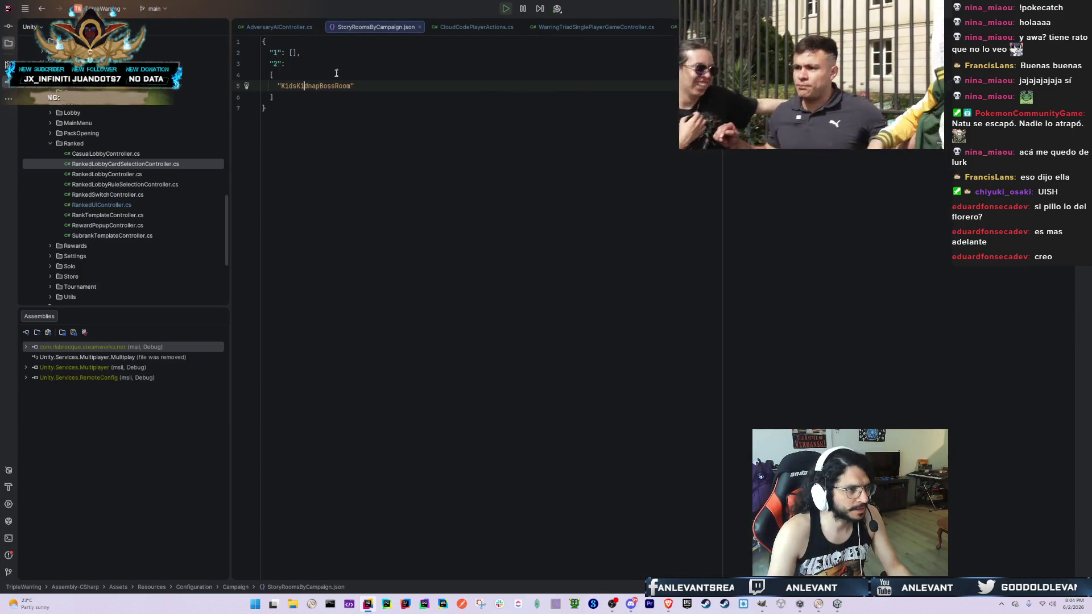
- Copy the campaign "2" block and paste a duplicate after it, separated by a comma
left_click(291, 75)
left_click(306, 99)
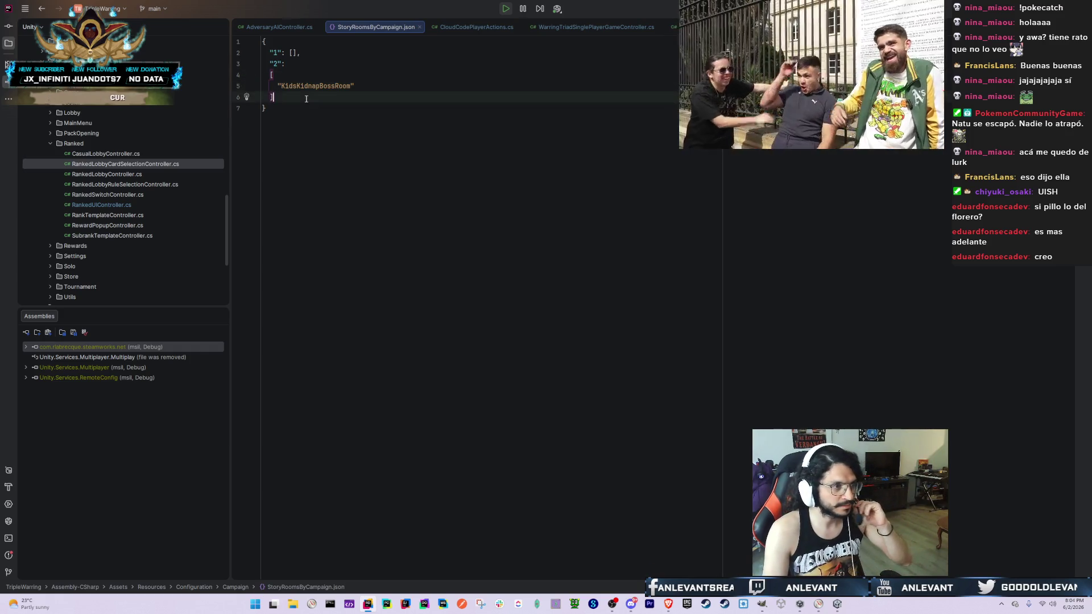
key("shift+Up")
key("shift+Up")
key("shift+Up")
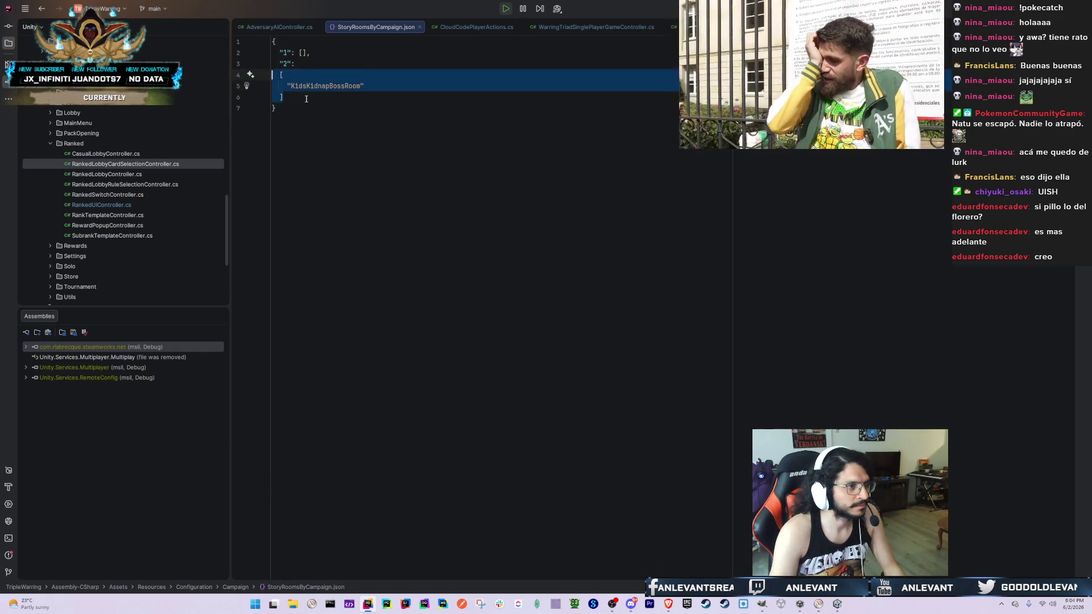
key("ctrl+c")
key("Right")
type(",")
key("Return")
key("ctrl+v")
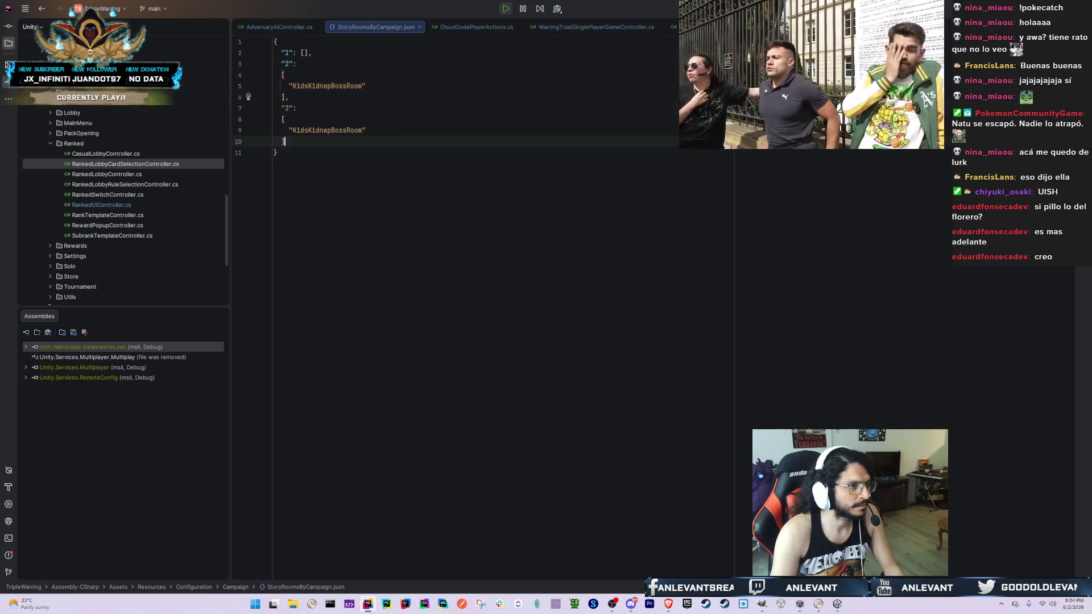
- Change the pasted entry's key to "3" and switch back to Unity
double_click(284, 108)
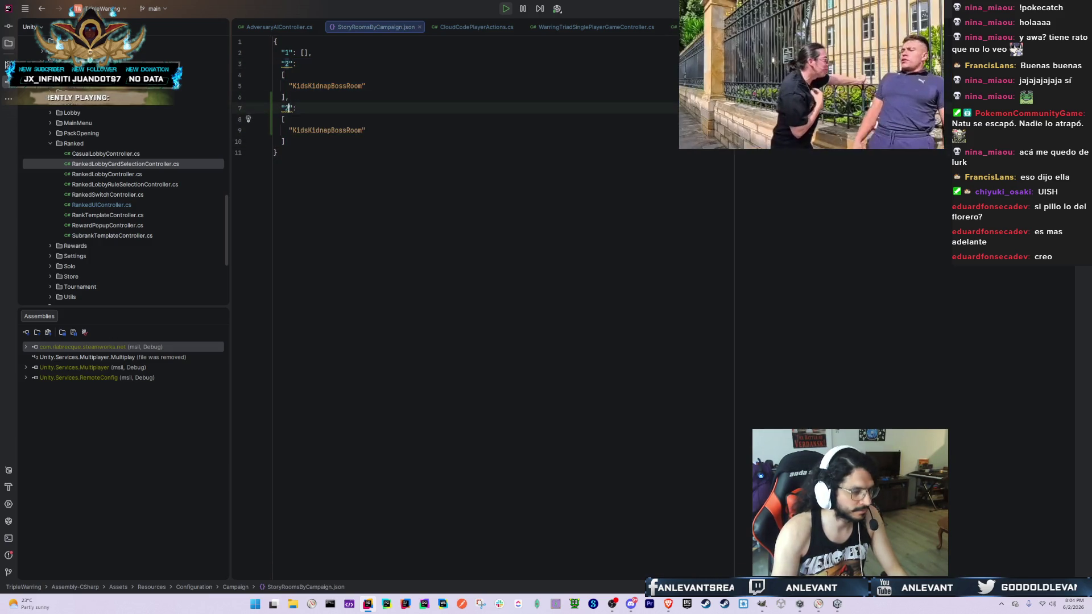
type("3")
key("alt+Tab")
key("Escape")
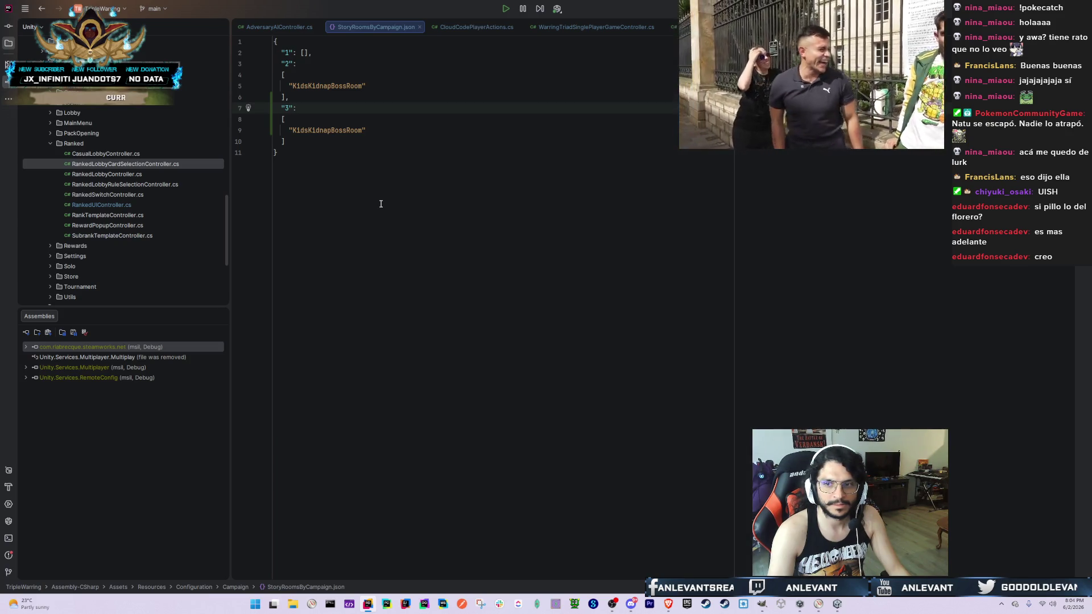
key("alt+Tab")
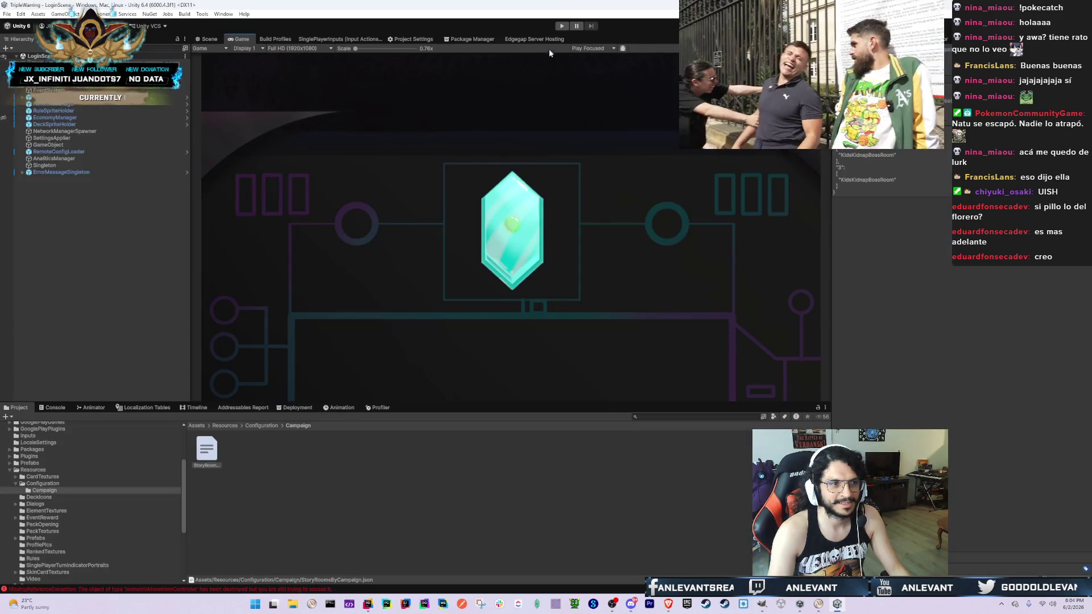
- Check the Twitch moderator page, then select LoginScene in the Hierarchy
key("alt+Tab")
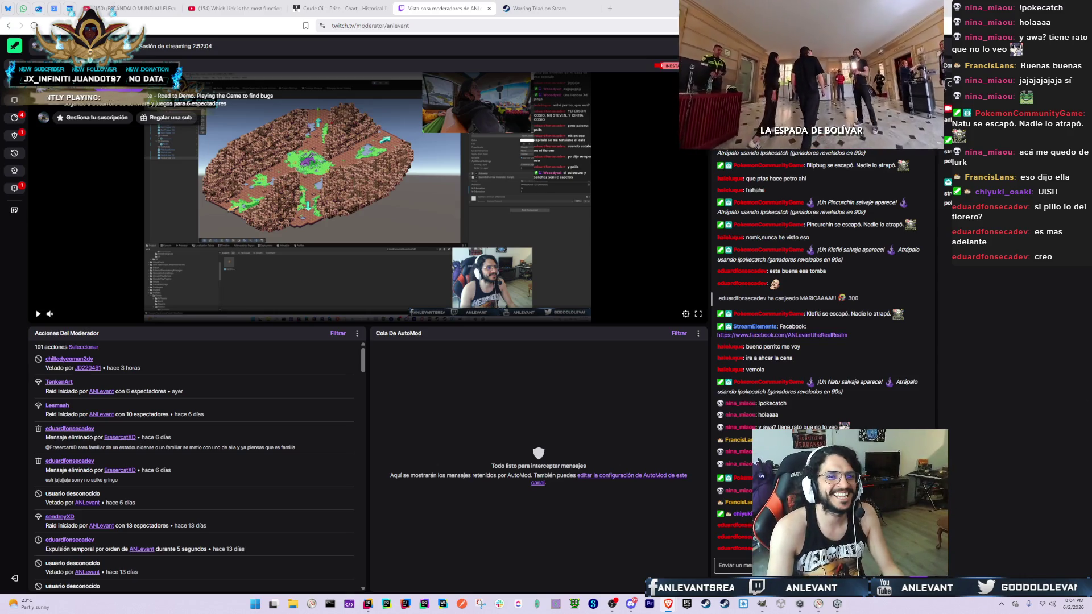
key("alt+Tab")
left_click(55, 407)
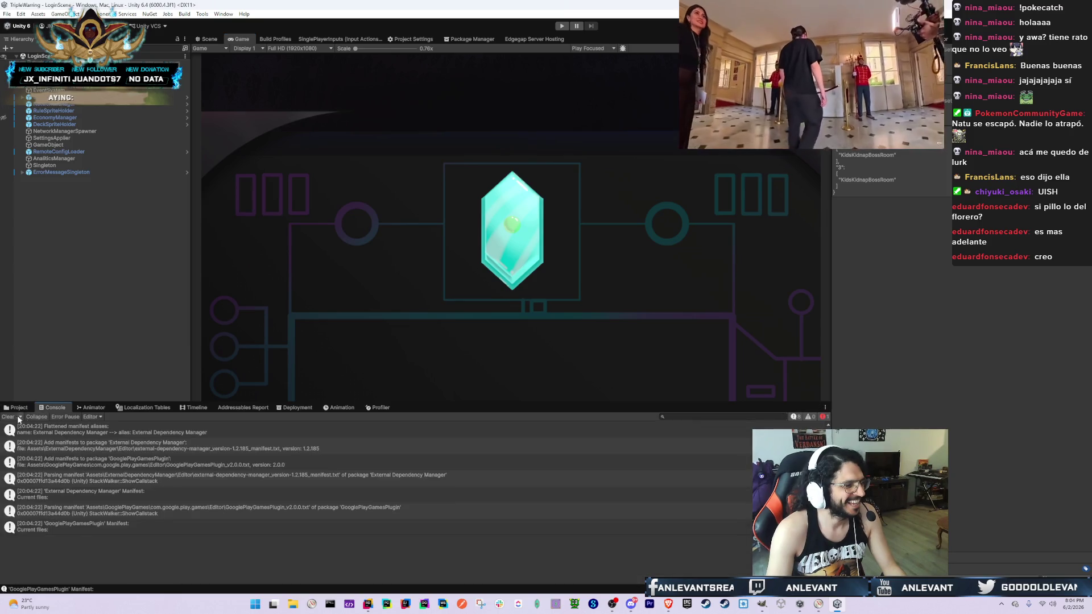
left_click(17, 407)
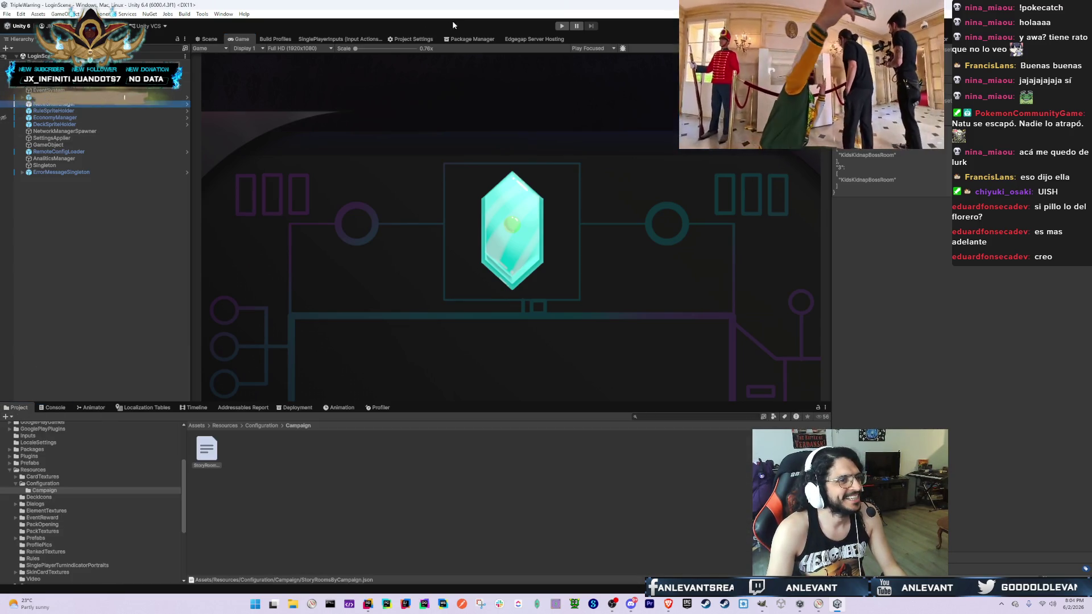
left_click(39, 55)
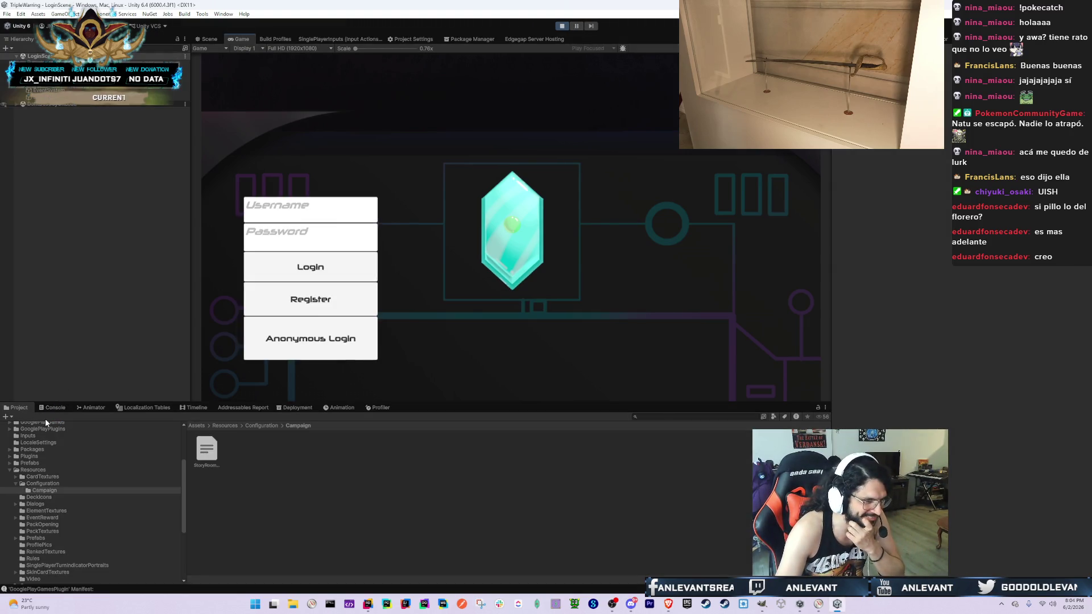
- Clear the Console log and click into the game's Username field
left_click(50, 408)
left_click(11, 417)
left_click(12, 407)
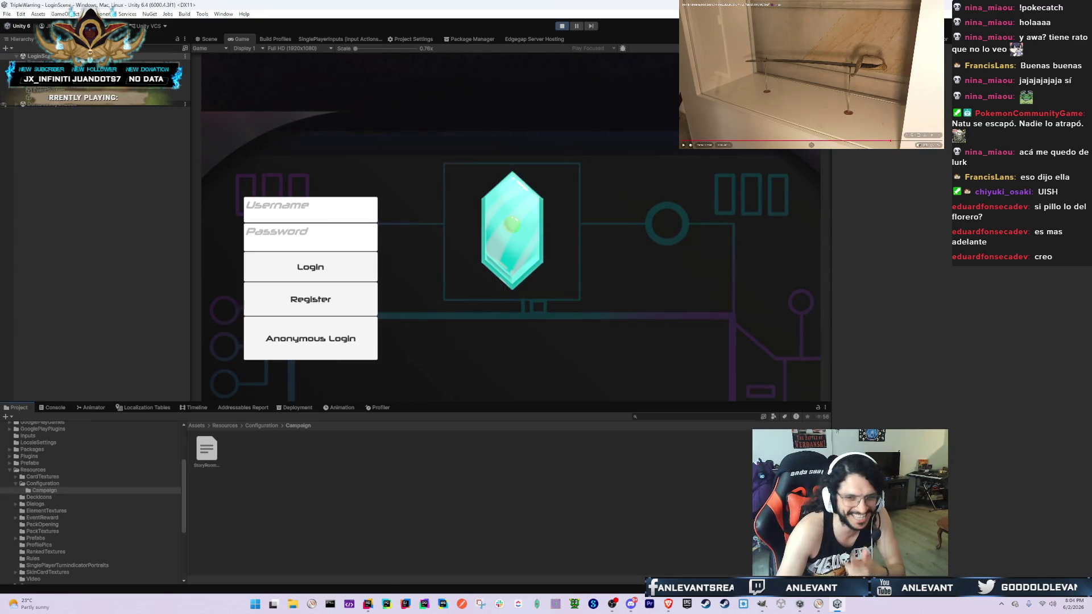
left_click(284, 215)
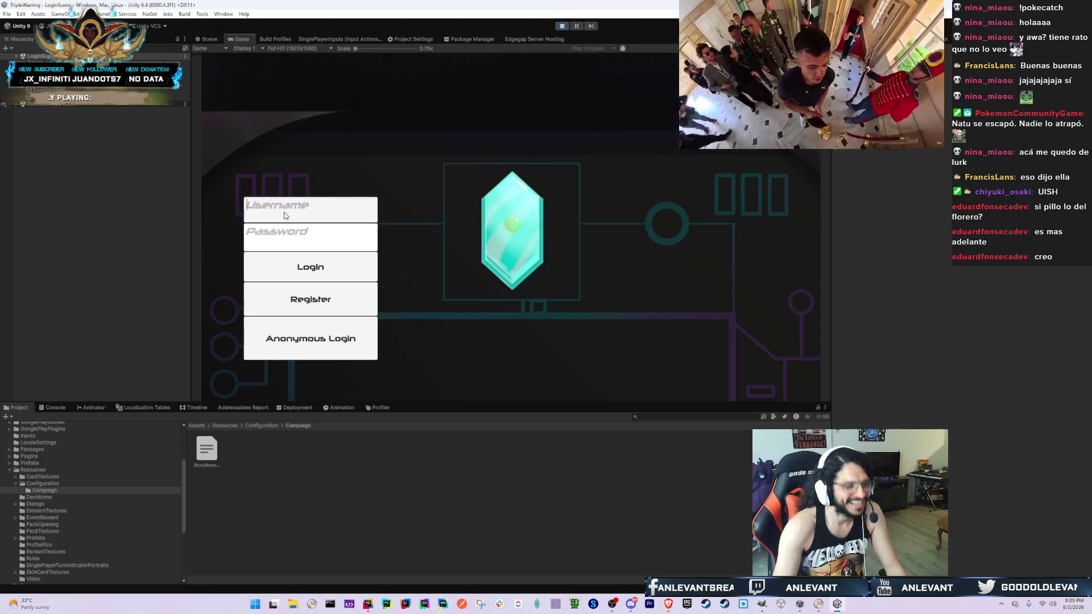
type("admin")
- Enter the password, log in to the game, and clear the Console warnings
left_click(344, 241)
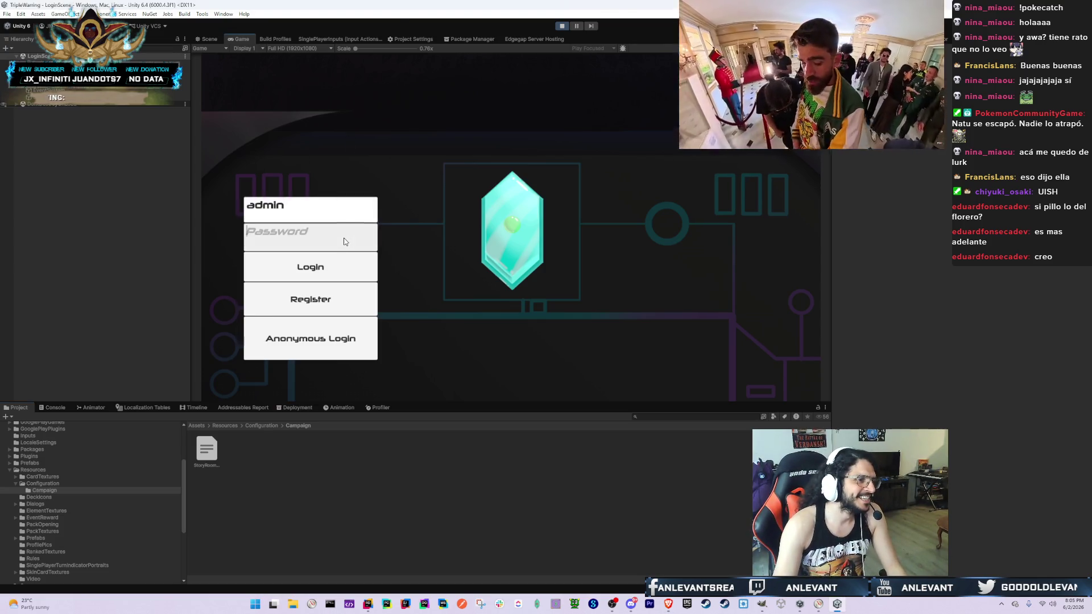
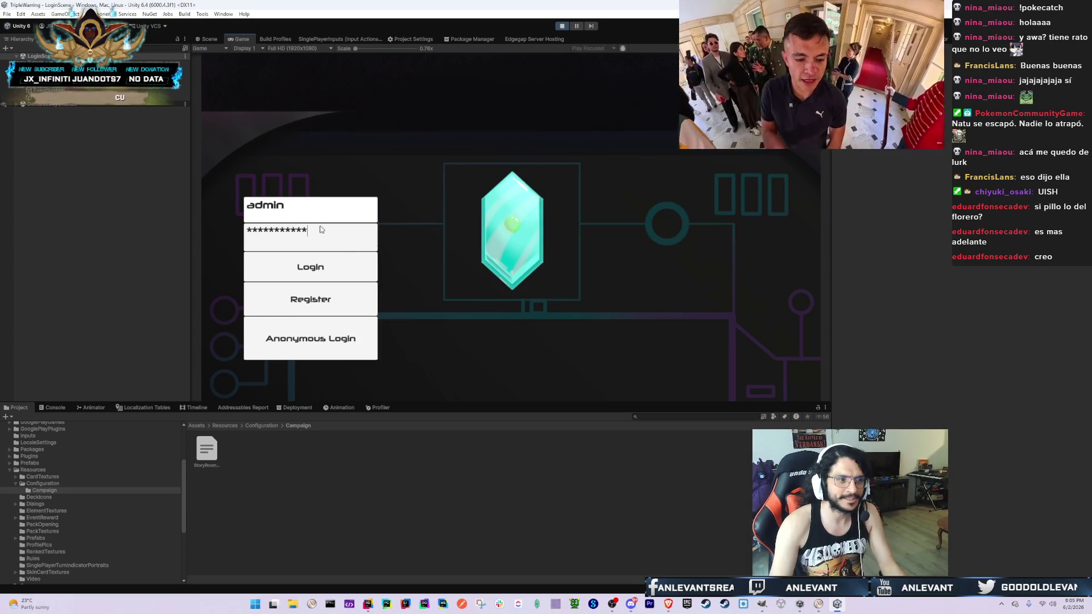
left_click(352, 266)
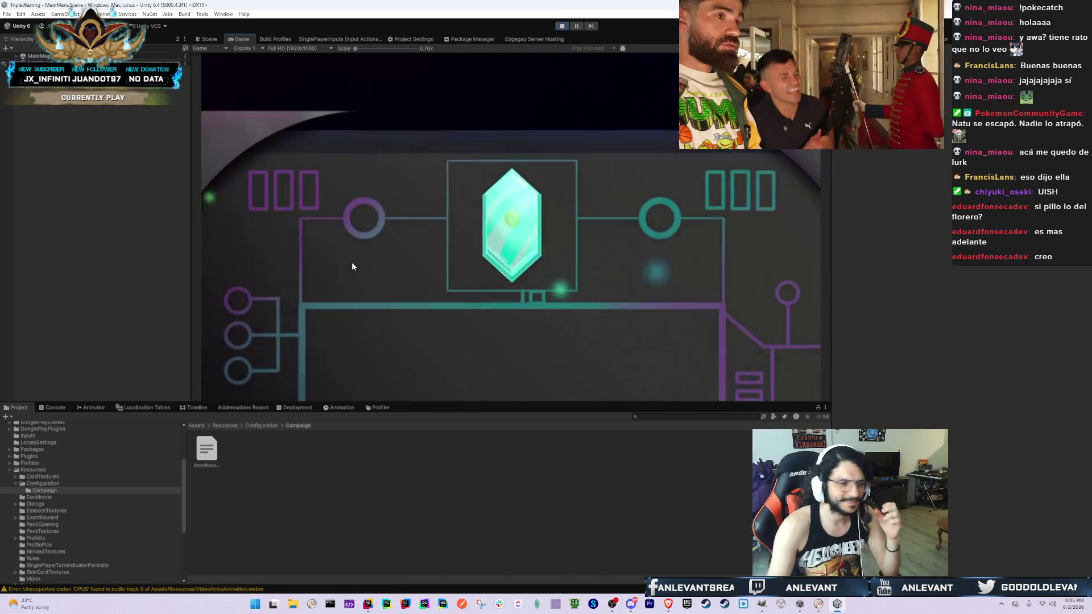
left_click(55, 407)
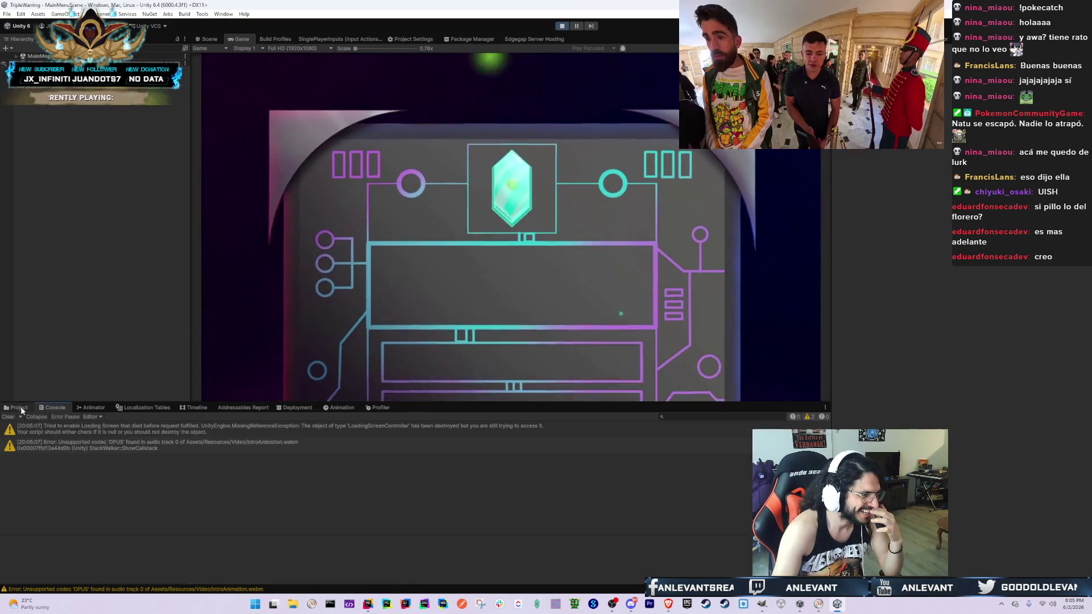
left_click(7, 418)
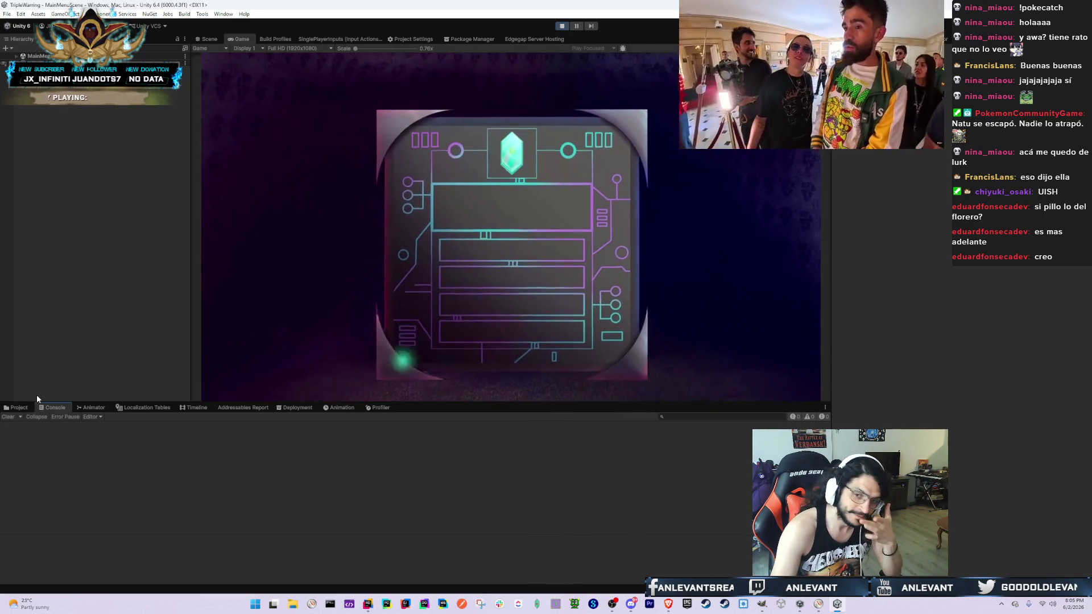
- Start the Solo mode Story campaign and clear the Console again
left_click(512, 312)
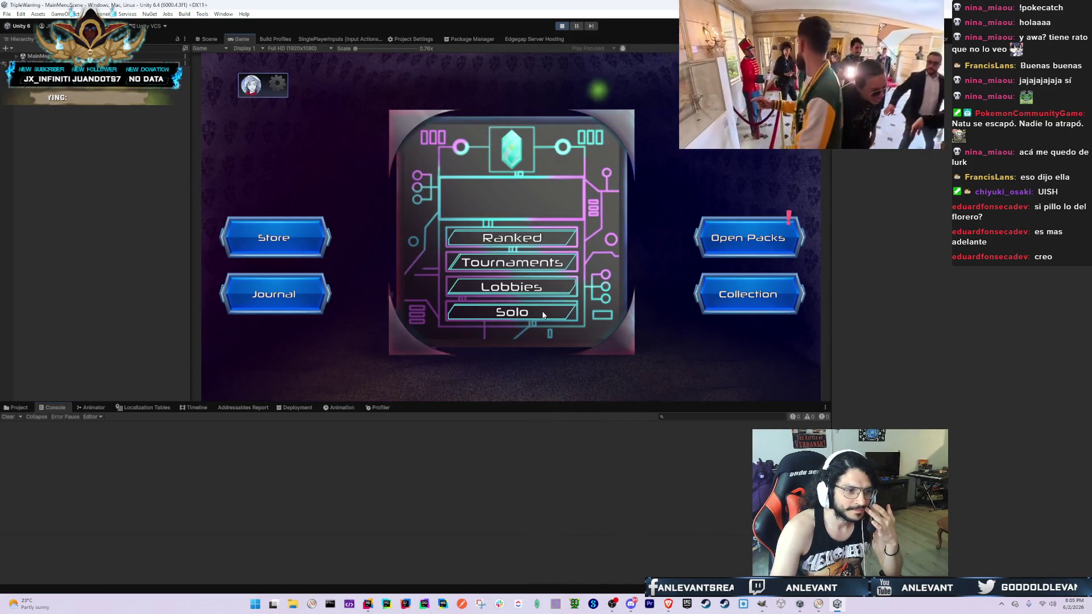
left_click(519, 239)
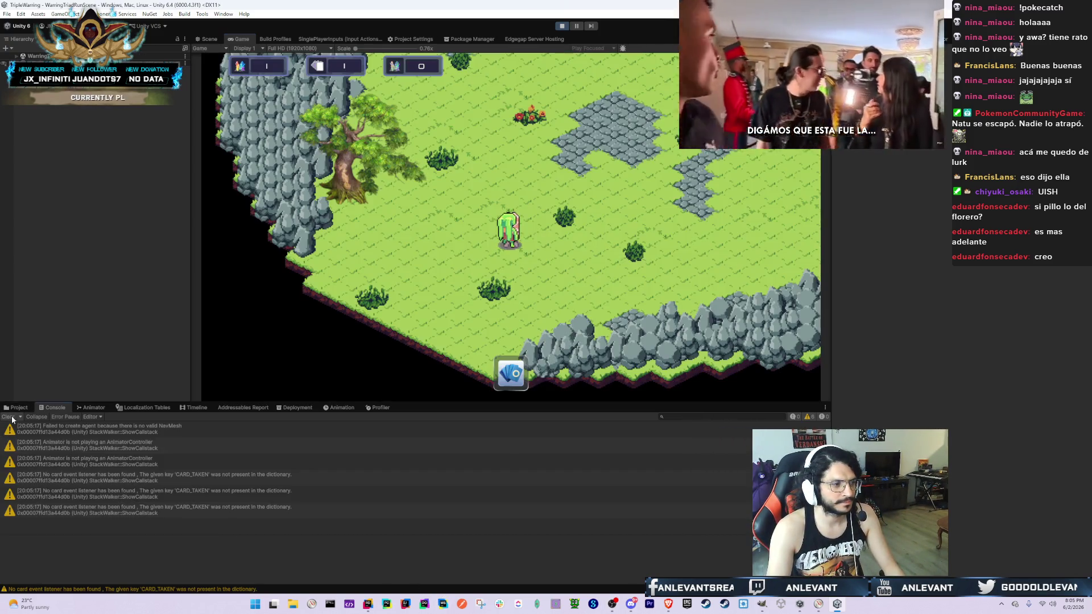
left_click(8, 417)
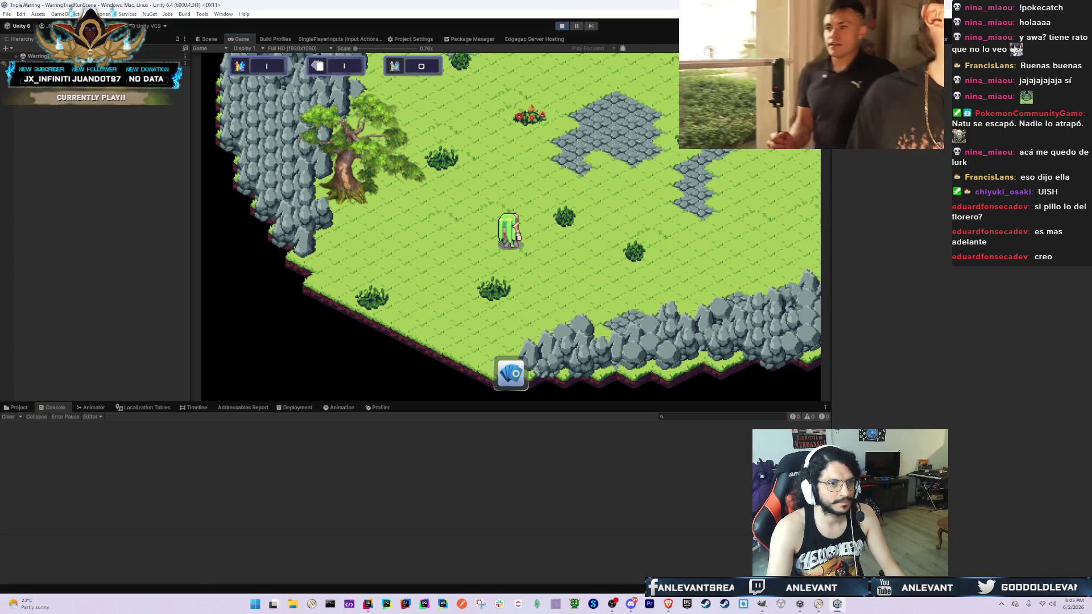
- Forfeit the current run and walk the character to the exit arrow
key("Escape")
left_click(602, 315)
left_click(455, 255)
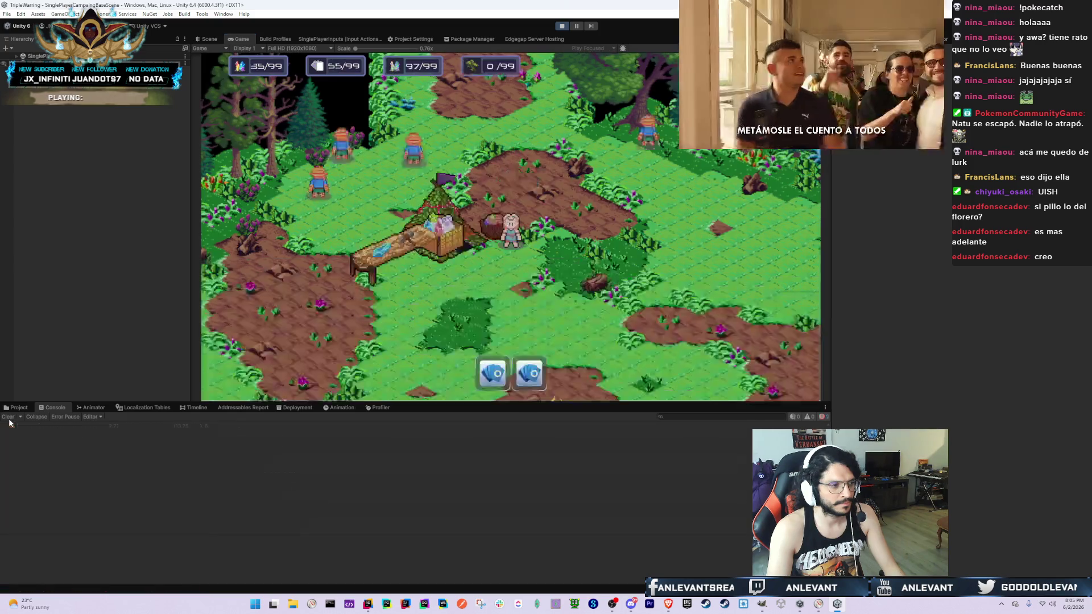
key("a")
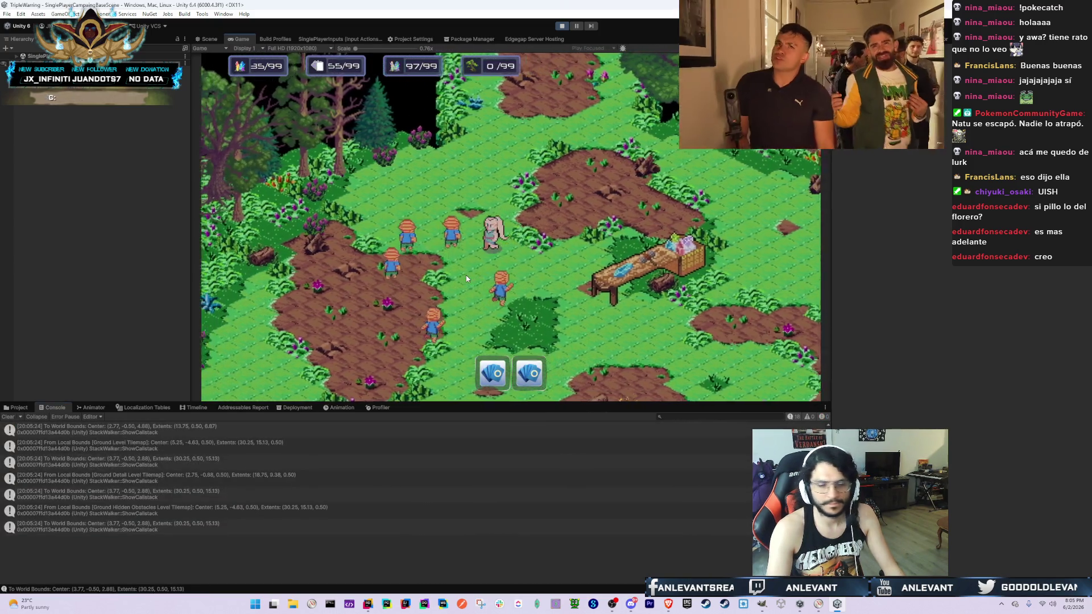
key("w")
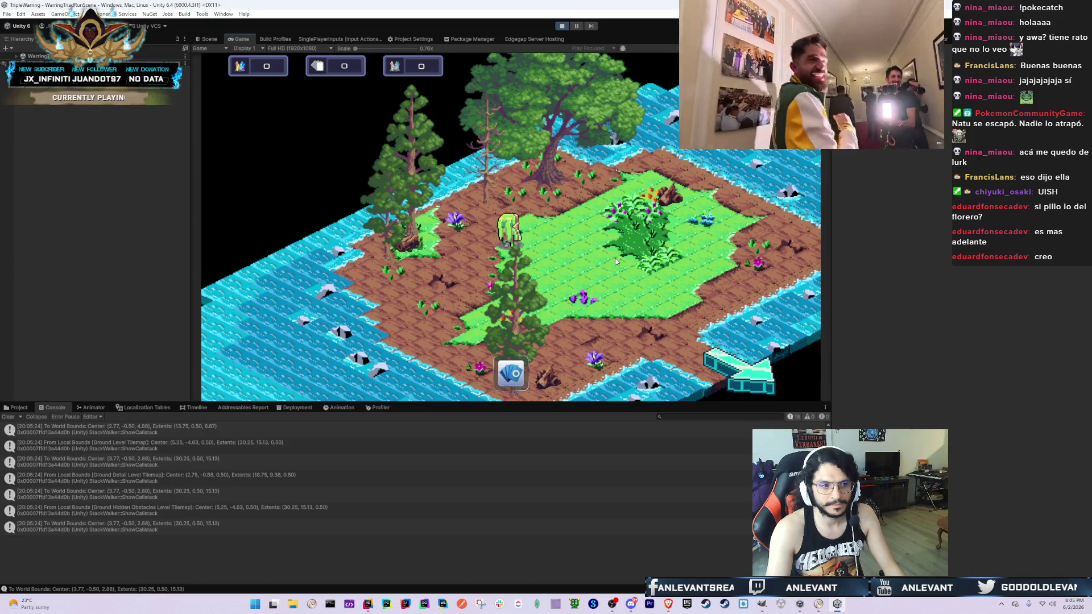
left_click(9, 417)
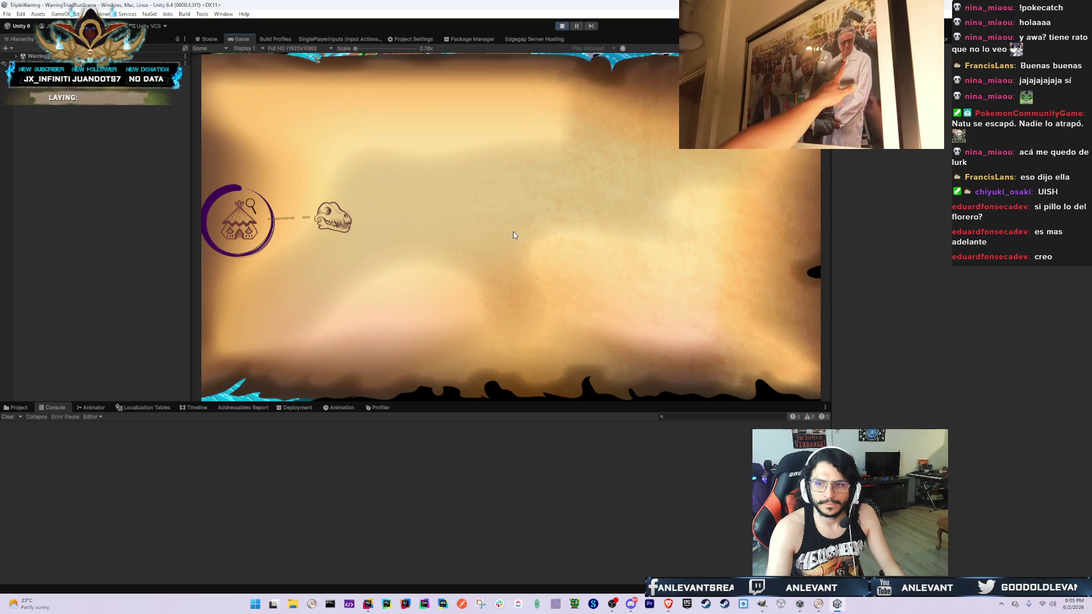
- Enter the skull encounter on the map and walk right through the forest
left_click(337, 222)
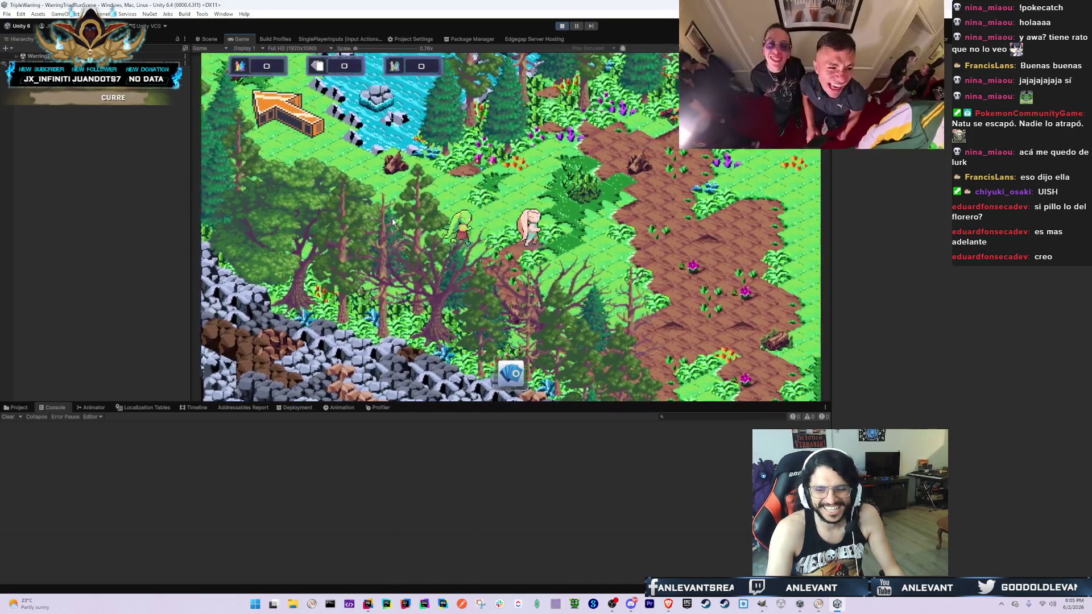
key("d")
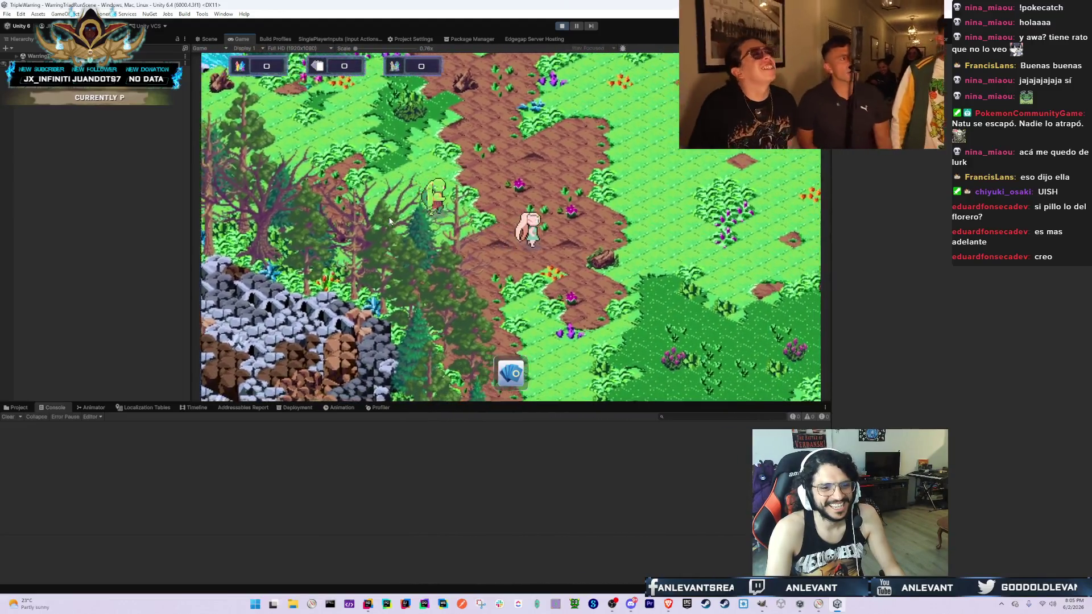
key("d")
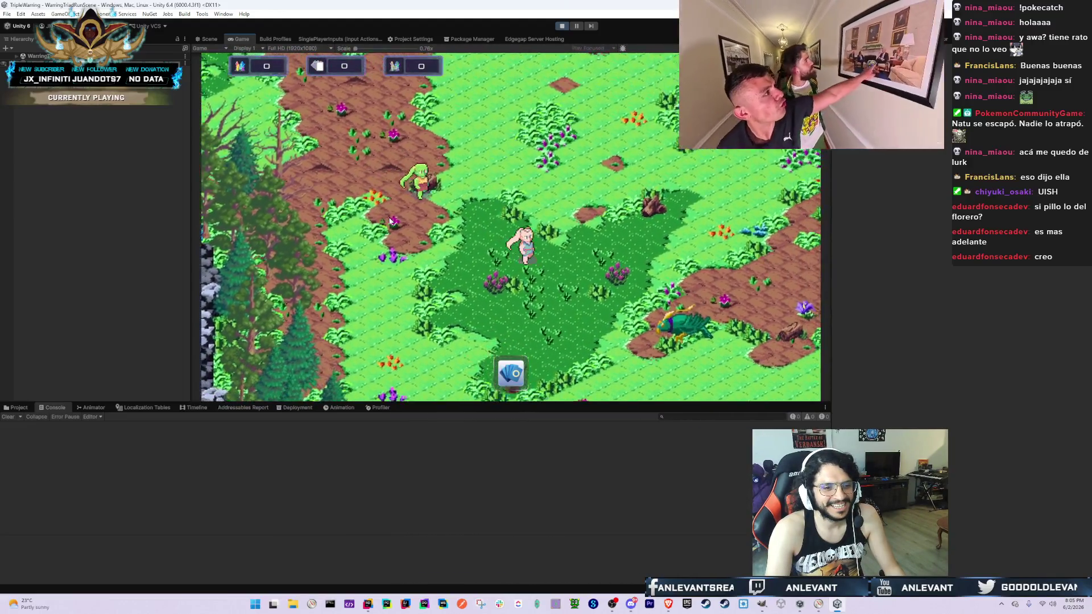
key("d")
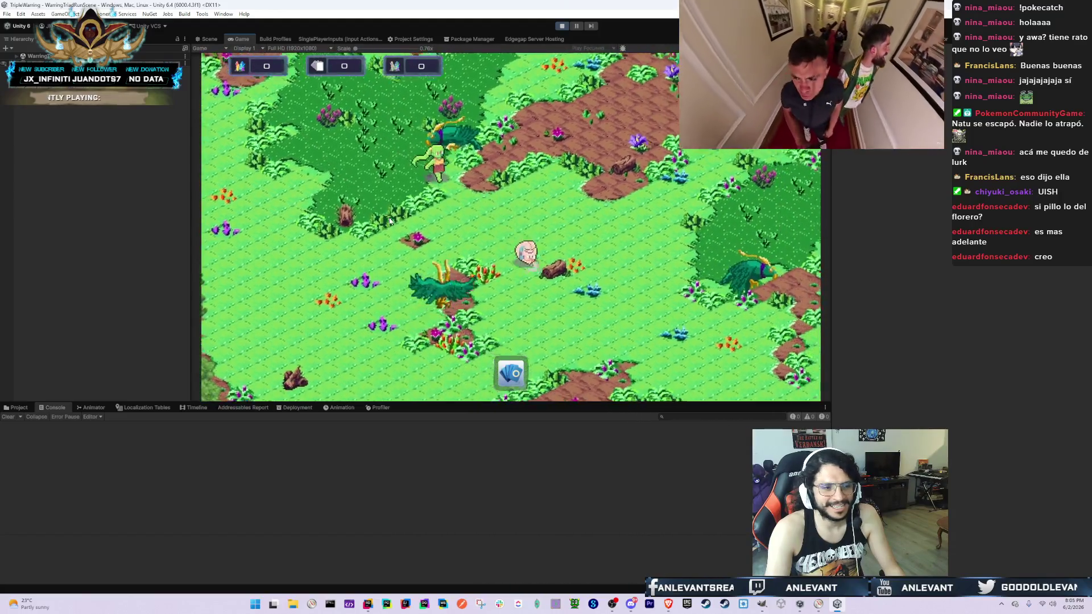
key("d")
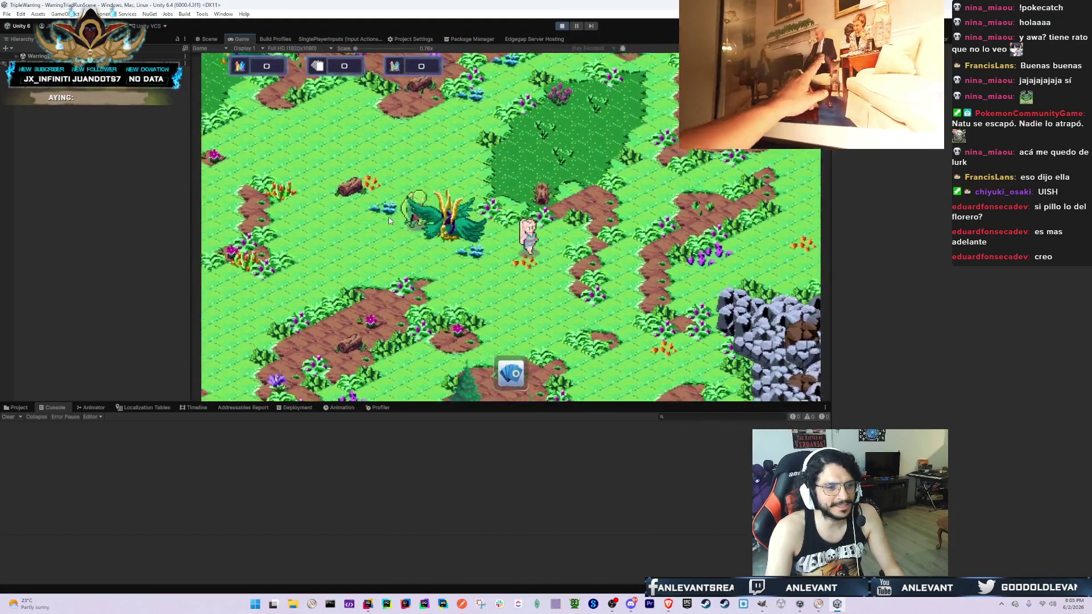
key("d")
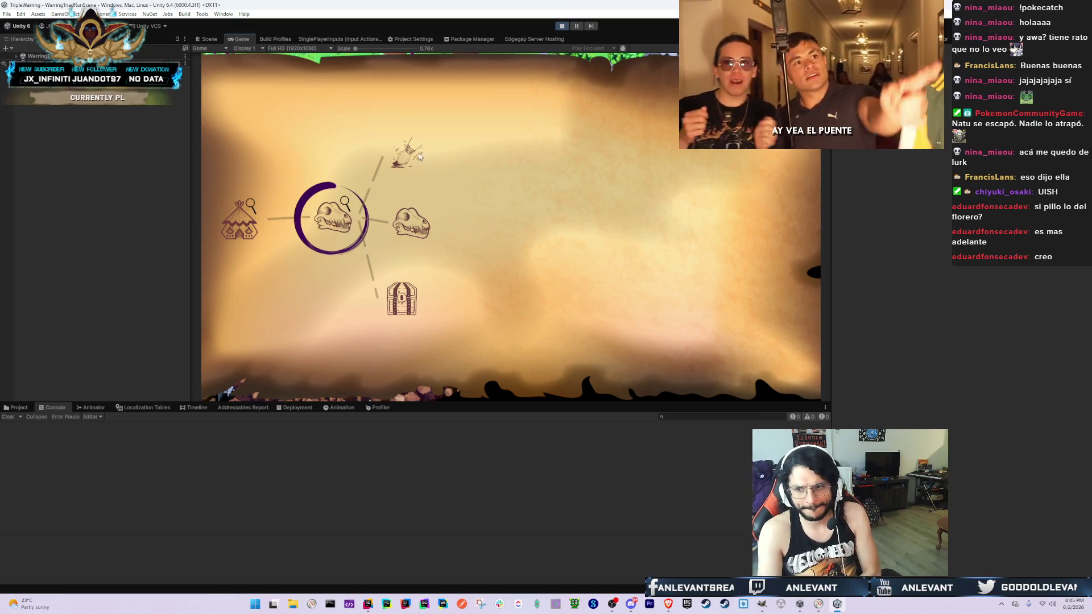
- Enter the brush node's level, then select EncounterRoomThreeExit(Clone) in the Hierarchy
left_click(394, 179)
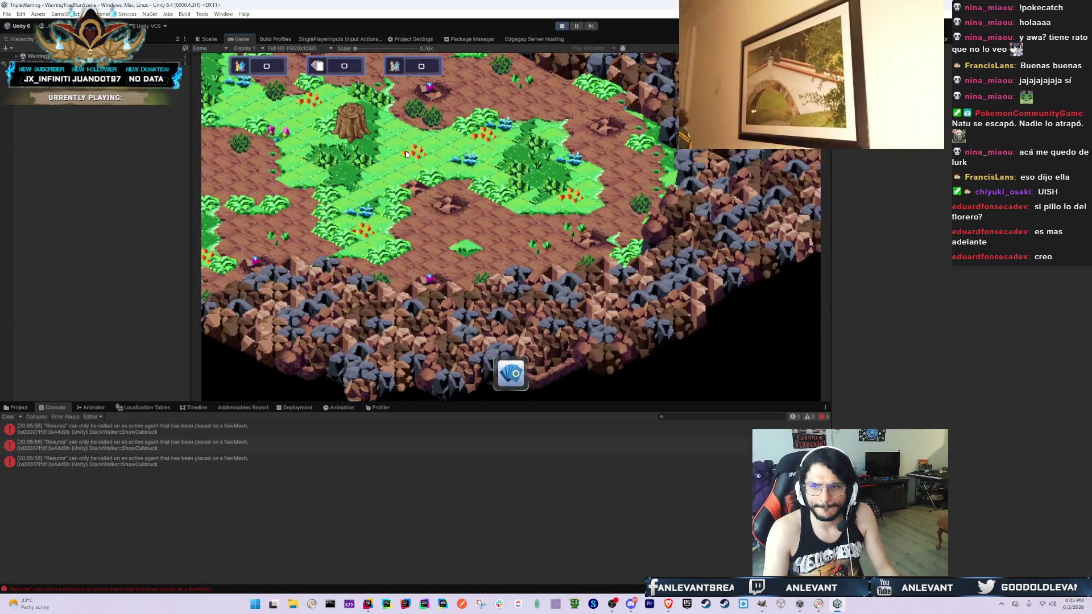
key("s")
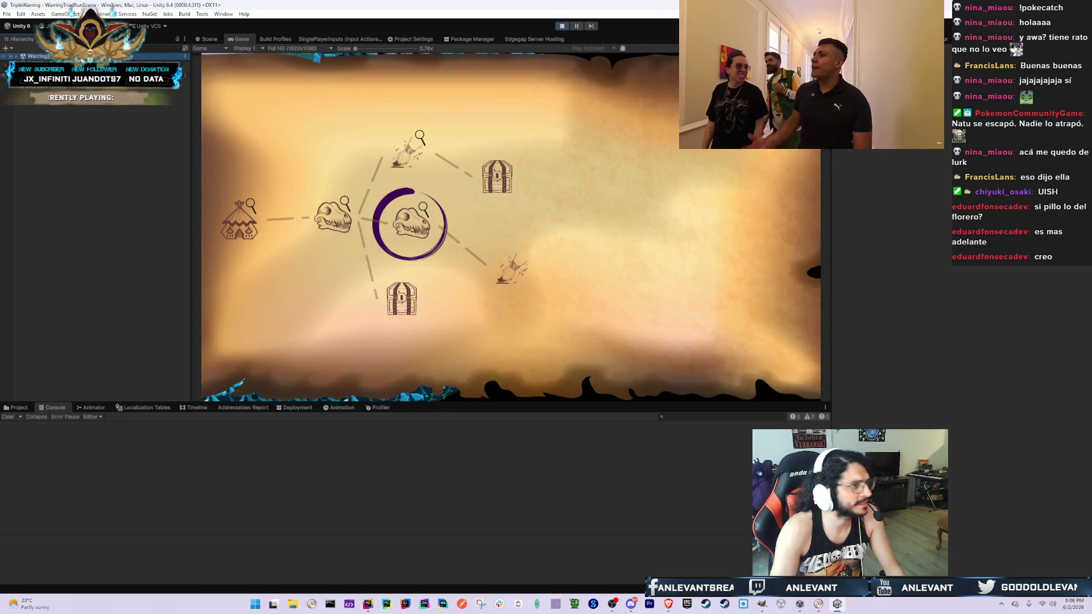
left_click(52, 137)
left_click(72, 151)
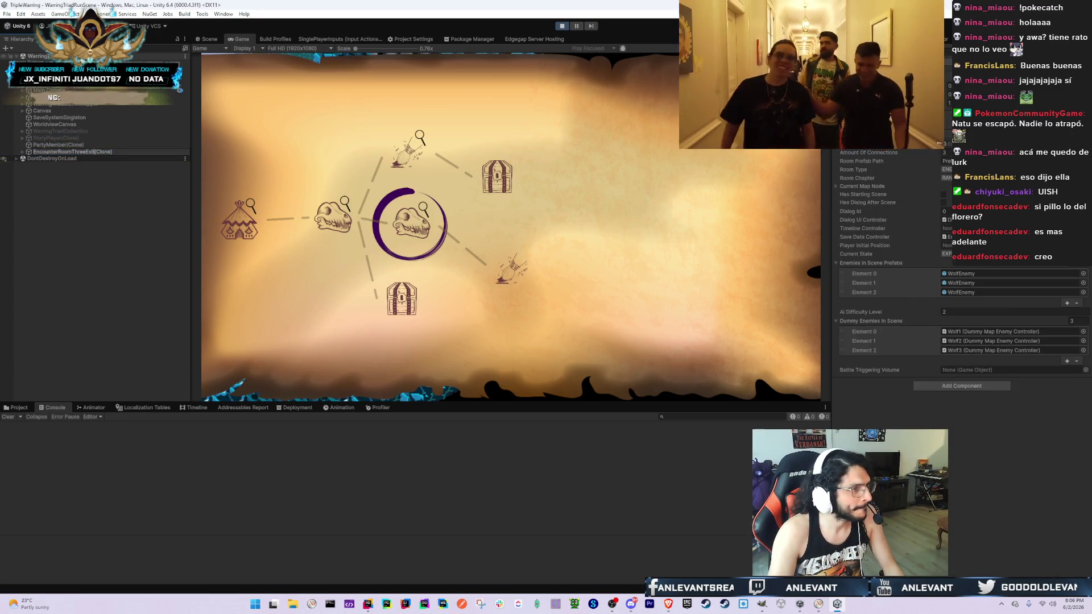
- Search the Project for EncounterRoomThreeExit, open its prefab, and view it in the Scene tab
left_click(21, 408)
type("EncounterRoomThreeExit")
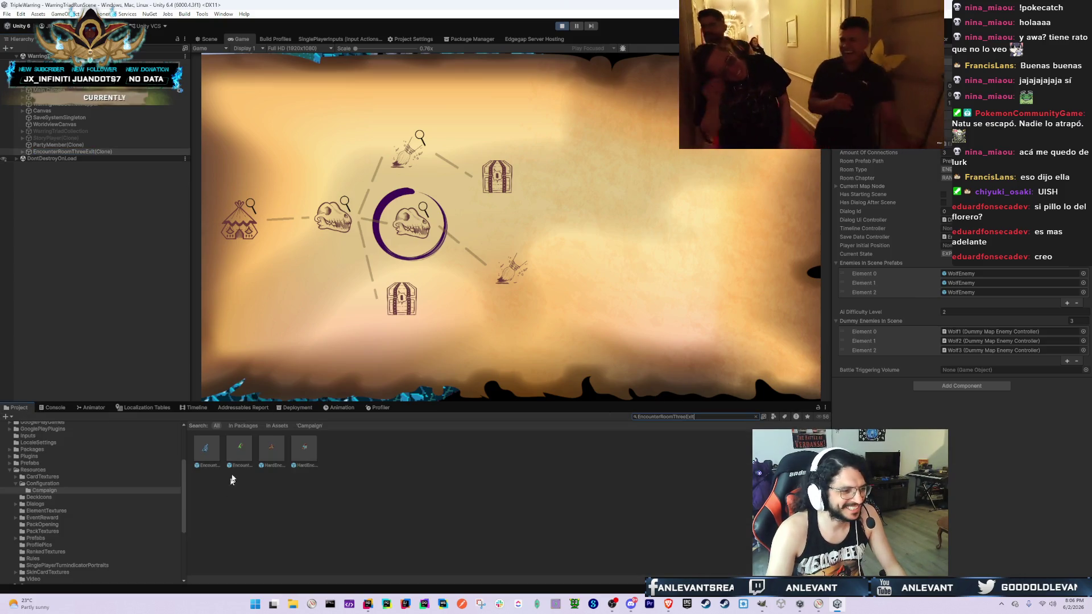
double_click(211, 449)
key("alt+Tab")
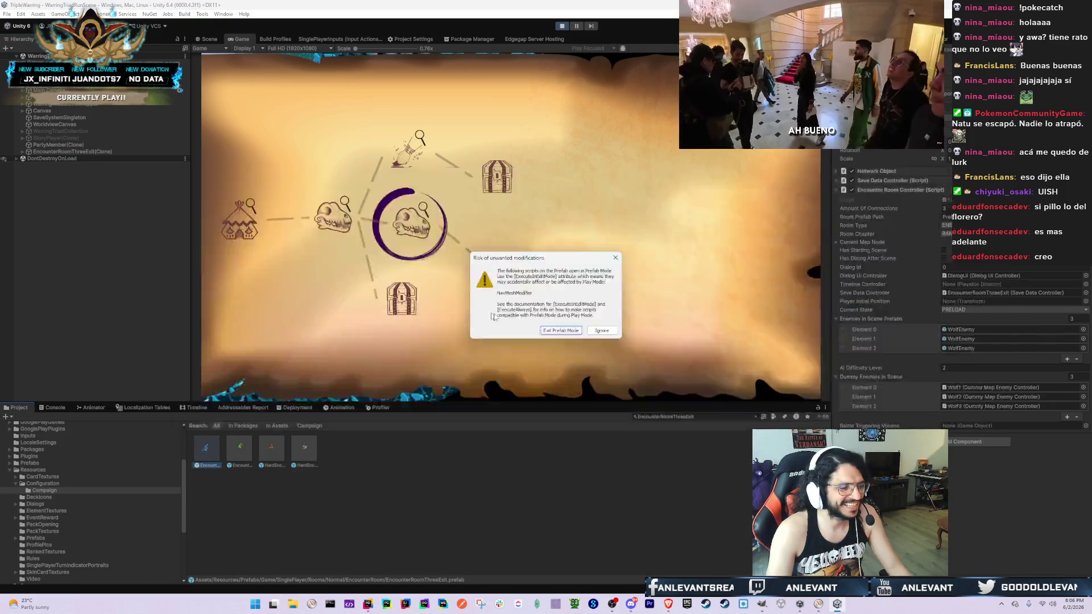
key("alt+Tab")
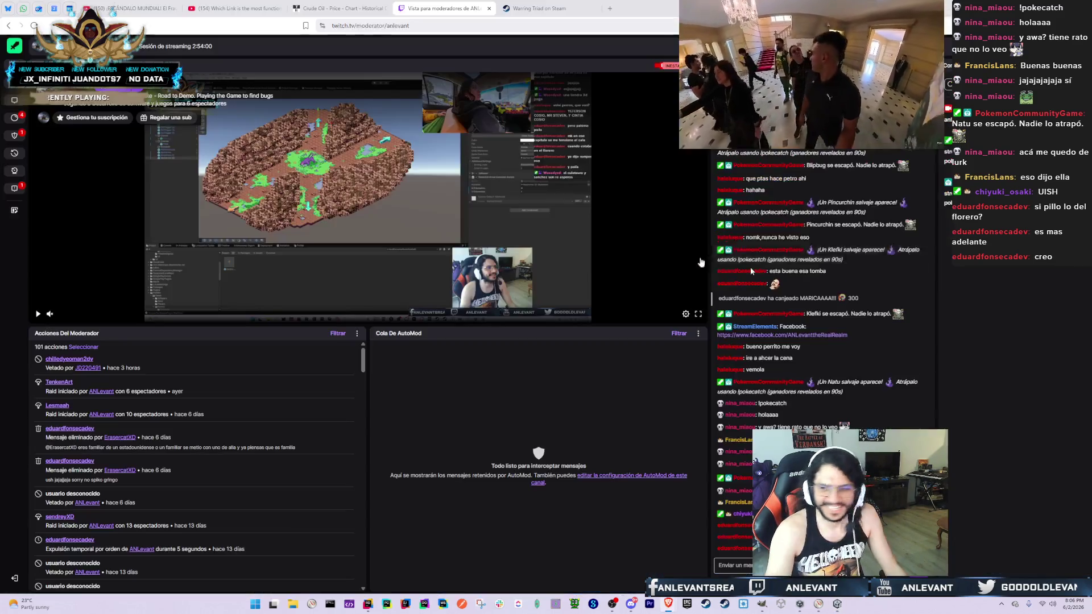
key("alt+Tab")
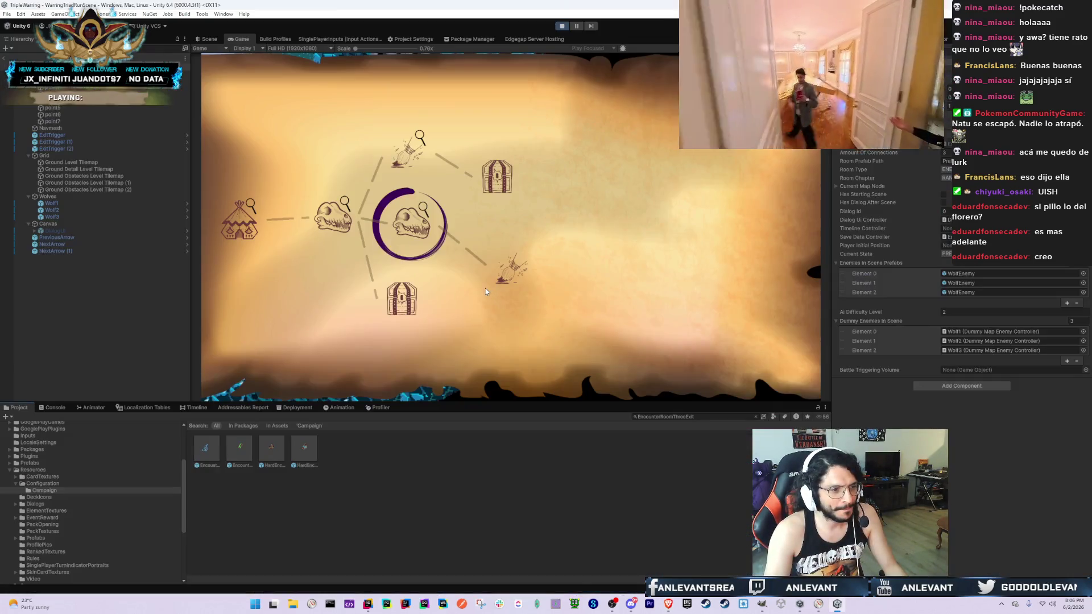
left_click(60, 408)
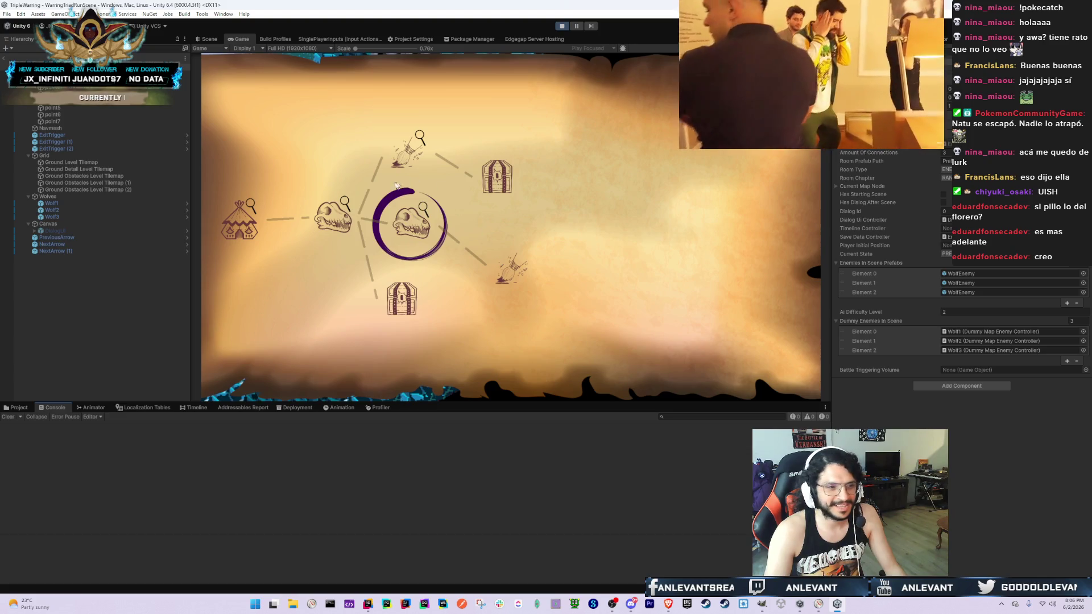
left_click(207, 39)
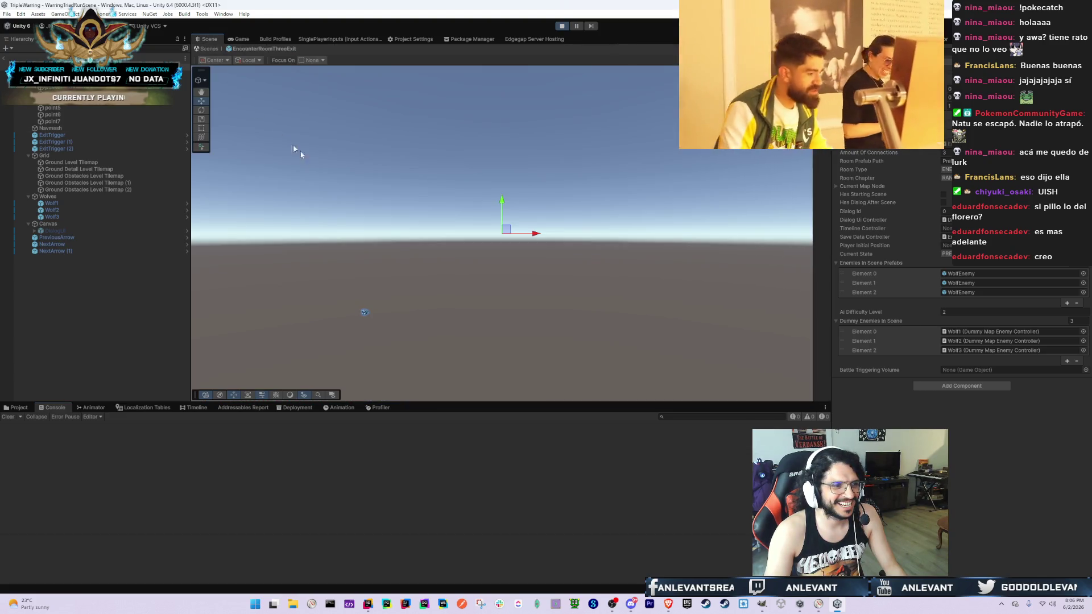
- Inspect the room's tilemap objects, then give NextArrow (1) a NextArrows0 arrow sprite
left_click(76, 170)
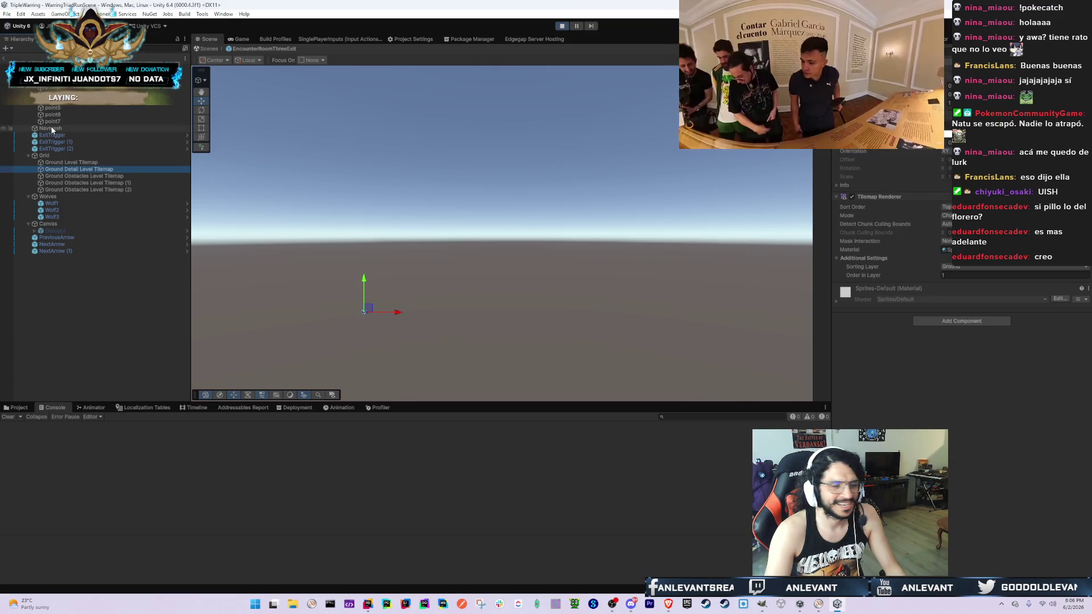
left_click(51, 128)
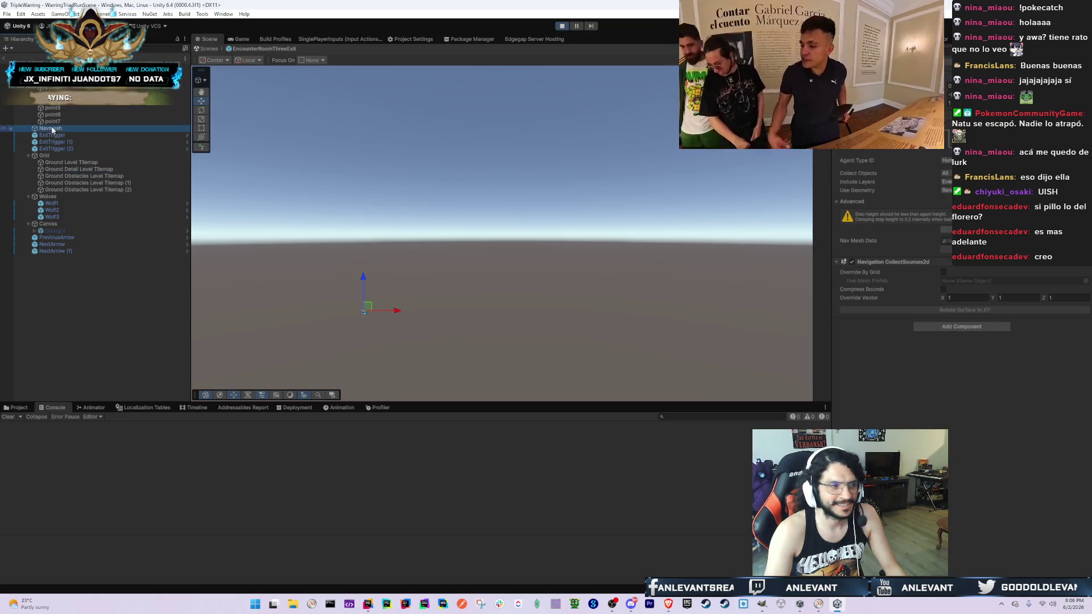
double_click(52, 155)
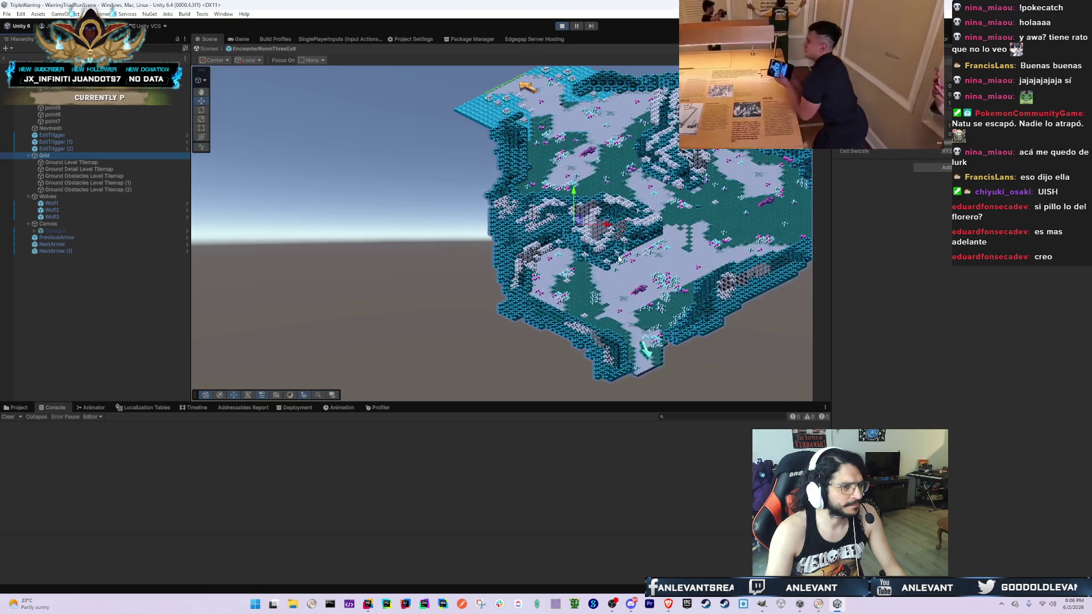
left_click(698, 174)
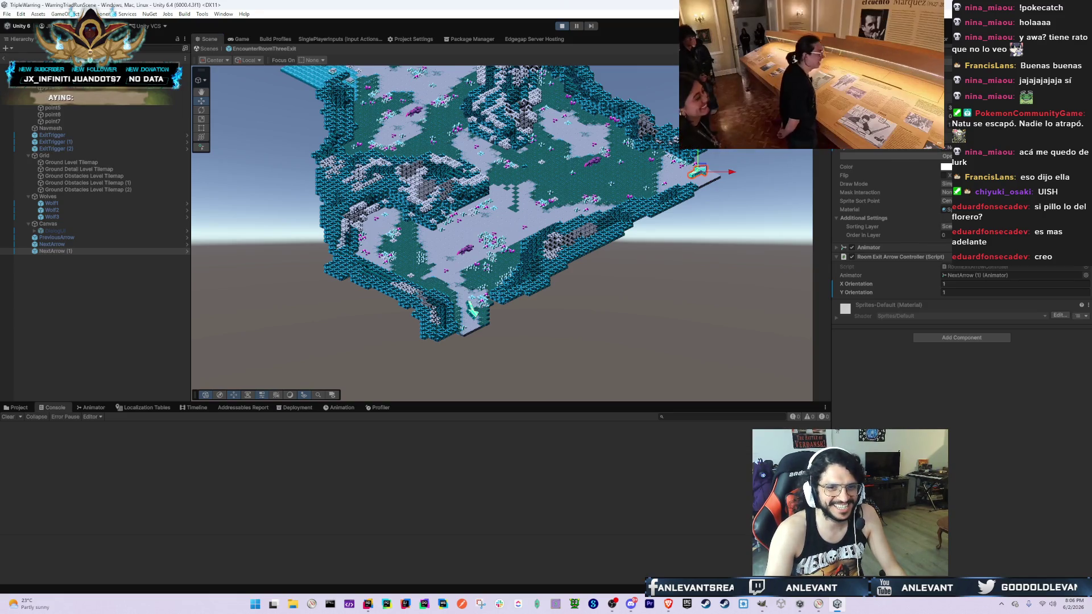
type("NextArrows")
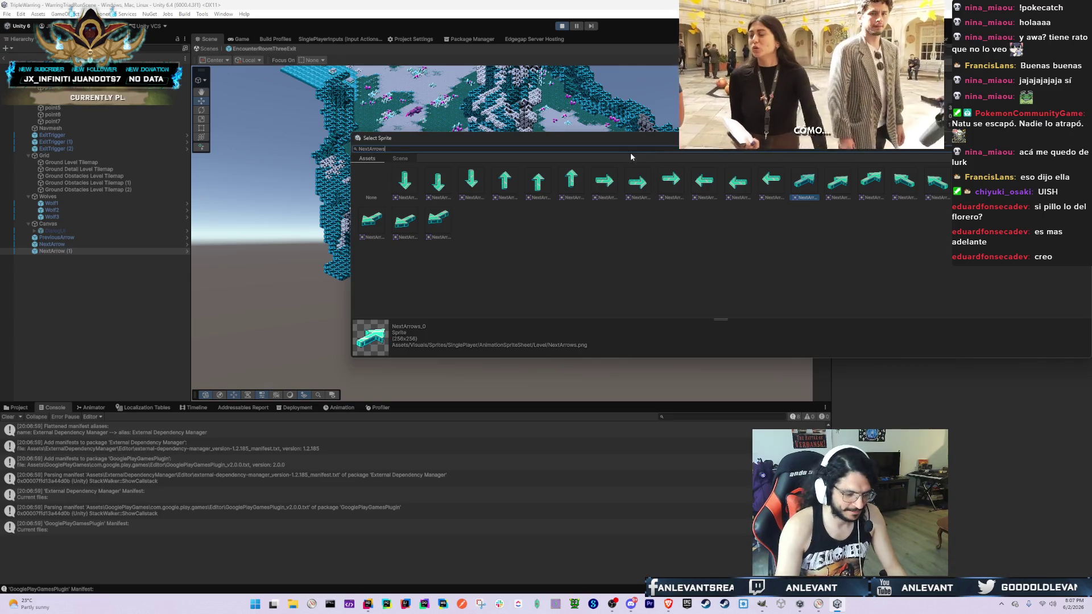
type("0")
mouse_move(547, 144)
left_mouse_down()
mouse_move(390, 329)
mouse_move(382, 311)
left_mouse_up()
double_click(399, 356)
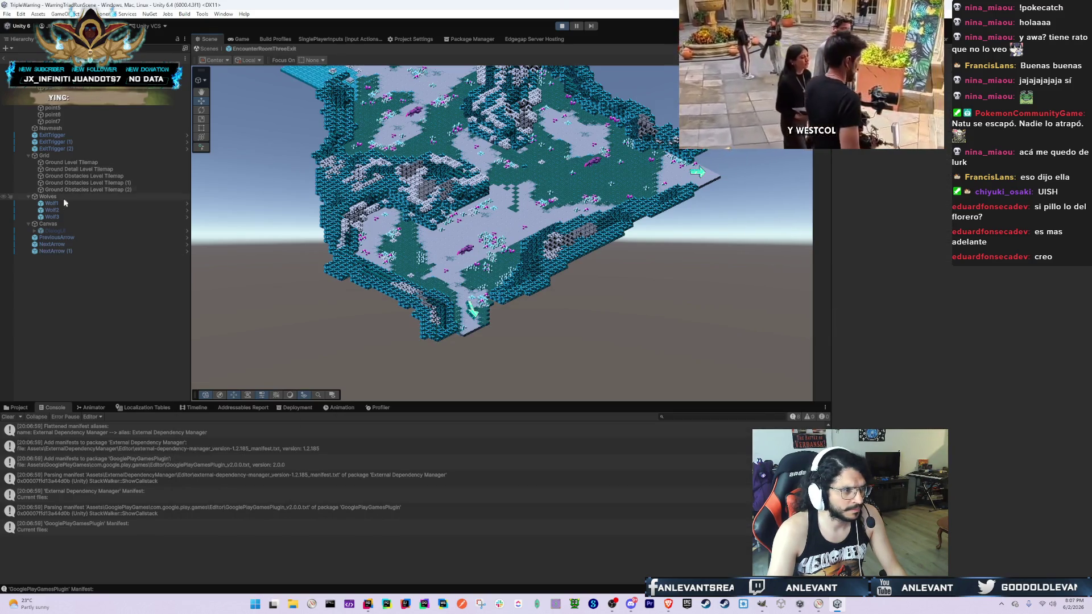
- Set NextArrow (1)'s Y Orientation to 0 and give NextArrow the downward-pointing arrow sprite
left_click(57, 244)
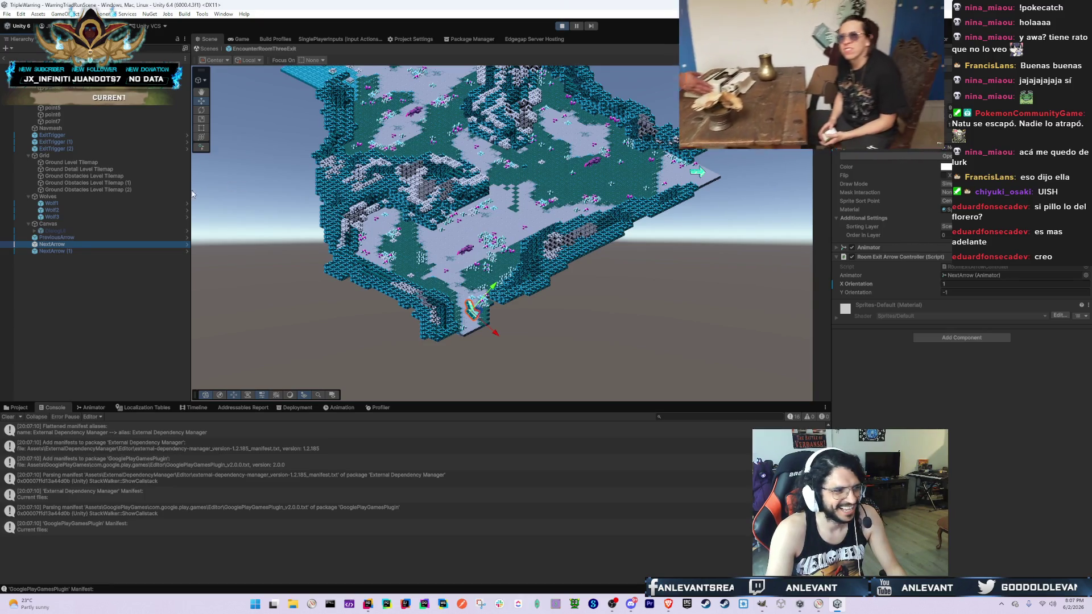
left_click(79, 250)
left_click(967, 293)
type("0")
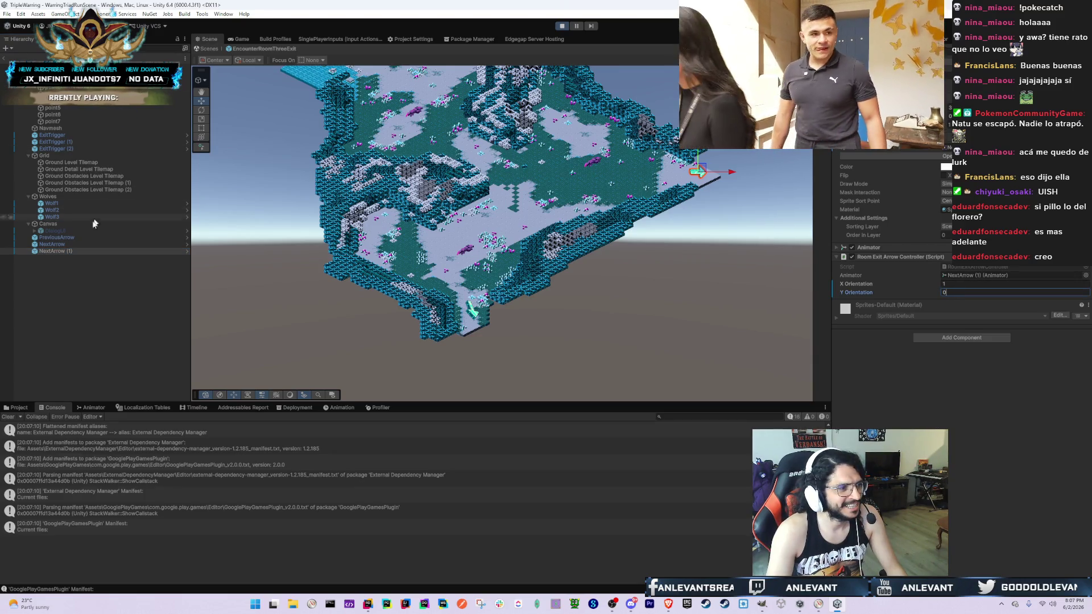
left_click(83, 244)
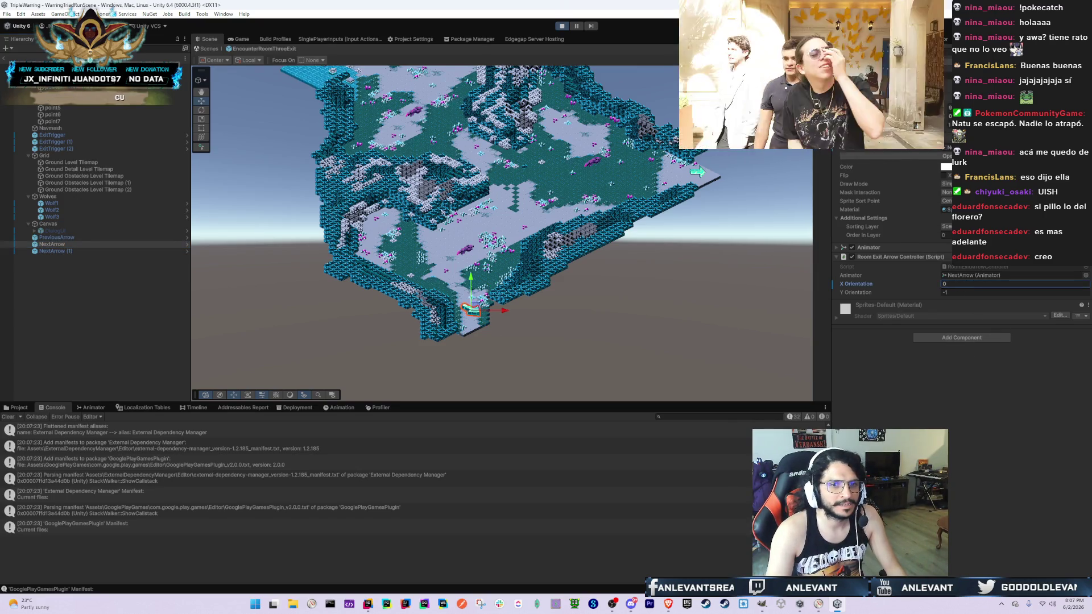
left_click(1085, 158)
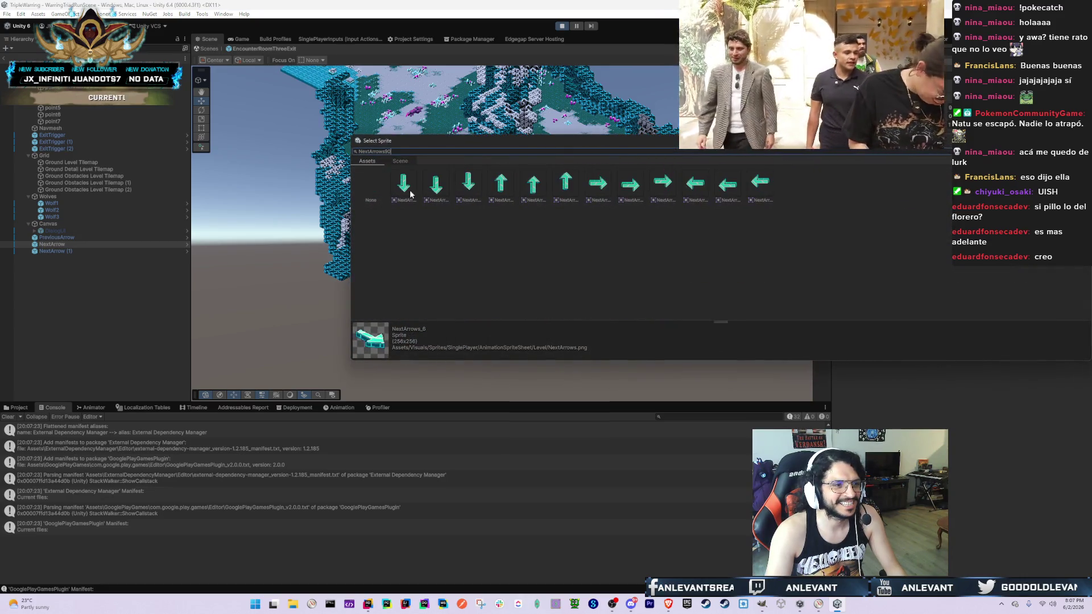
double_click(410, 194)
scroll(503, 312, "up", 5)
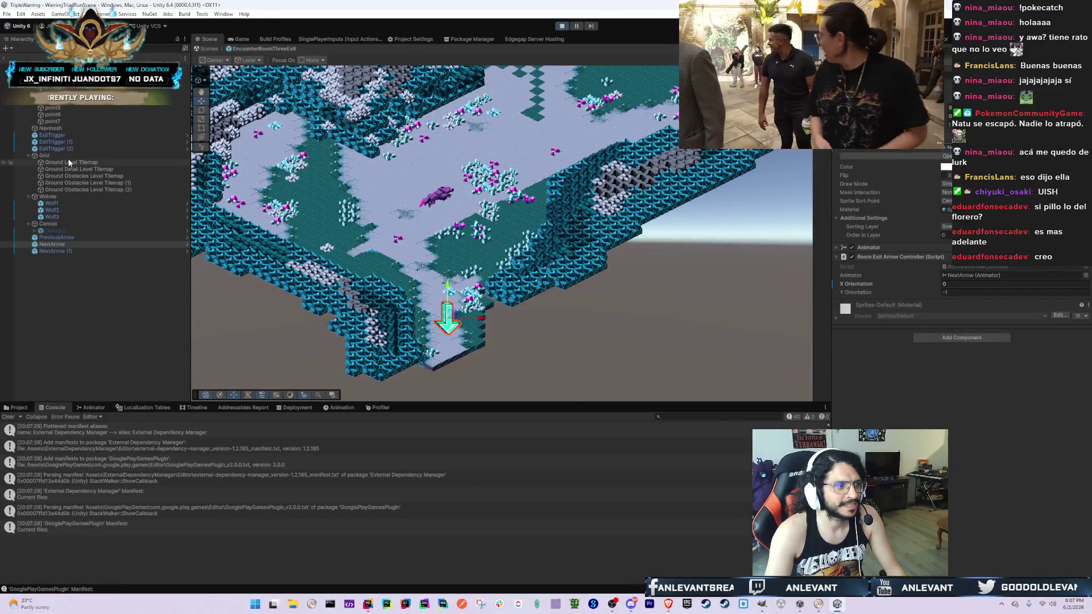
- Select ExitTrigger (2) and display its collider bounds with the Move tool active
left_click(56, 148)
left_click(29, 156)
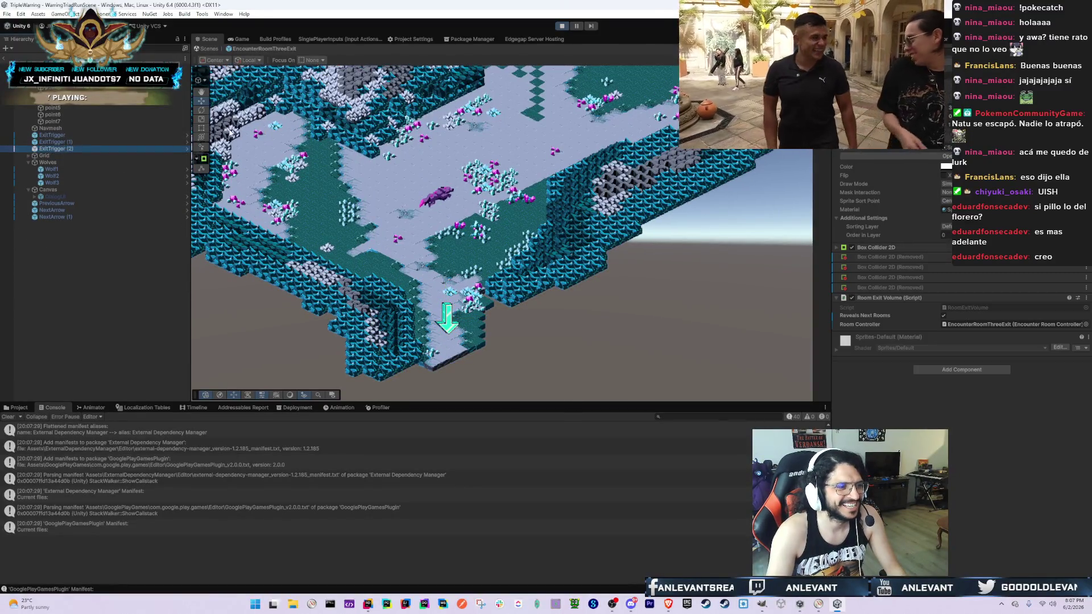
key("Up")
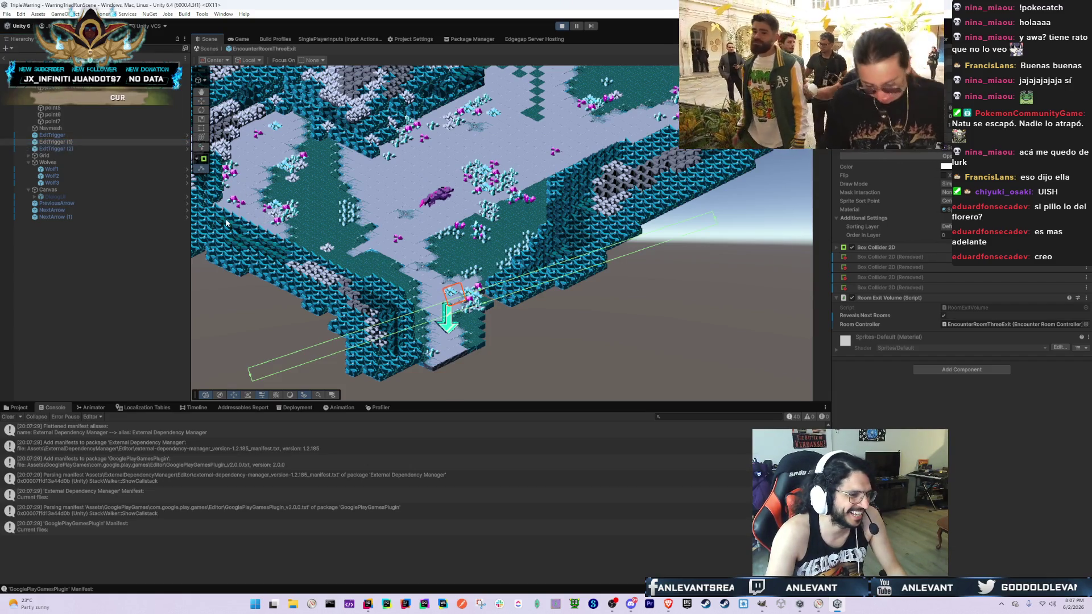
left_click(62, 217)
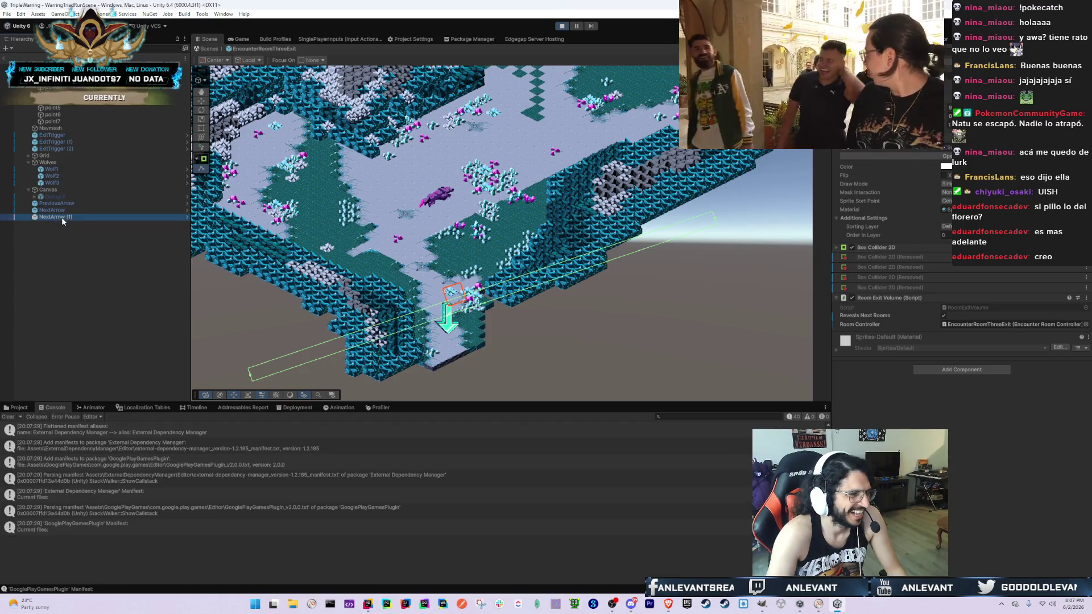
key("f")
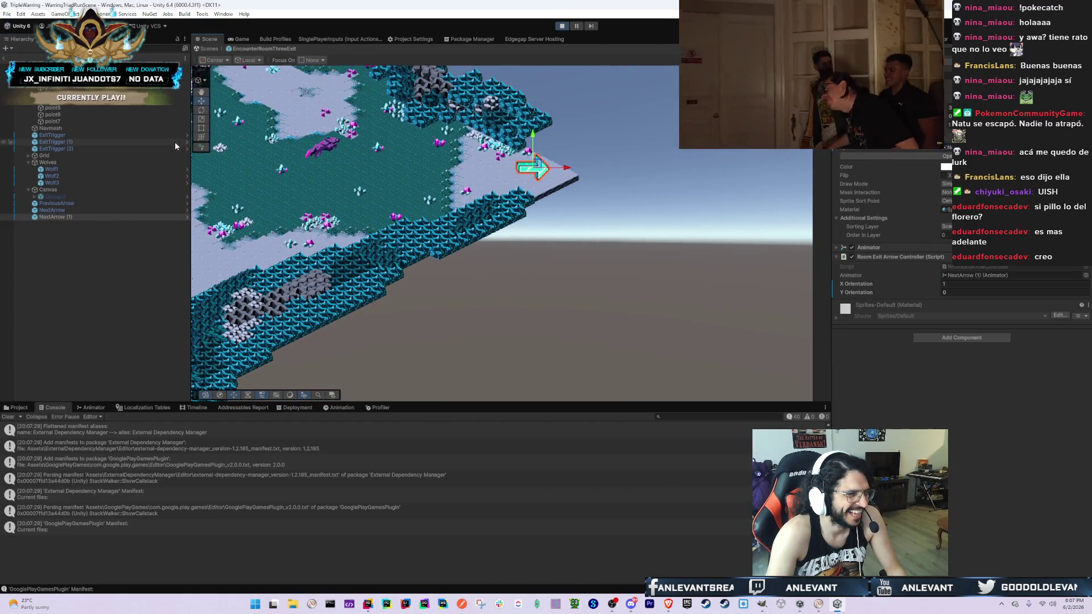
left_click(57, 148)
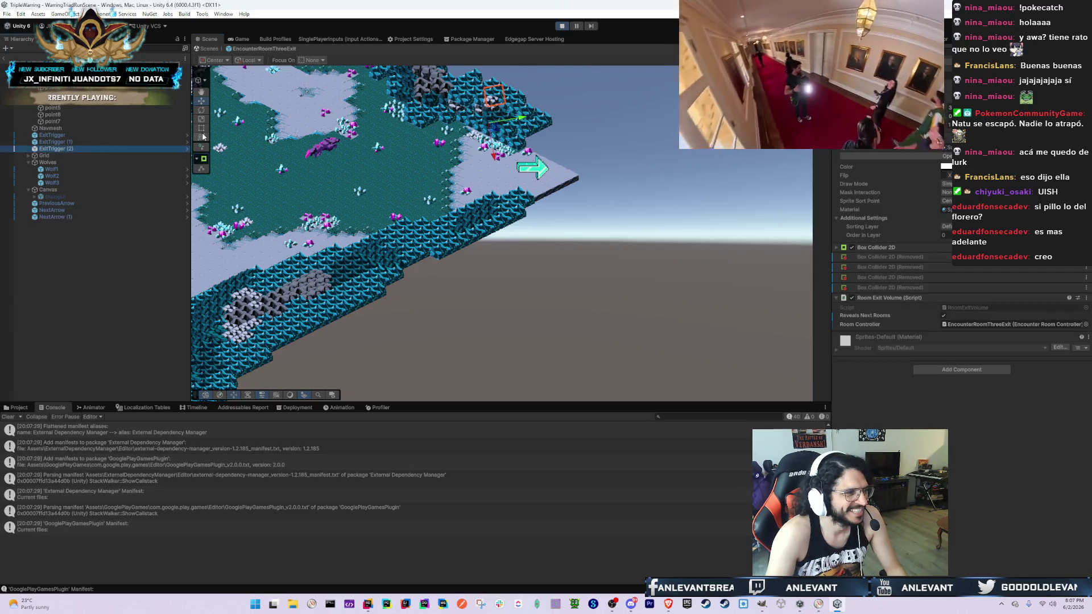
left_click(203, 172)
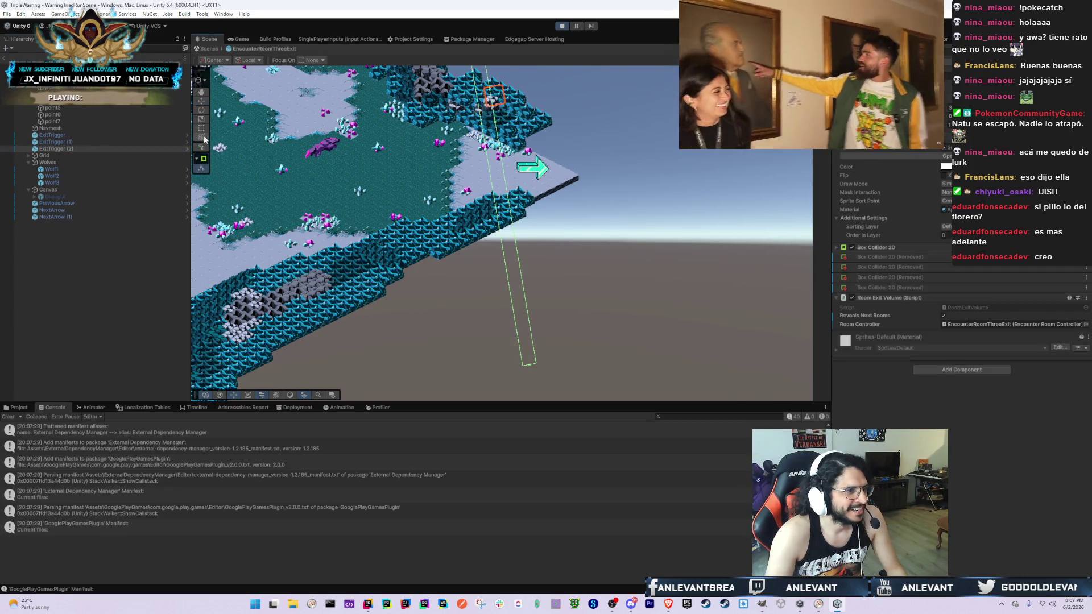
left_click(200, 100)
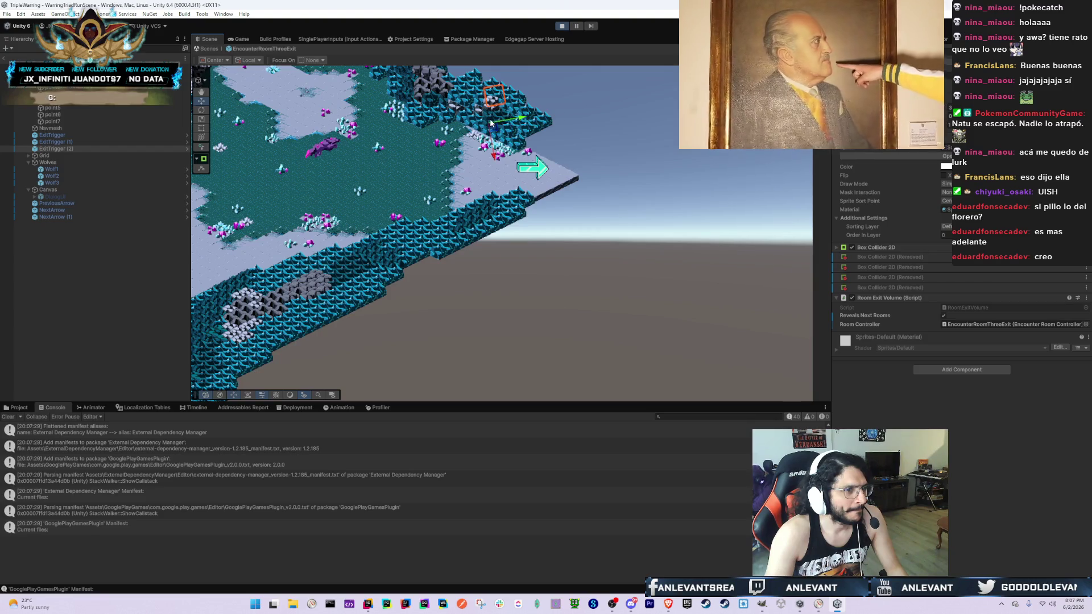
- Nudge ExitTrigger (2) right in two small moves, checking its collider bounds after each
left_click_drag(496, 128, 503, 128)
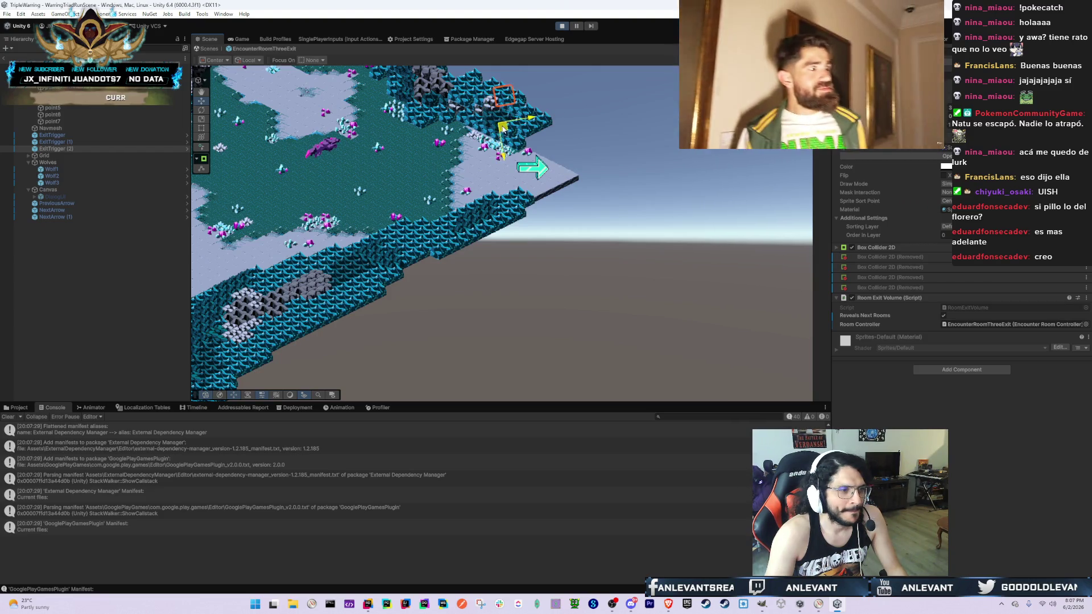
left_click(199, 174)
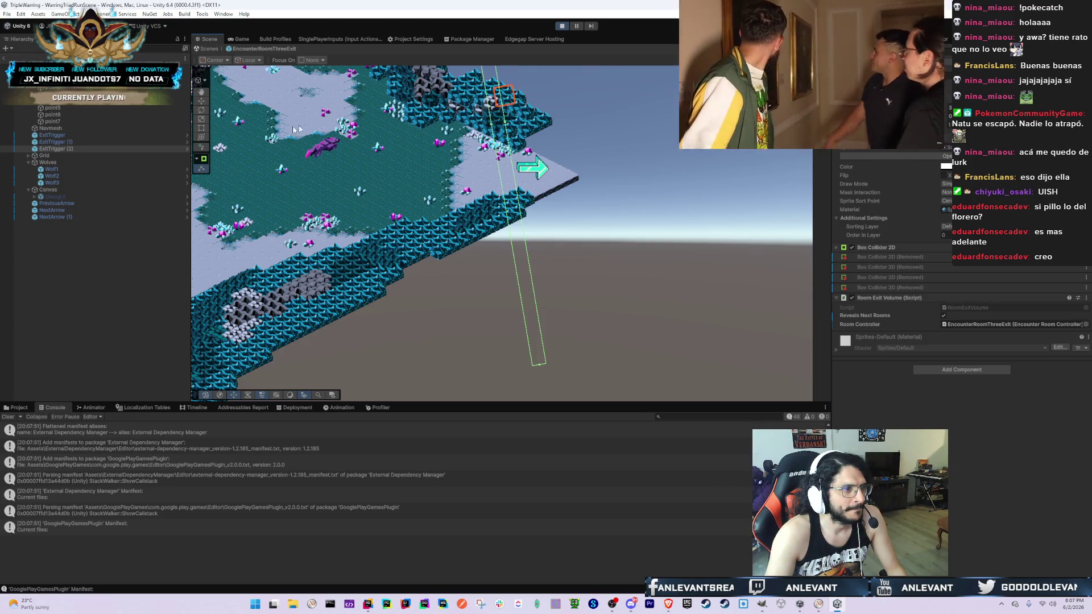
left_click(202, 100)
left_click_drag(496, 129, 509, 128)
left_click(201, 170)
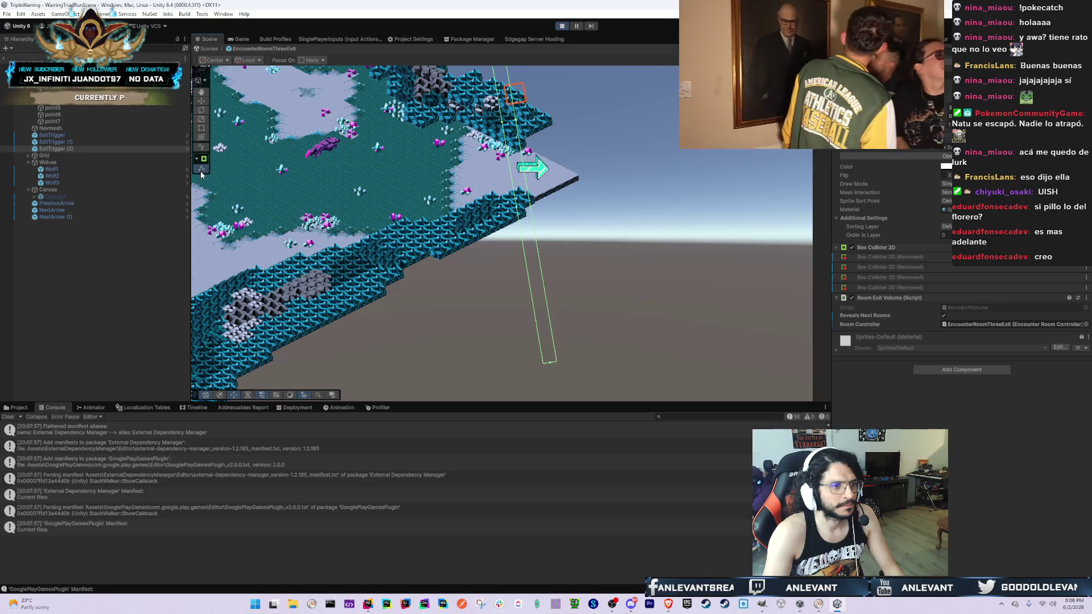
scroll(507, 216, "down", 5)
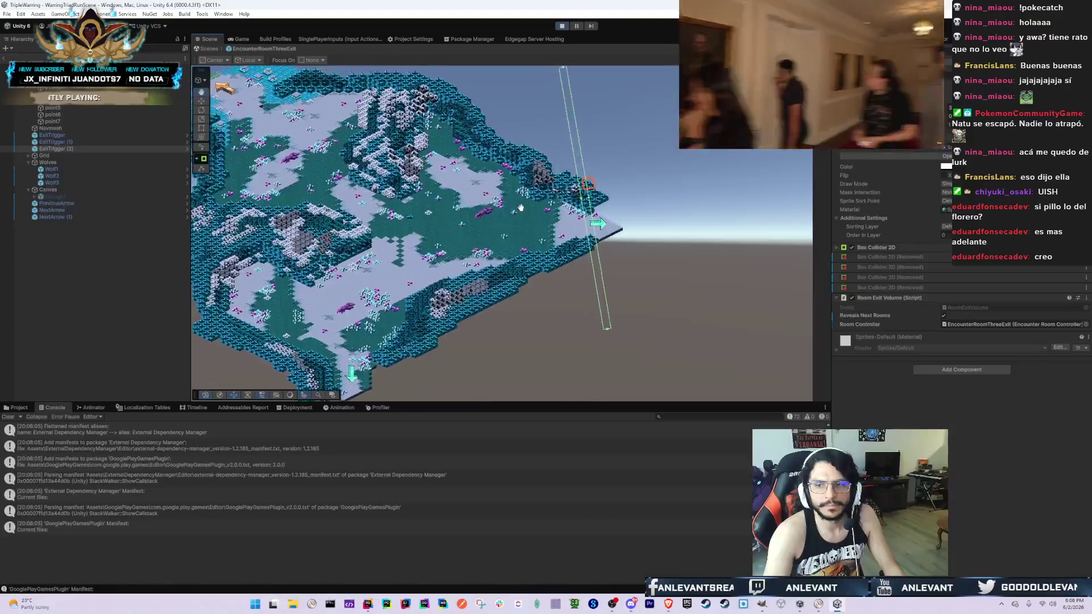
left_click(80, 157)
scroll(81, 158, "down", 2)
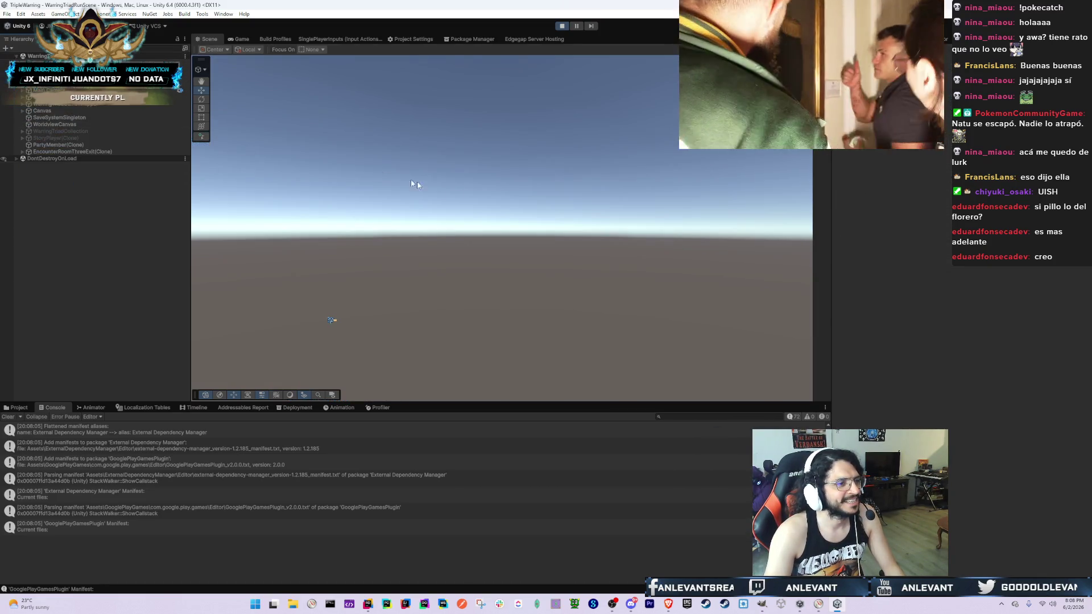
- Enter a snowy room from the parchment map and walk the character to the cyan exit arrow
left_click(246, 41)
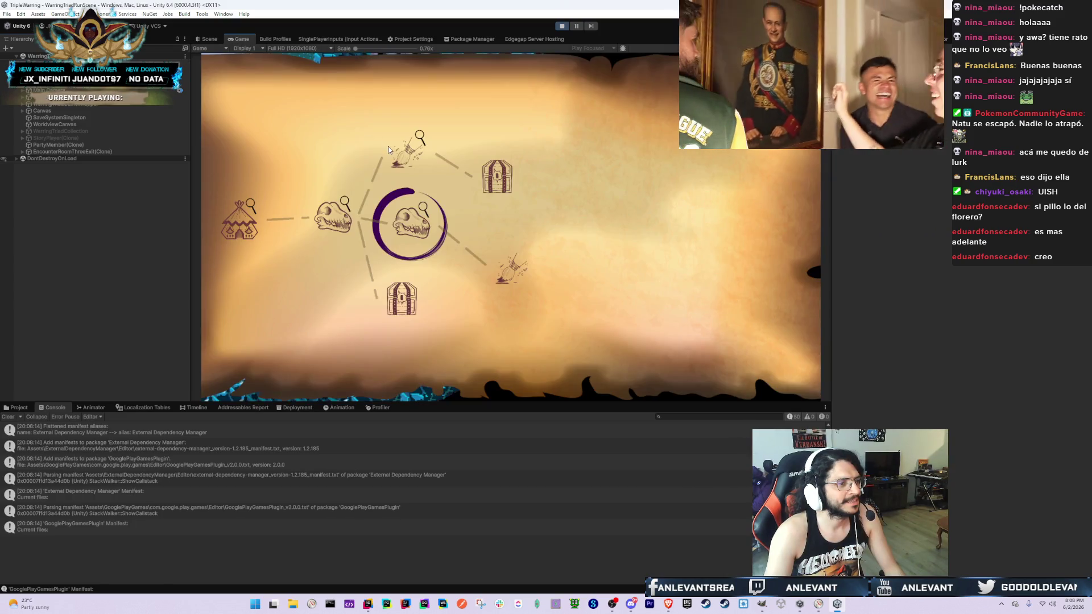
left_click(408, 303)
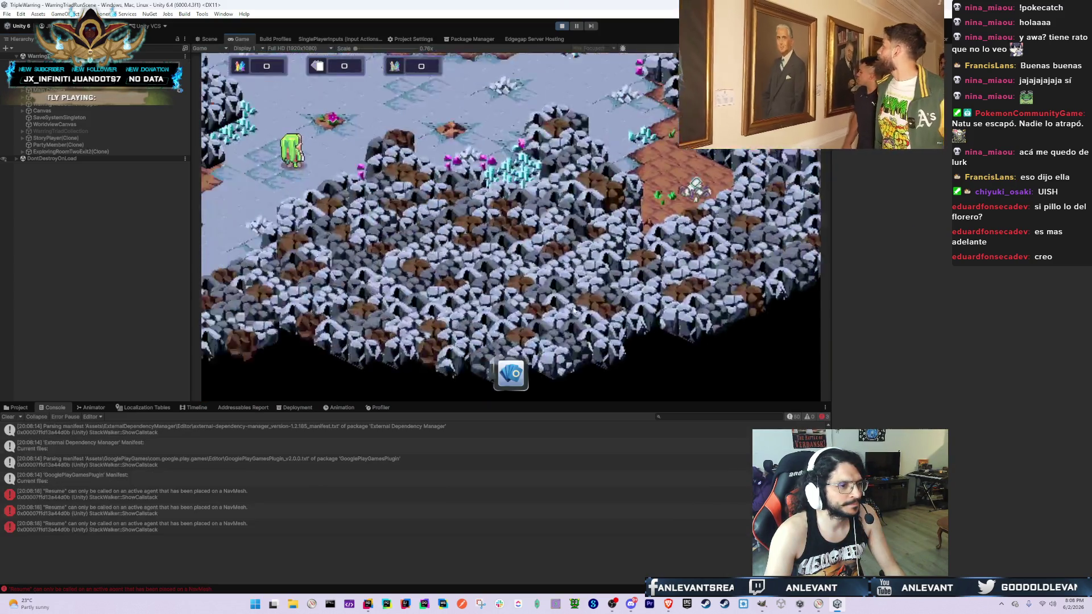
key("w")
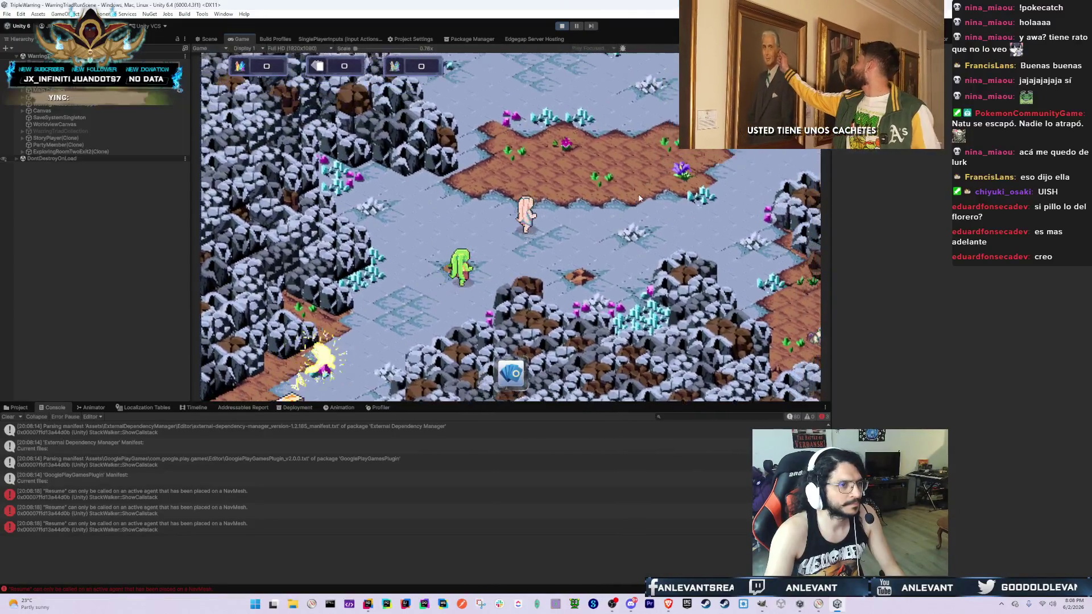
key("d")
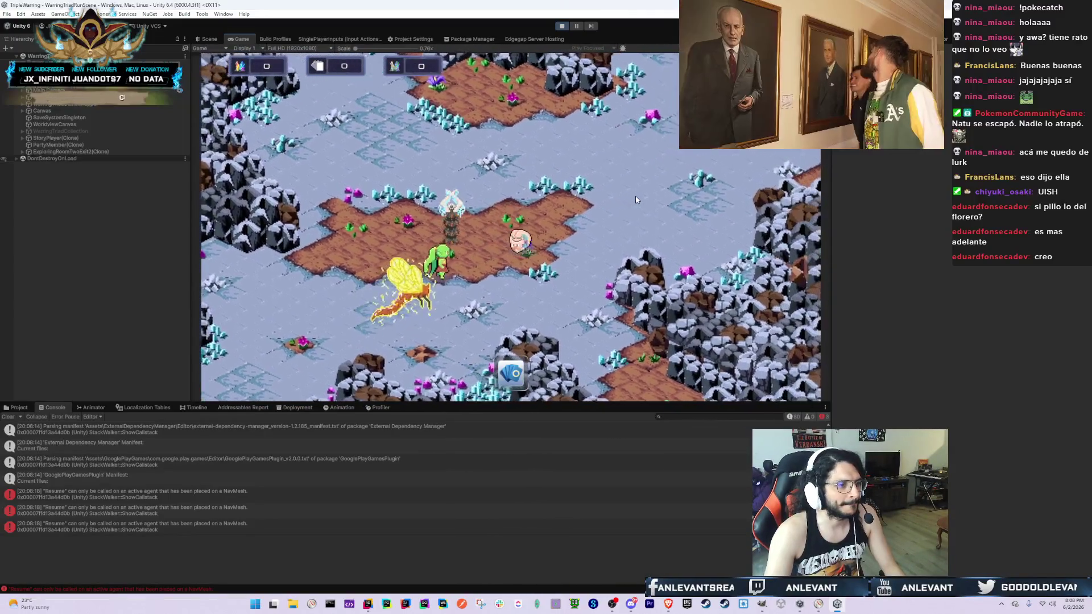
key("w")
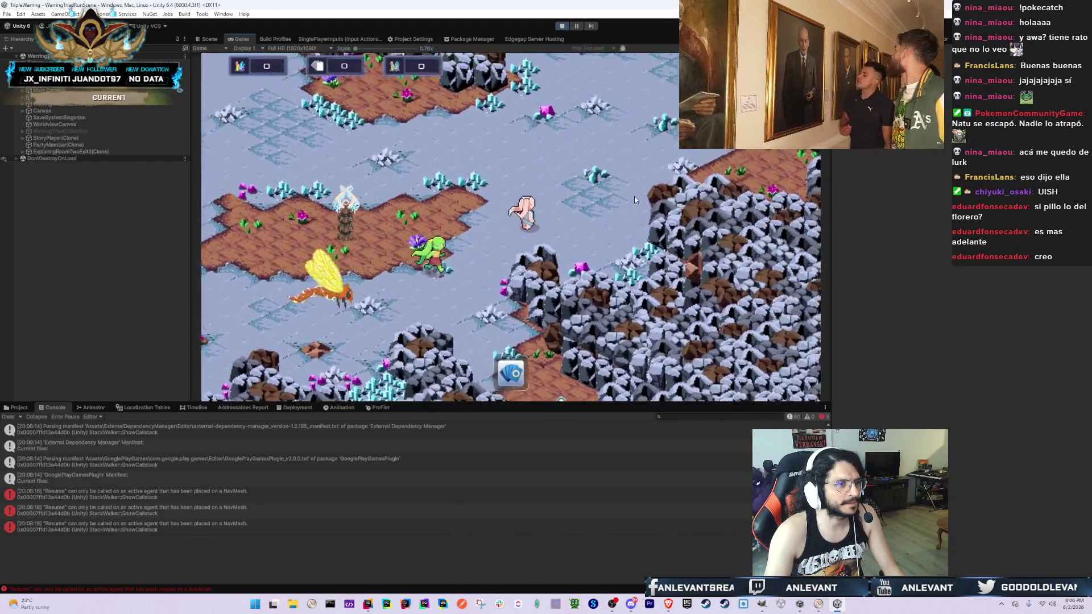
key("w")
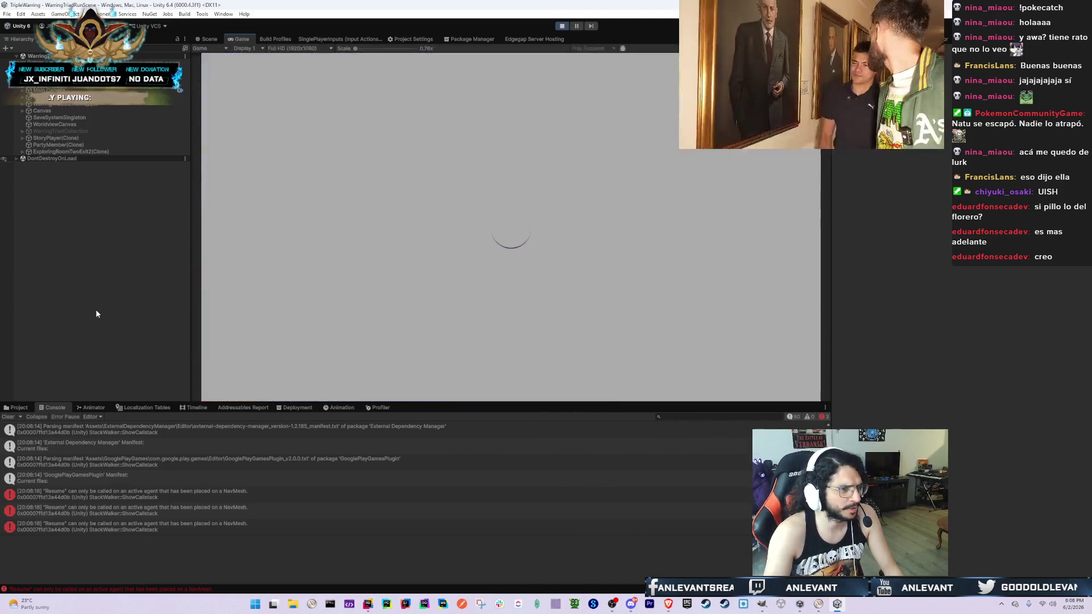
left_click(8, 416)
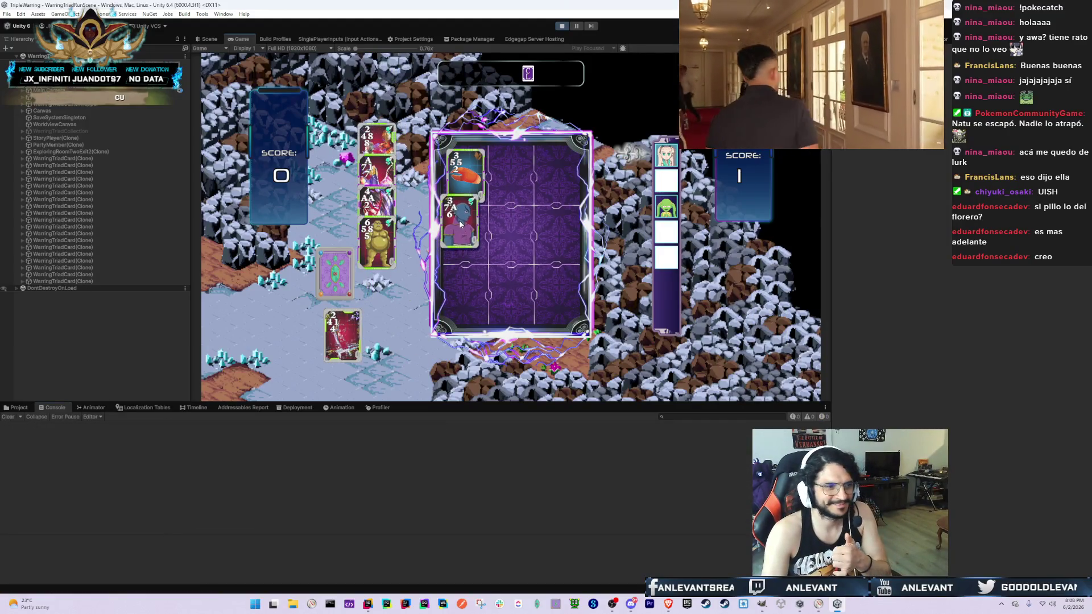
- Play cards into the left-middle, bottom-right and middle-right cells, winning the battle 7–2
left_click_drag(460, 224, 452, 214)
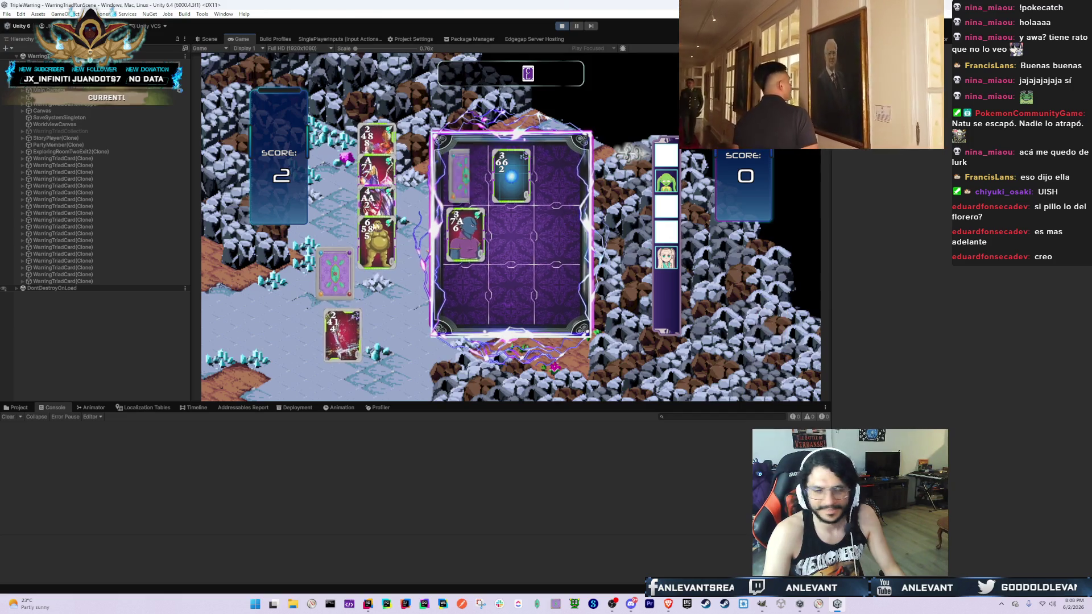
mouse_move(387, 228)
left_mouse_down()
mouse_move(514, 227)
mouse_move(337, 215)
mouse_move(409, 234)
mouse_move(501, 234)
left_mouse_up()
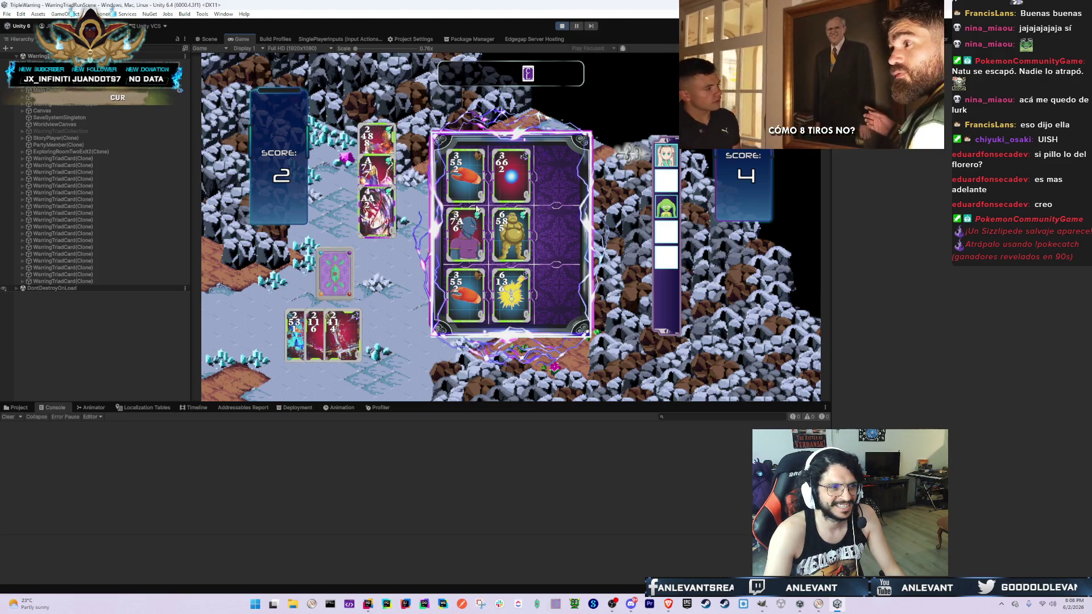
left_click_drag(393, 174, 556, 296)
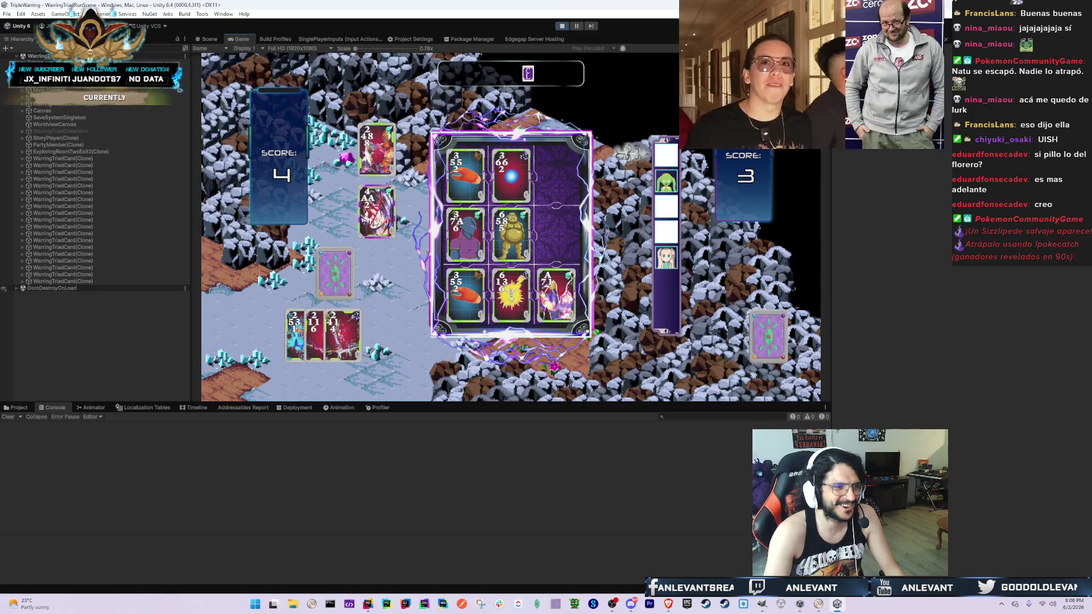
mouse_move(385, 220)
left_mouse_down()
mouse_move(597, 207)
mouse_move(557, 234)
left_mouse_up()
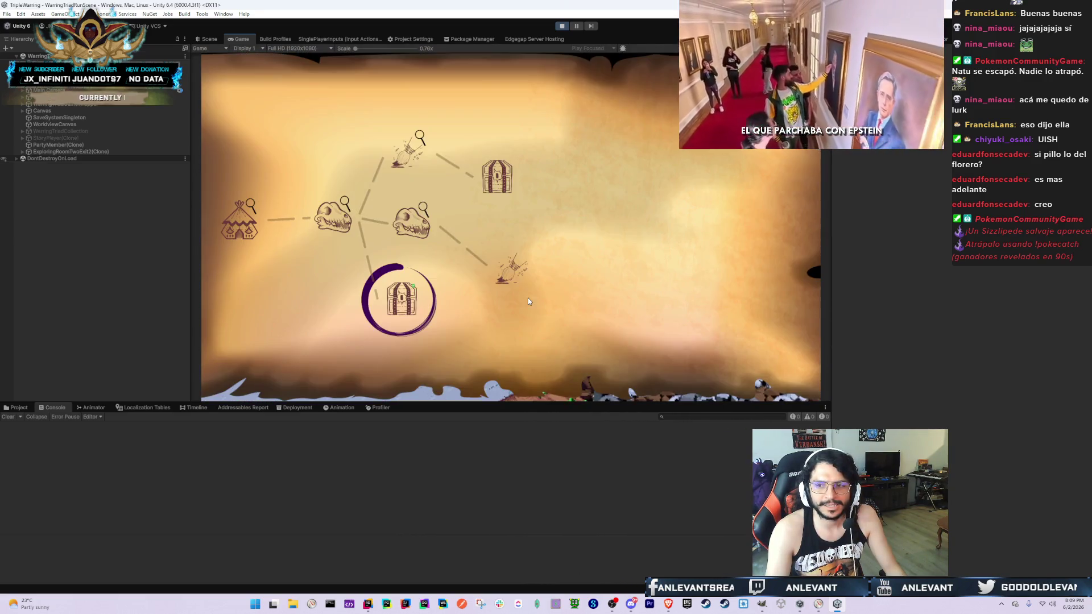
- Enter the room at the circled chest node, select PartyMember(Clone), and show the Project browser
left_click(408, 316)
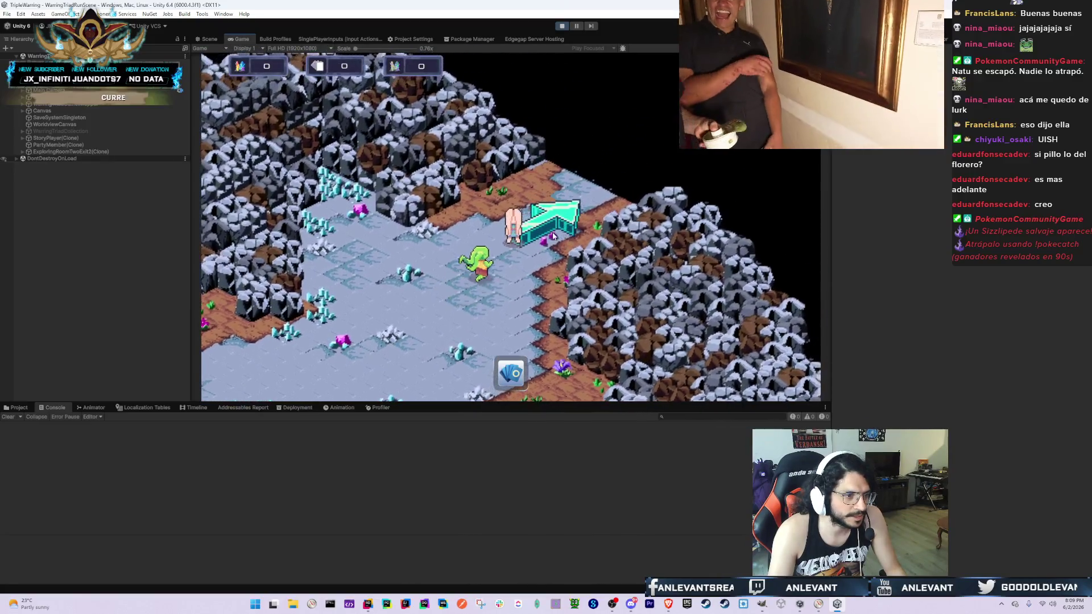
left_click(96, 145)
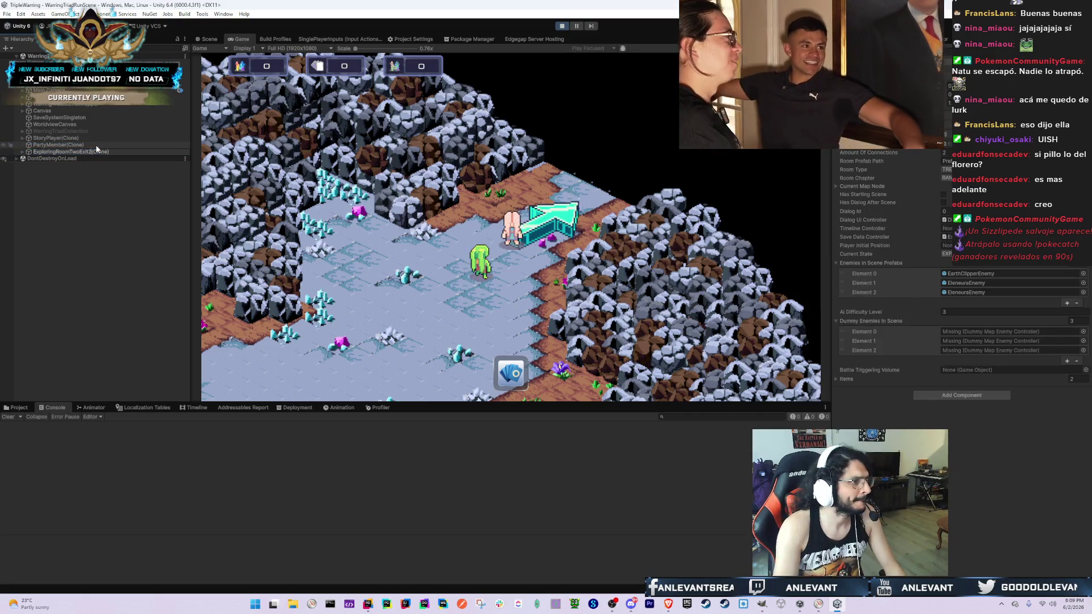
left_click(16, 407)
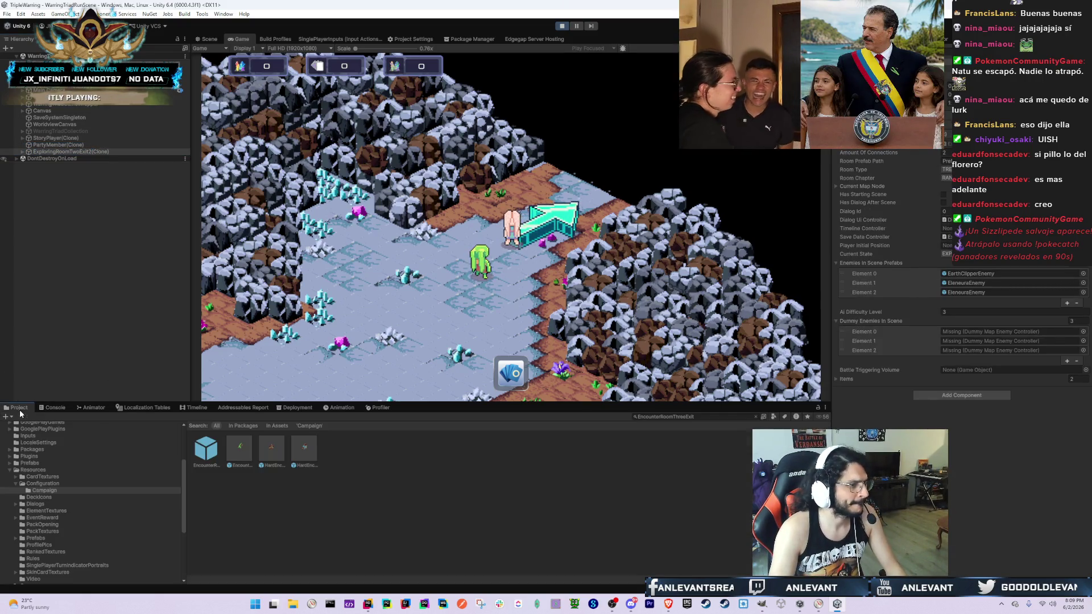
- Search the assets for ExploringRoomTwoExit2 and open that prefab, dismissing the modification warning
type("ExploringRoomTwoExit2")
left_click(213, 456)
double_click(213, 456)
left_click(602, 332)
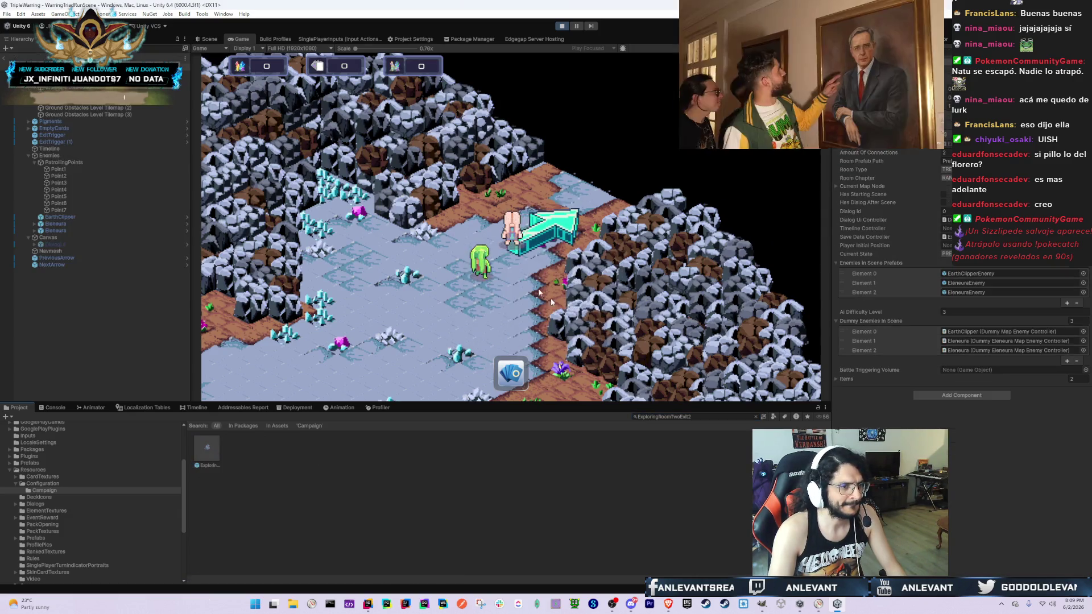
- Inspect ExitTrigger (1), then nudge the NextArrow sprite up and to the right
scroll(423, 302, "up", 5)
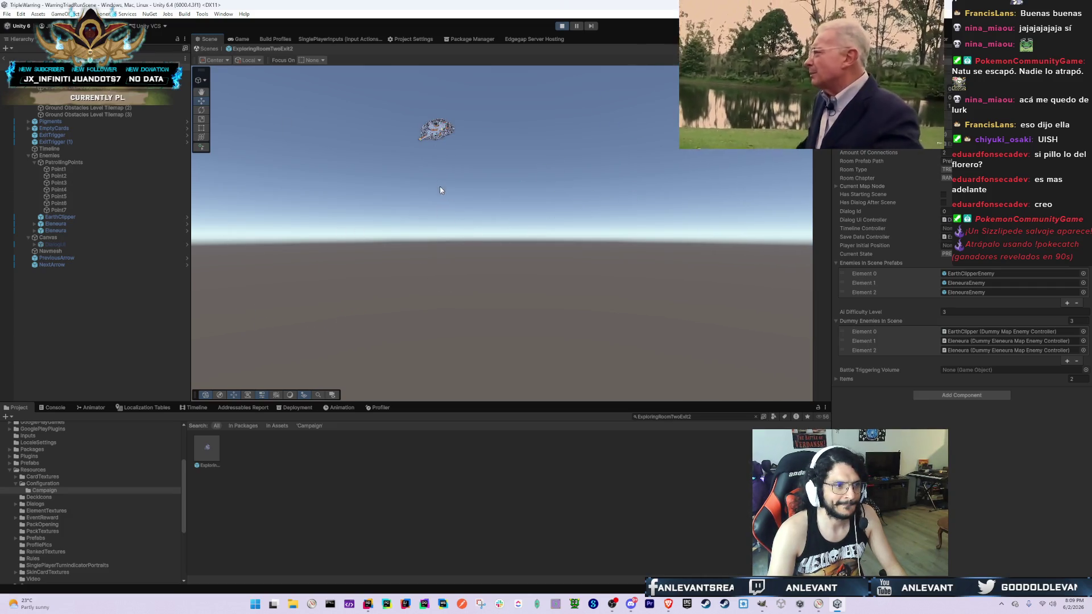
scroll(487, 287, "up", 4)
scroll(486, 242, "up", 10)
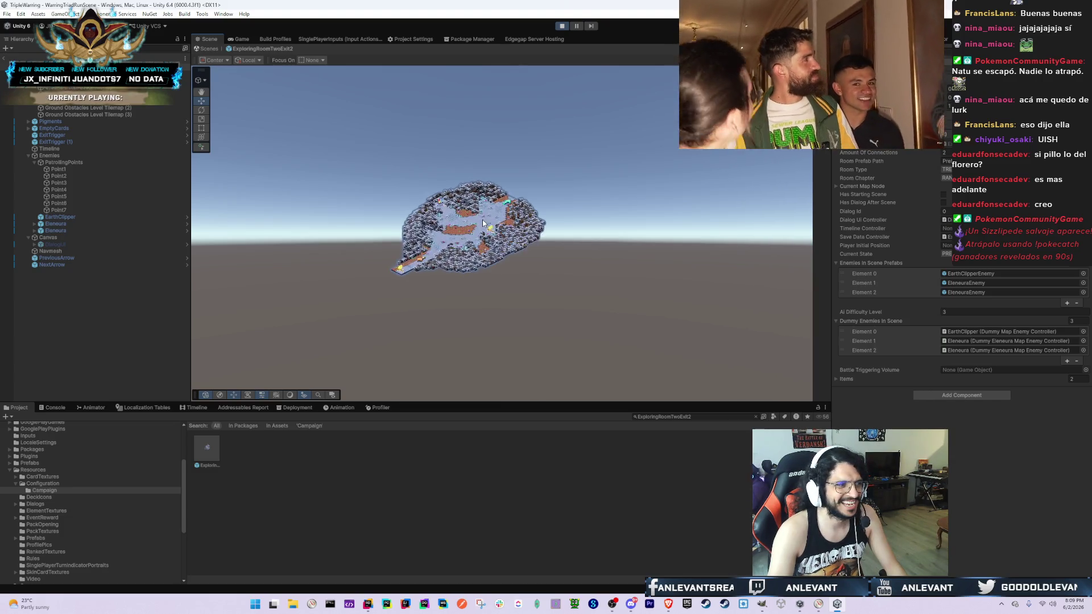
left_click(37, 142)
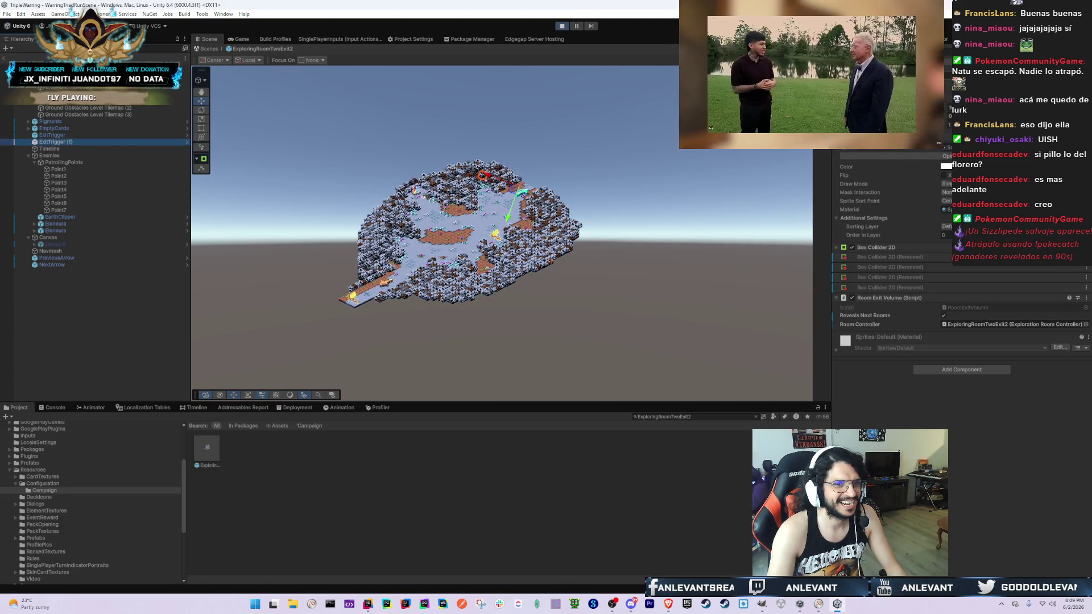
scroll(527, 194, "up", 6)
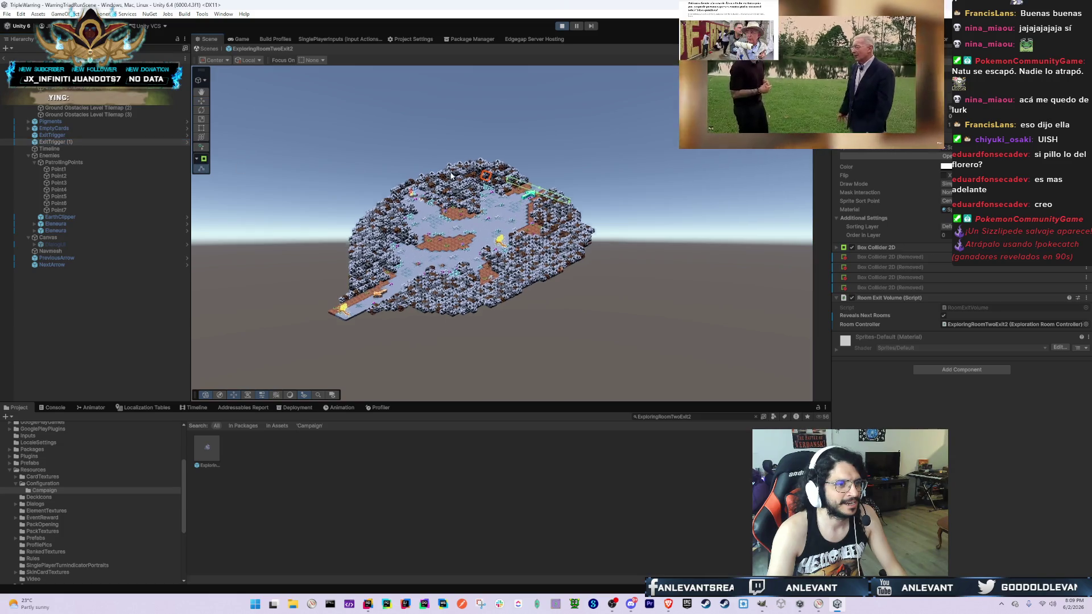
left_click_drag(313, 145, 209, 105)
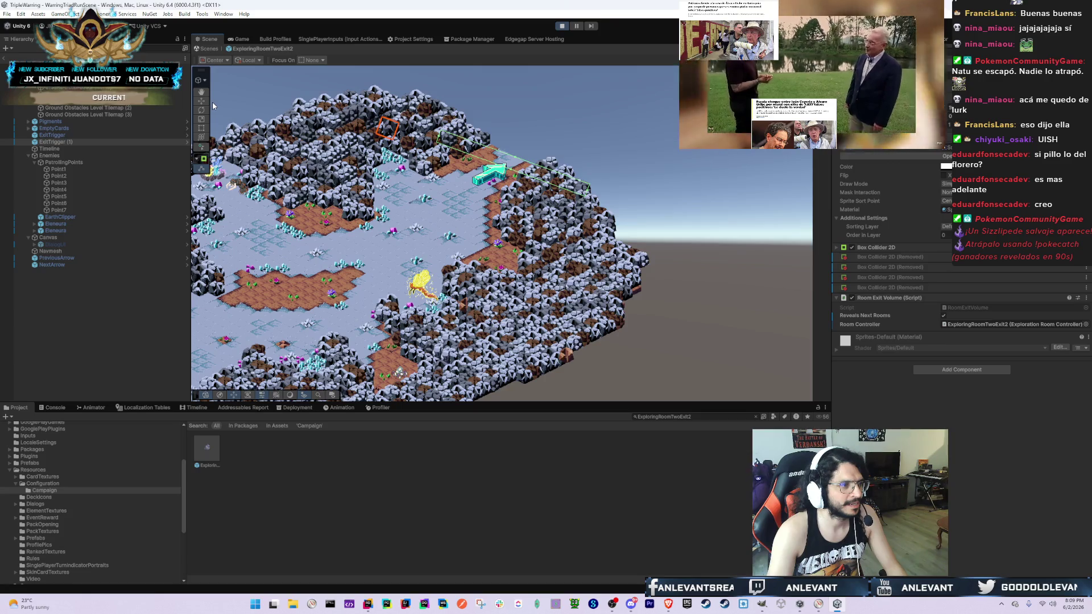
key("w")
left_click(490, 181)
left_click_drag(496, 171, 501, 168)
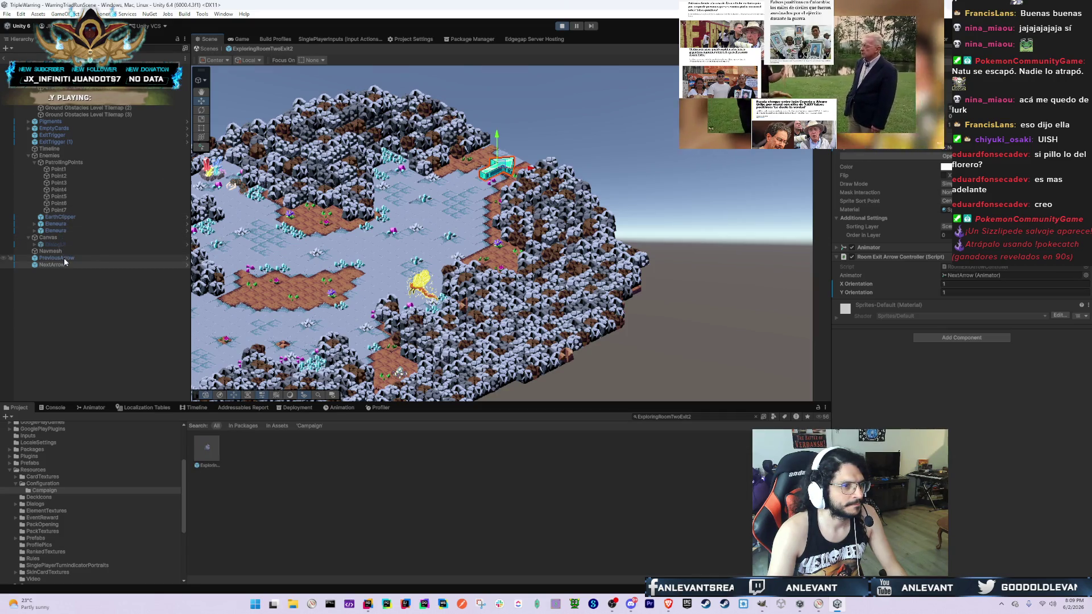
- Check the second exit trigger, collapse PatrollingPoints under Enemies, and clear the asset search
left_click(58, 141)
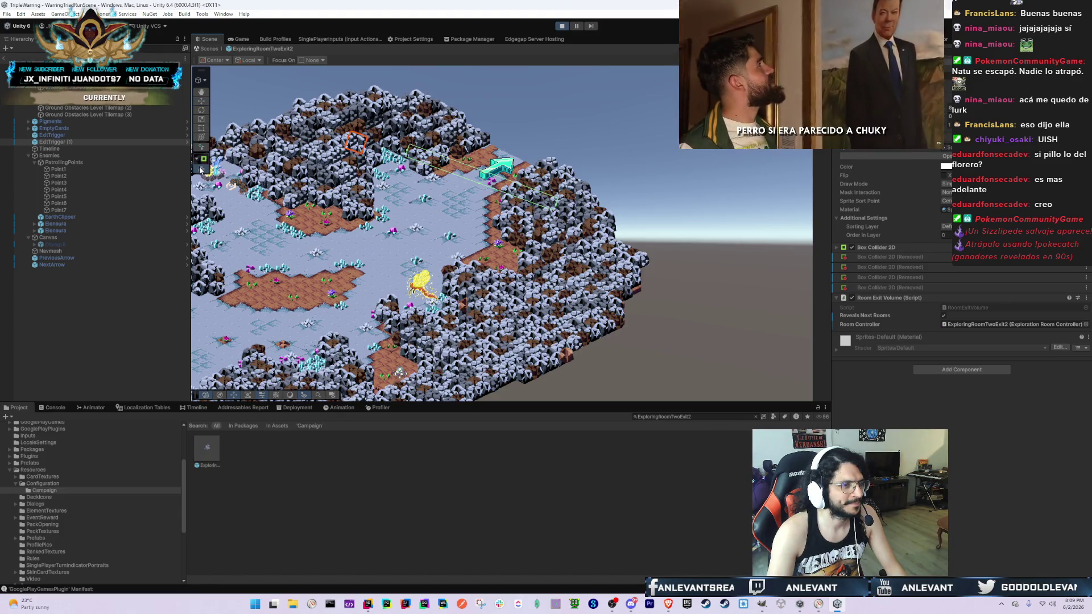
left_click(94, 156)
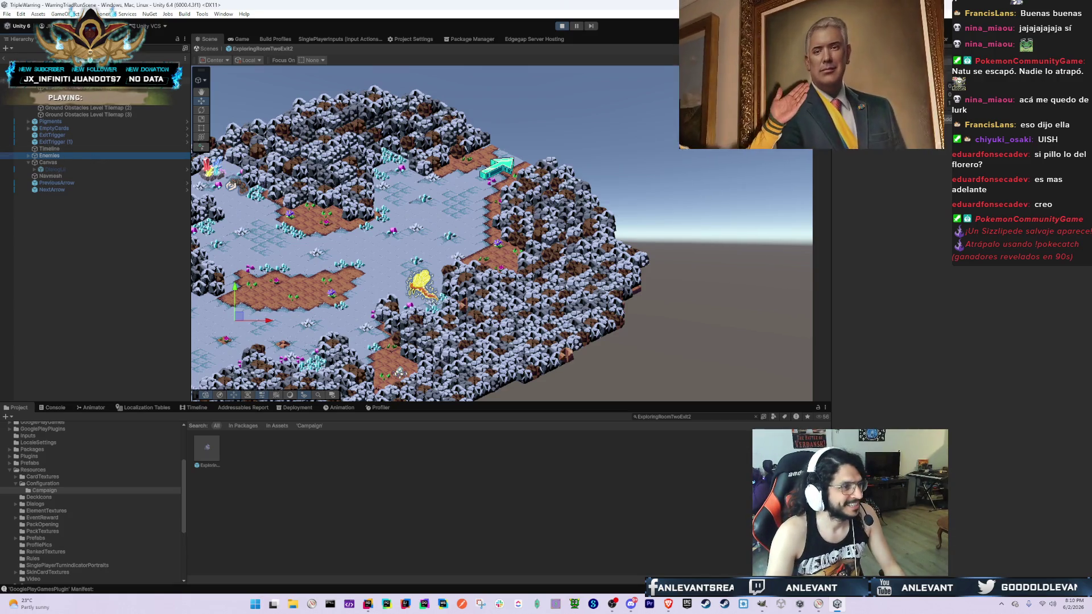
key("Escape")
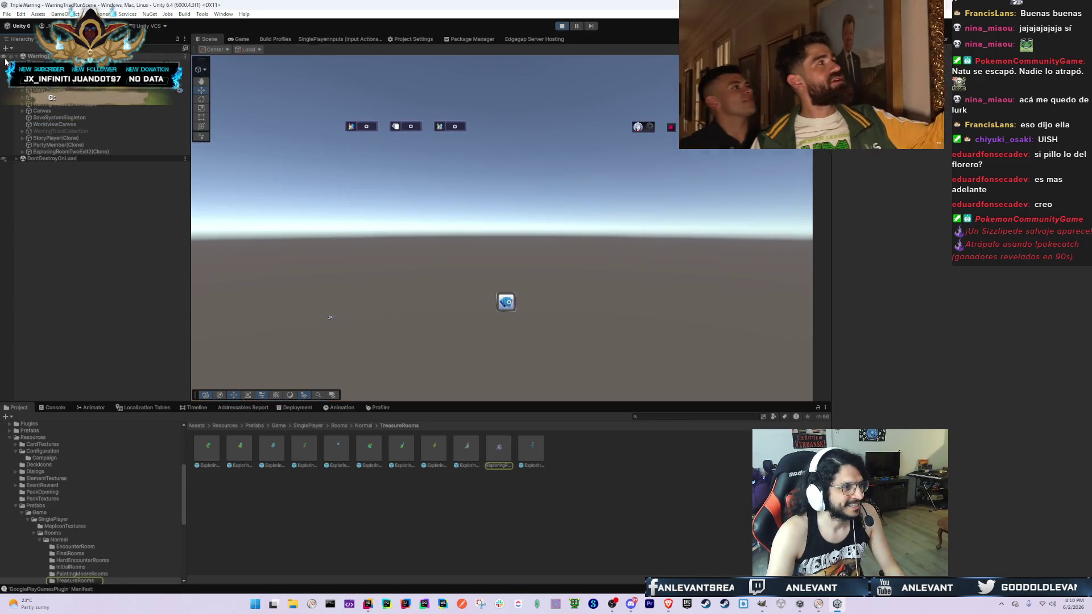
- Switch to the Game view, glance at the Console, and travel to the chest node
left_click(239, 39)
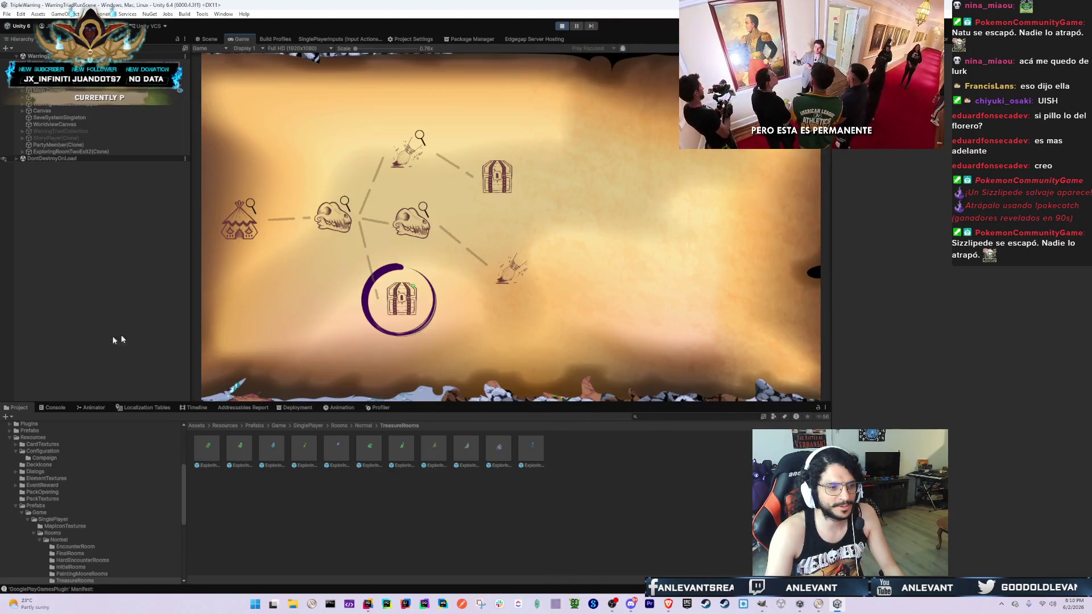
left_click(37, 409)
left_click(22, 408)
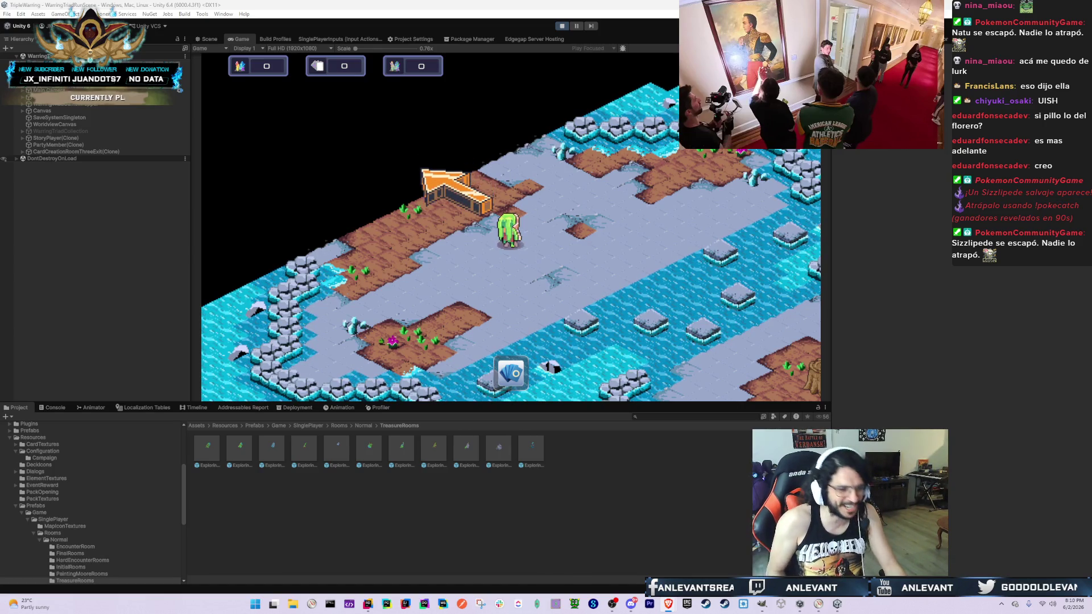
left_click(640, 240)
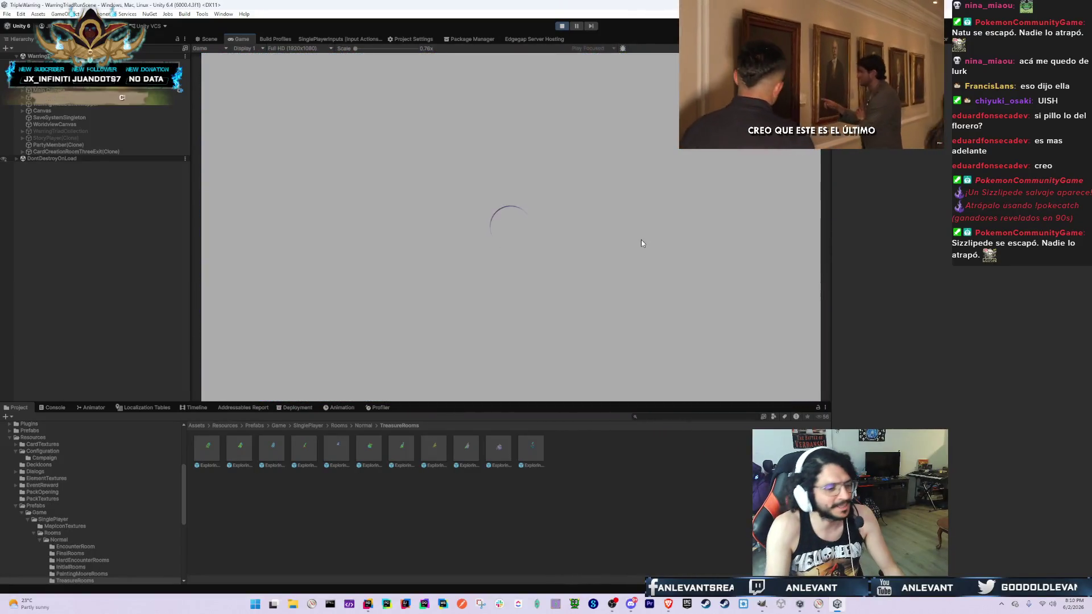
key("ctrl+shift+c")
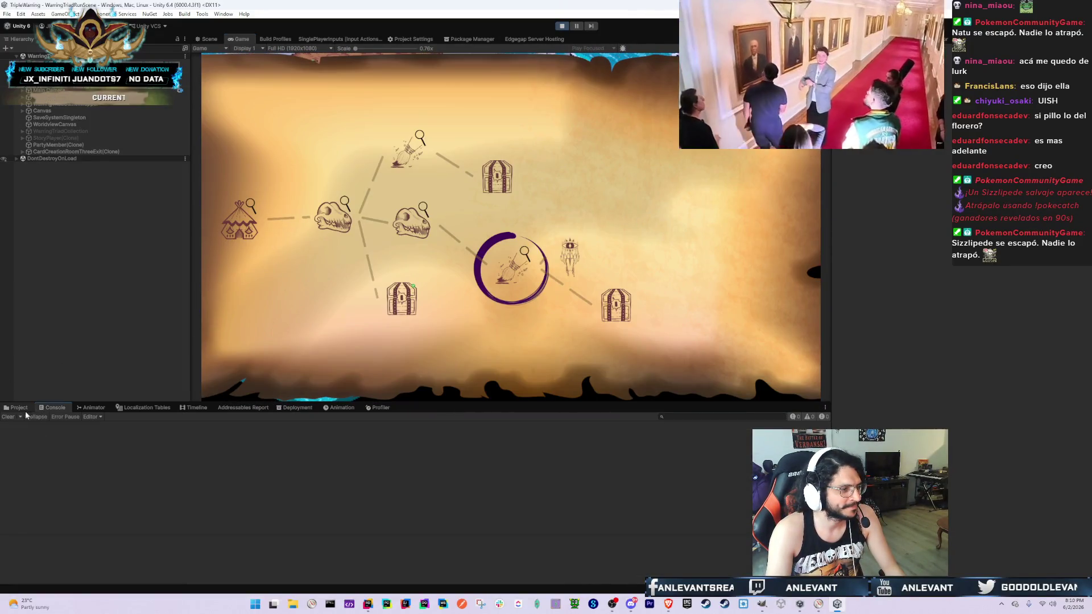
left_click(16, 407)
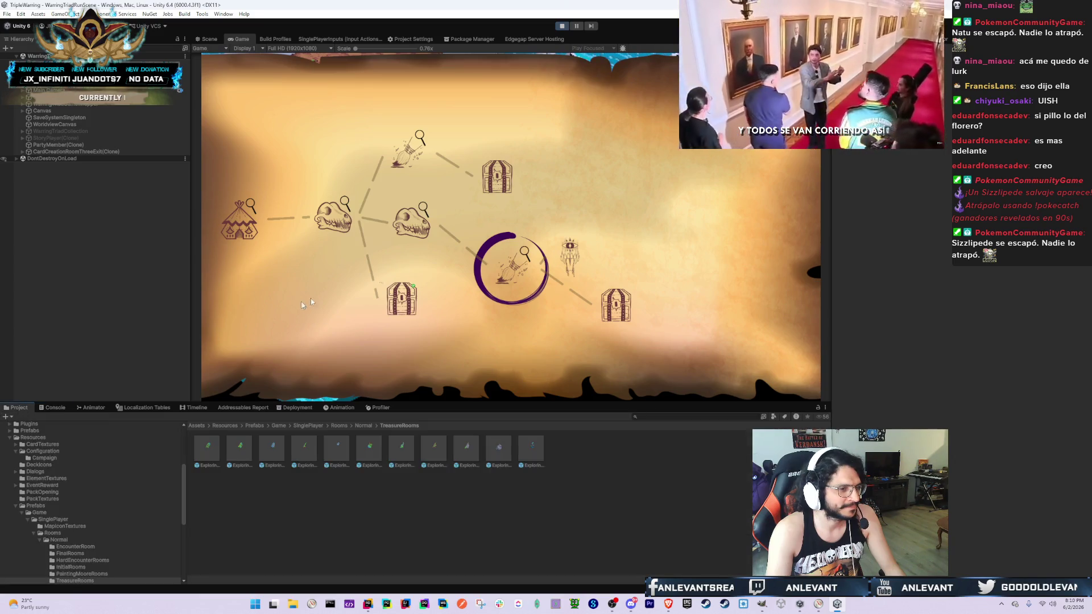
left_click(488, 183)
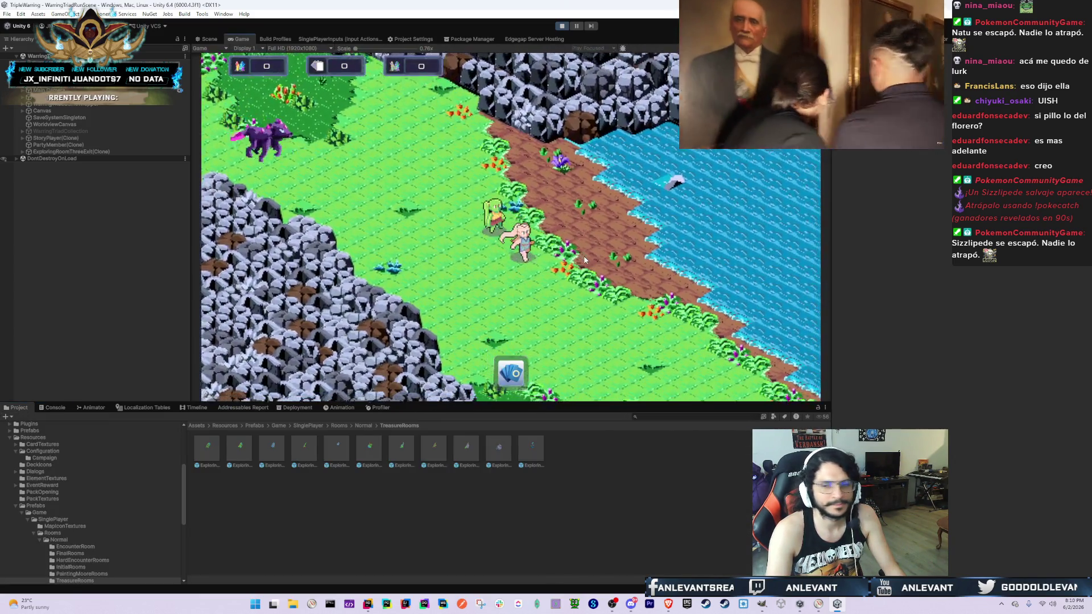
- Walk the bunny along the shore and across the dirt field, out the room's exit
key("d")
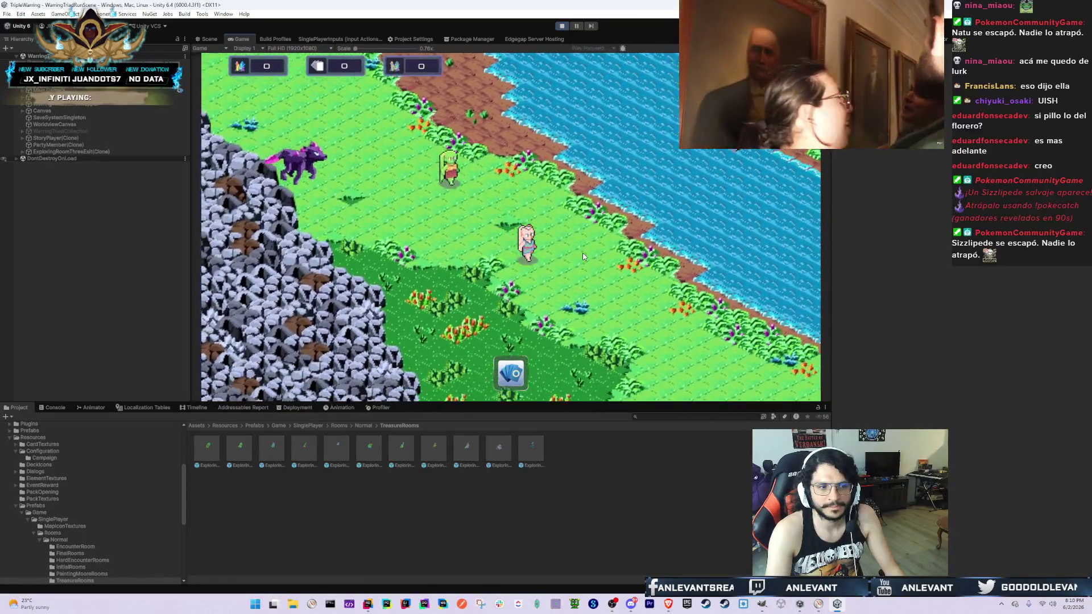
key("d")
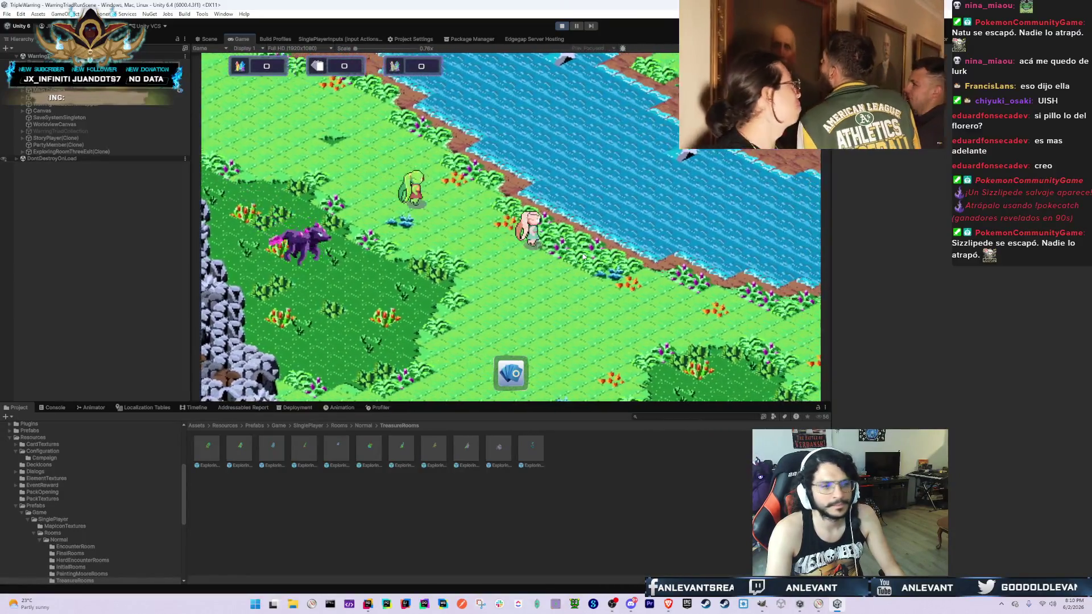
key("d")
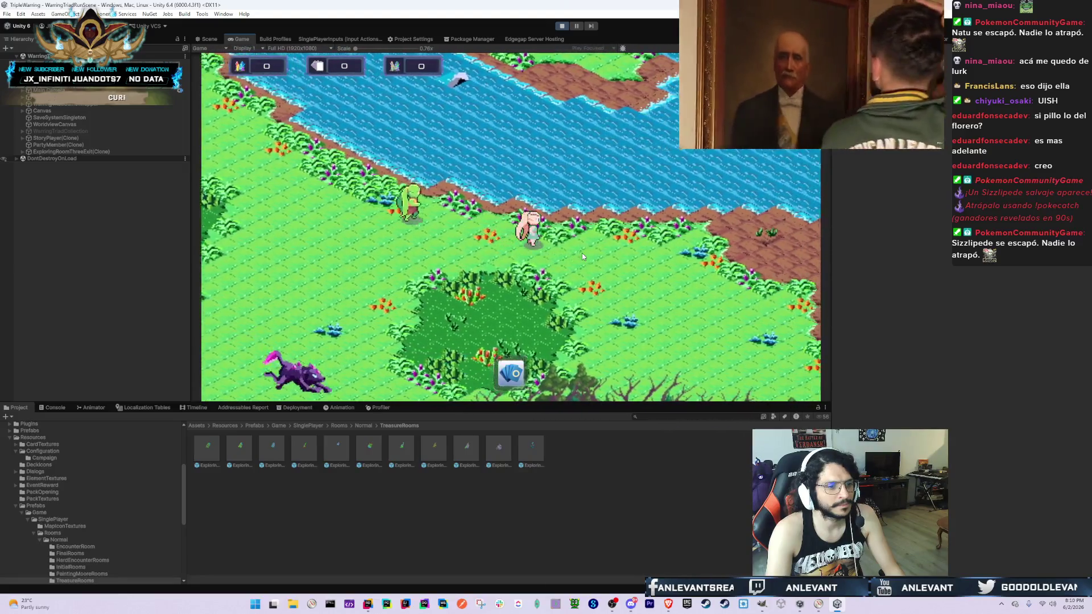
key("d")
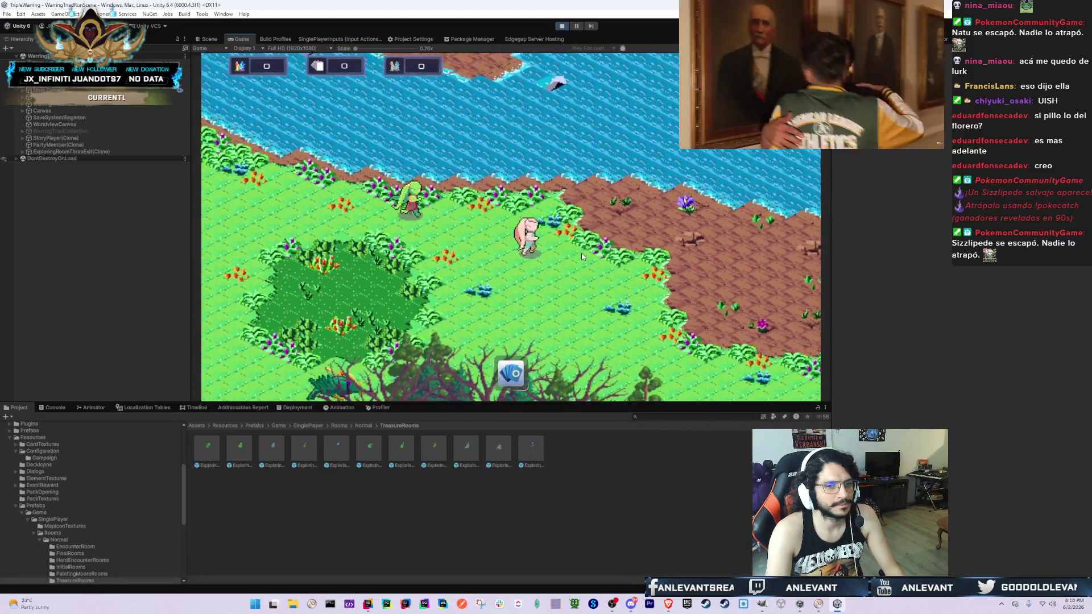
key("d")
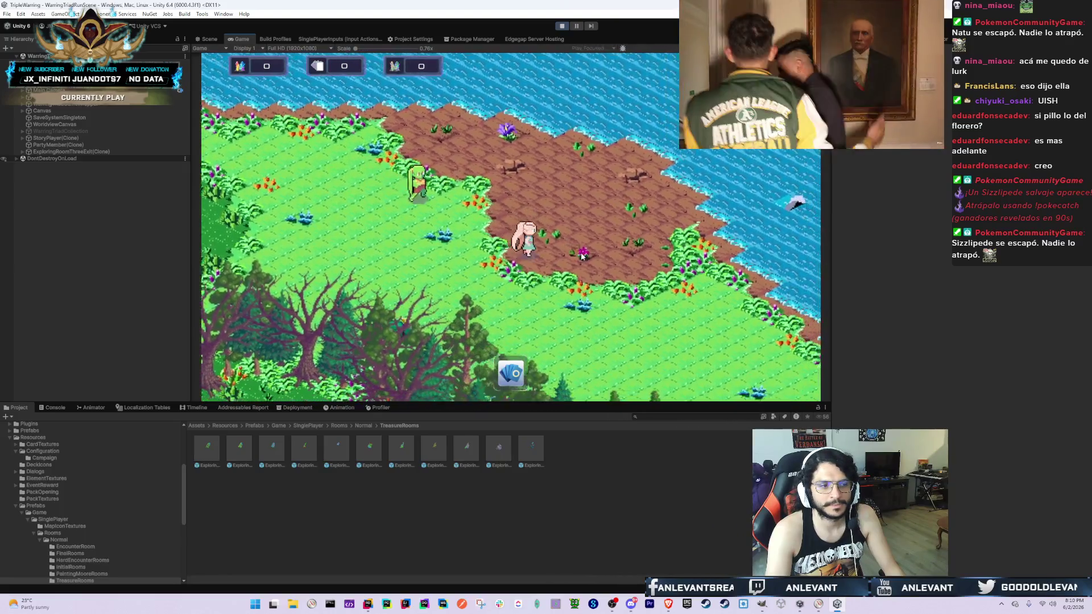
key("s")
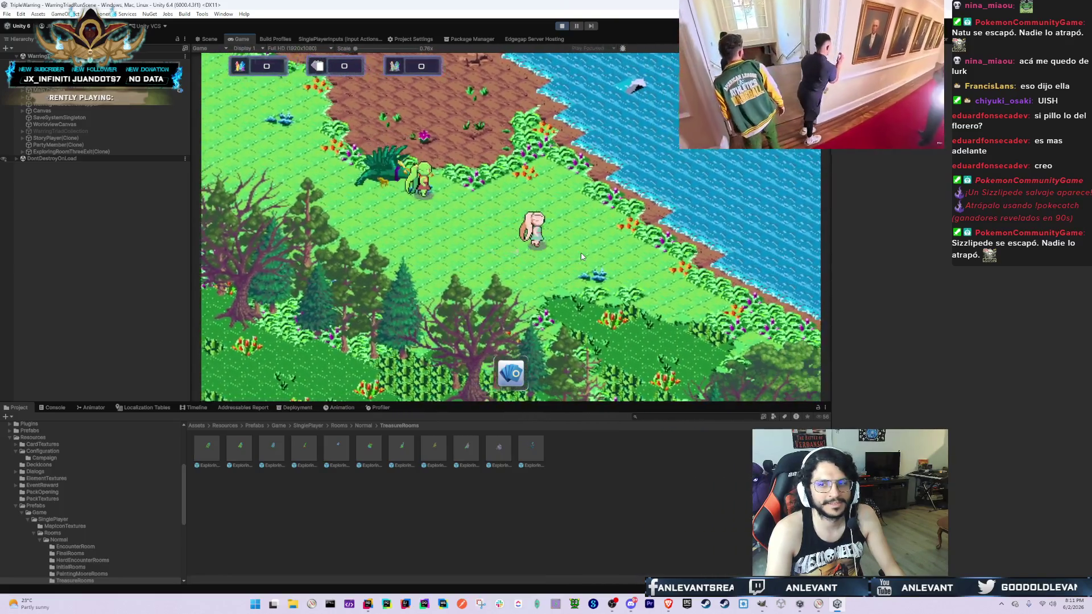
key("d")
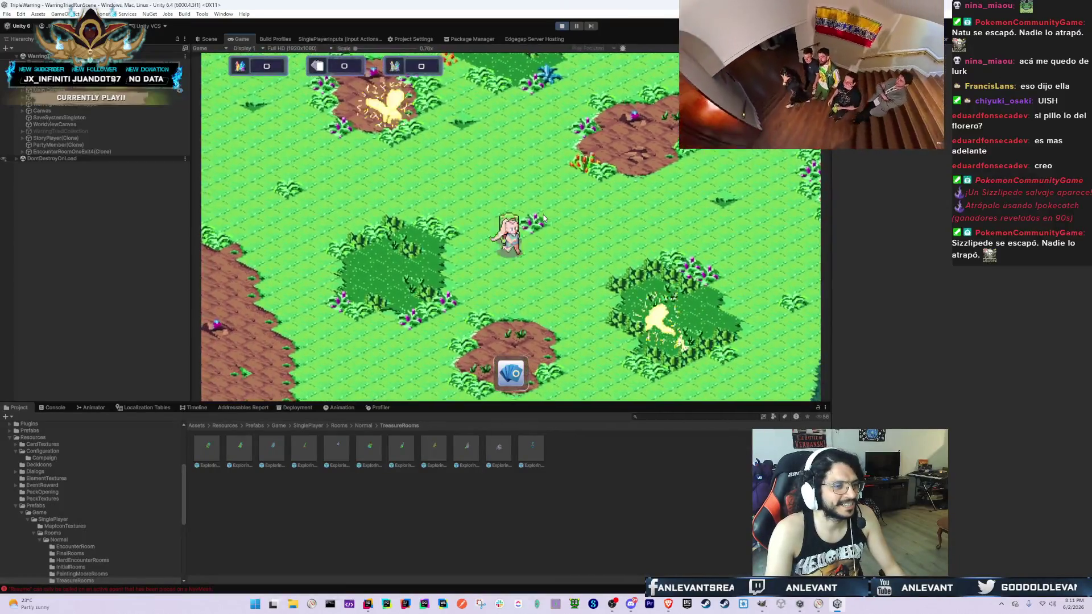
- Walk up-left through the grass room into the arrow, then travel to the next encounter node
key("a")
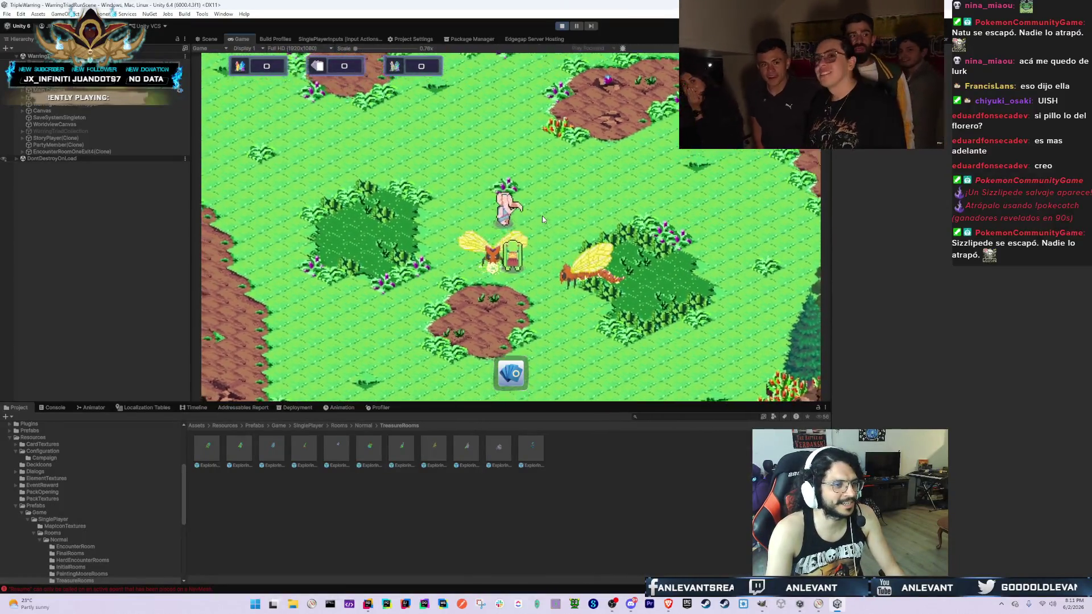
key("a")
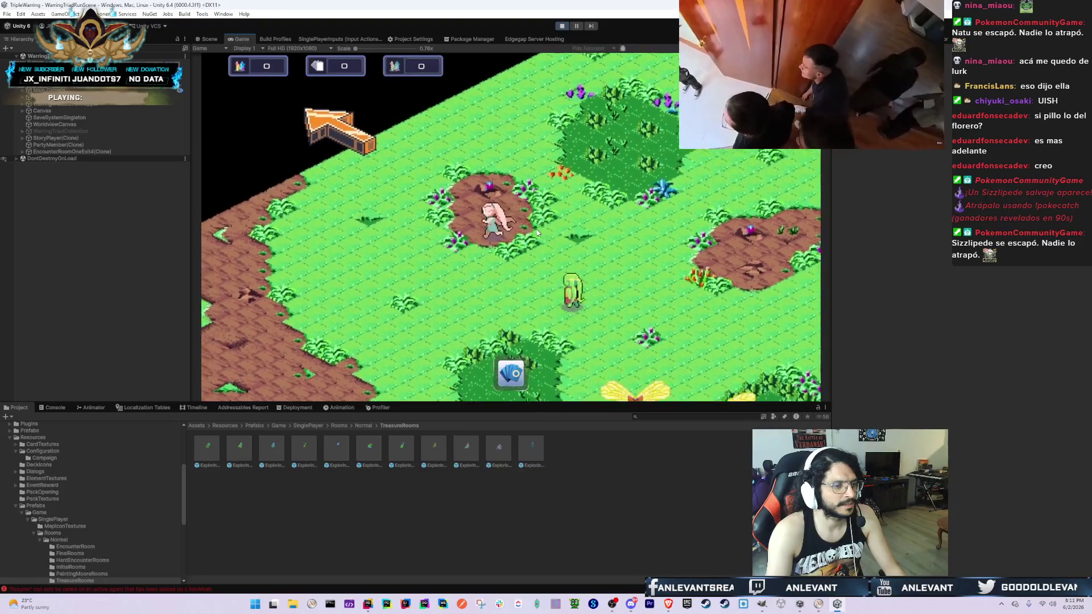
key("a")
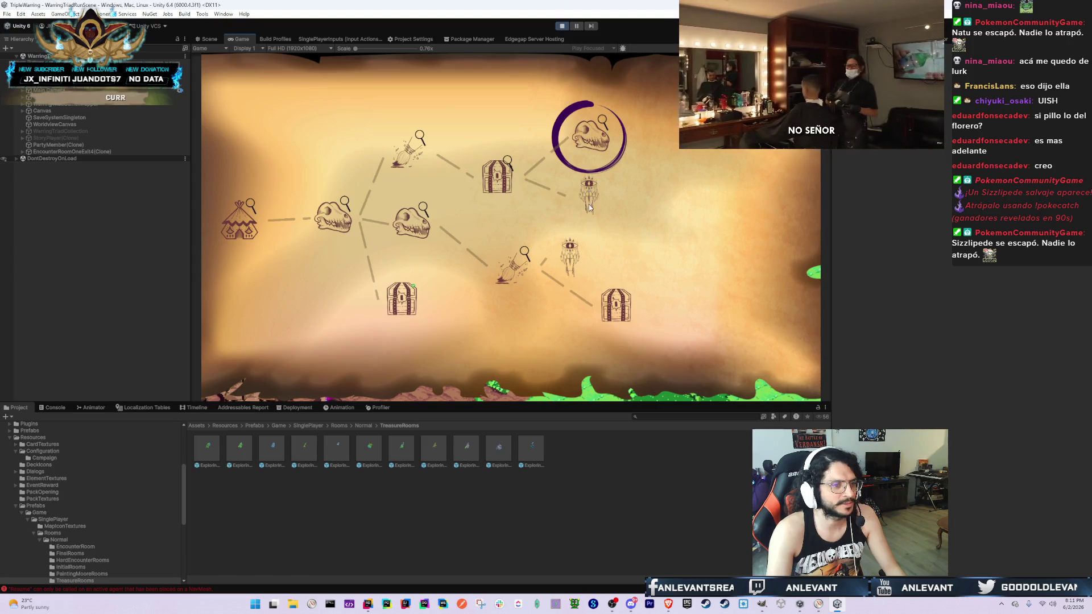
left_click(589, 208)
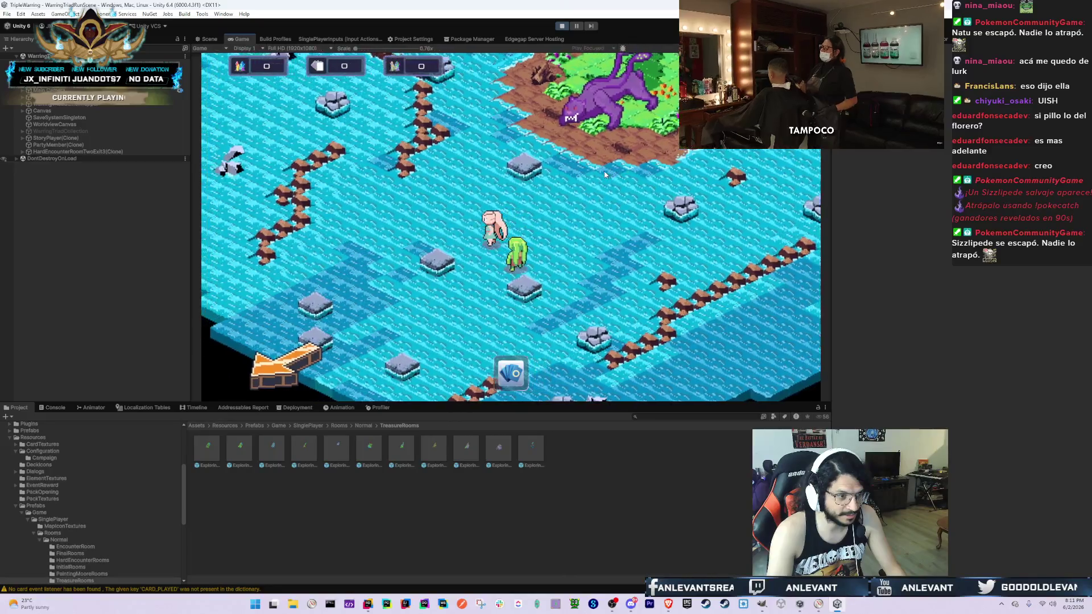
- Copy HardEncounterRoomTwoExit3(Clone)'s name into the Project search and open the prefab, dismissing the warning
left_click(87, 152)
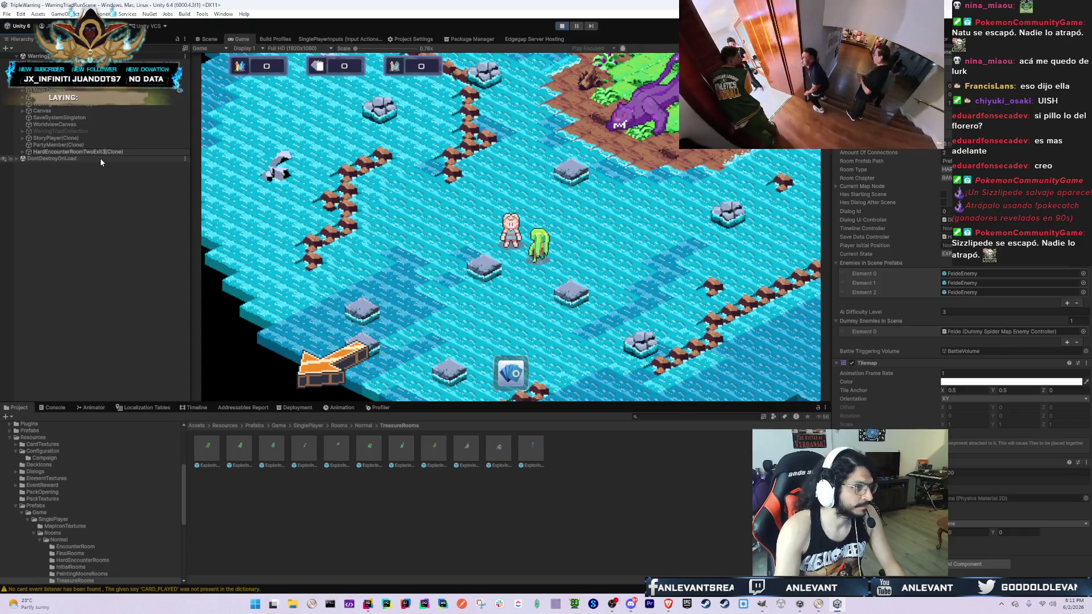
key("F2")
key("ctrl+c")
left_click(693, 416)
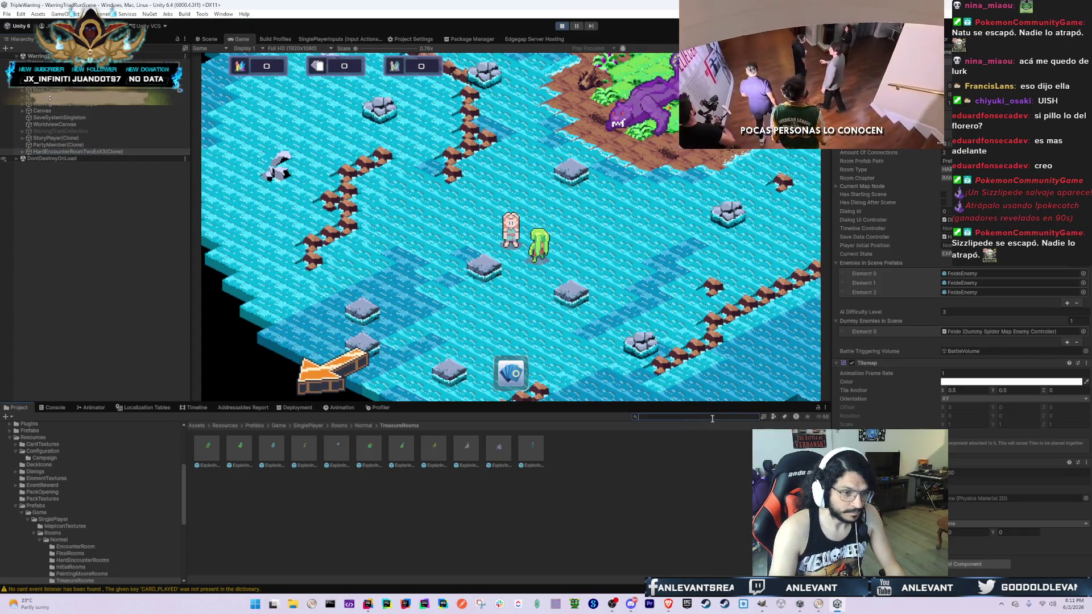
key("ctrl+v")
key("alt+Tab")
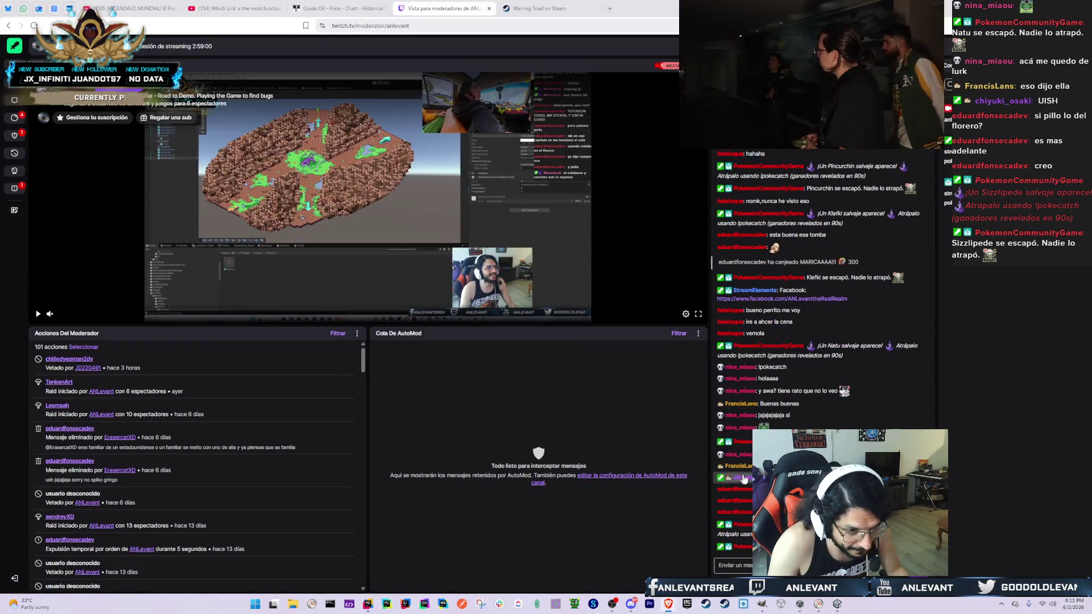
key("alt+Tab")
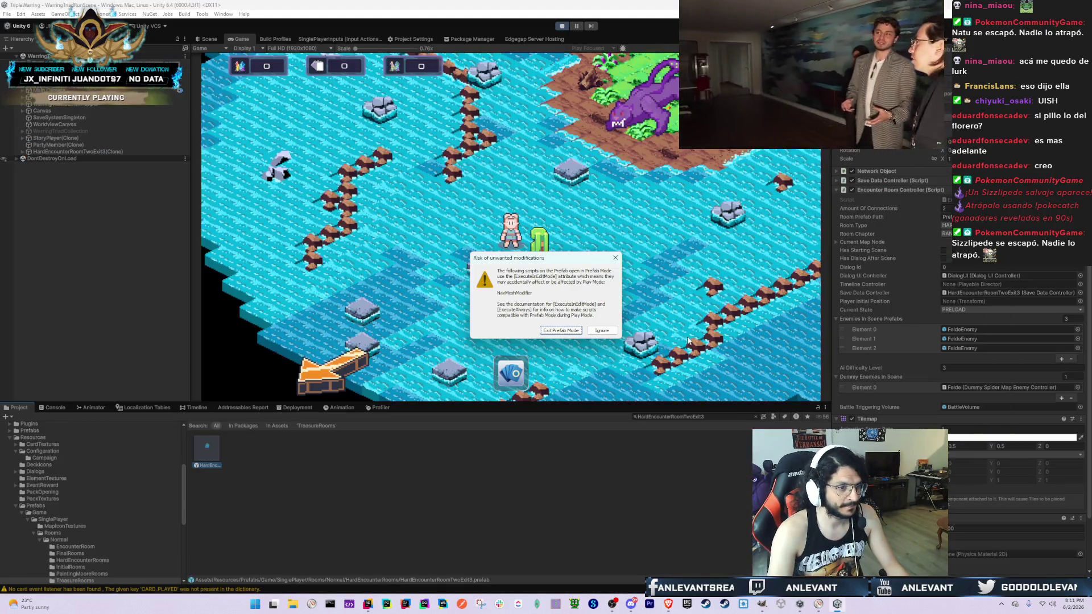
left_click(594, 330)
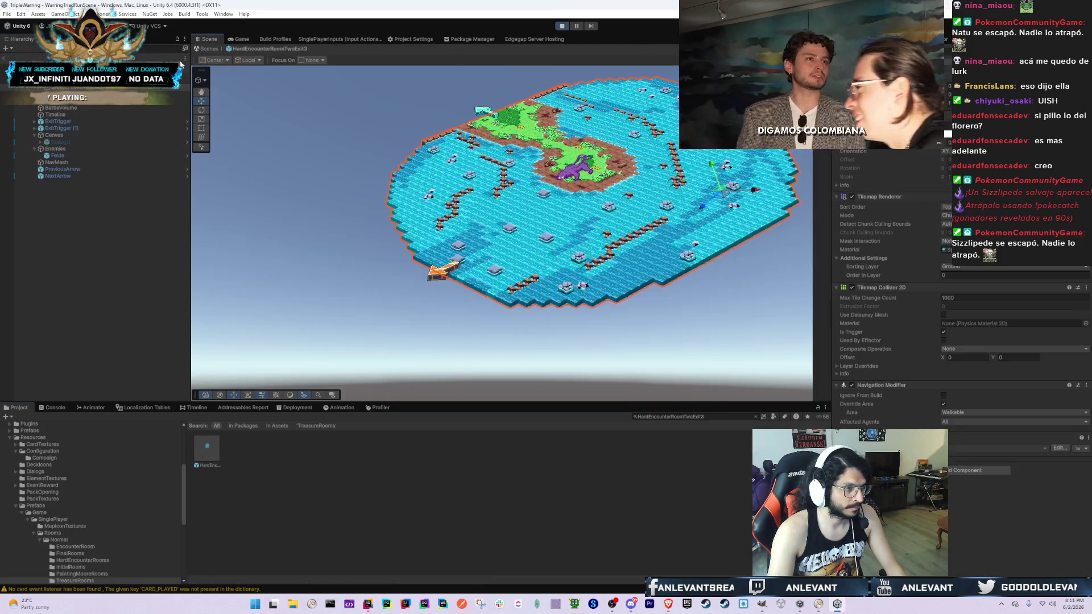
- Switch to the prefab's map editing view and zoom in over the water room
left_click(71, 114)
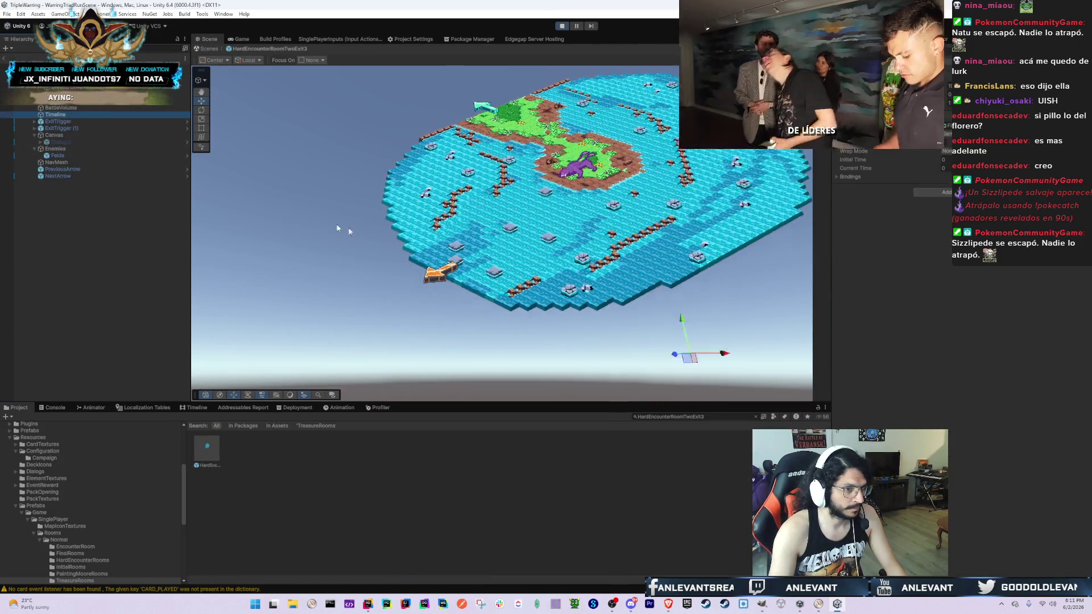
mouse_move(566, 200)
left_mouse_down()
mouse_move(574, 188)
mouse_move(560, 214)
mouse_move(575, 197)
mouse_move(565, 205)
left_mouse_up()
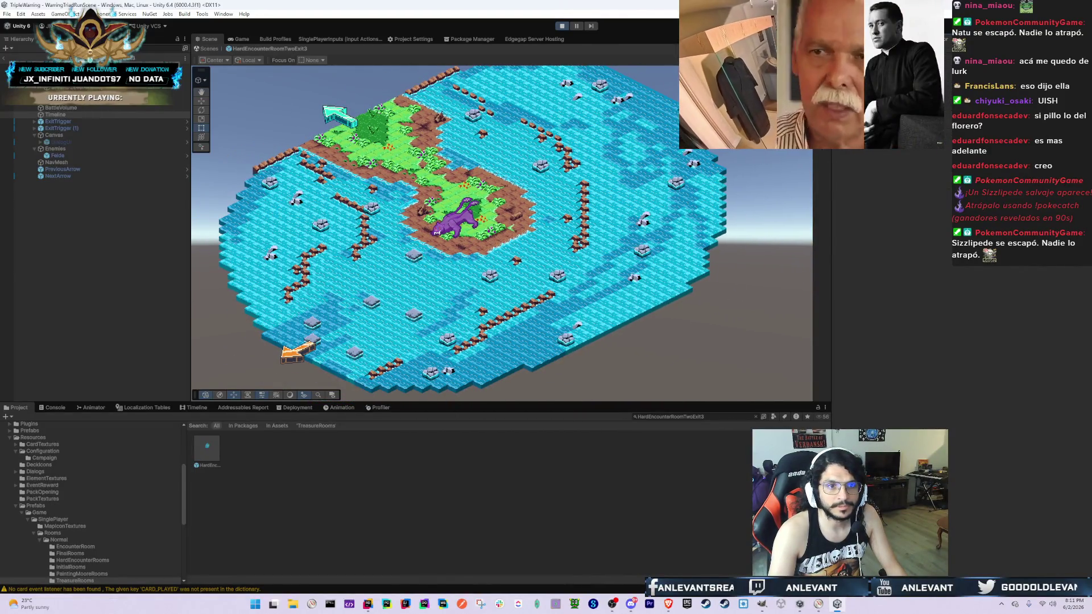
scroll(909, 227, "down", 3)
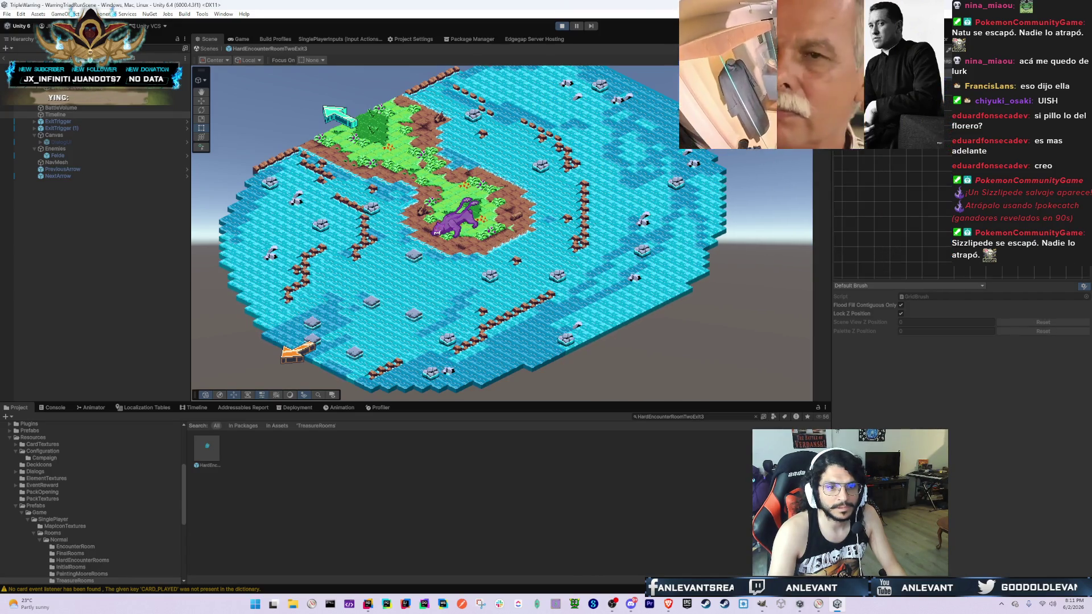
scroll(932, 233, "down", 3)
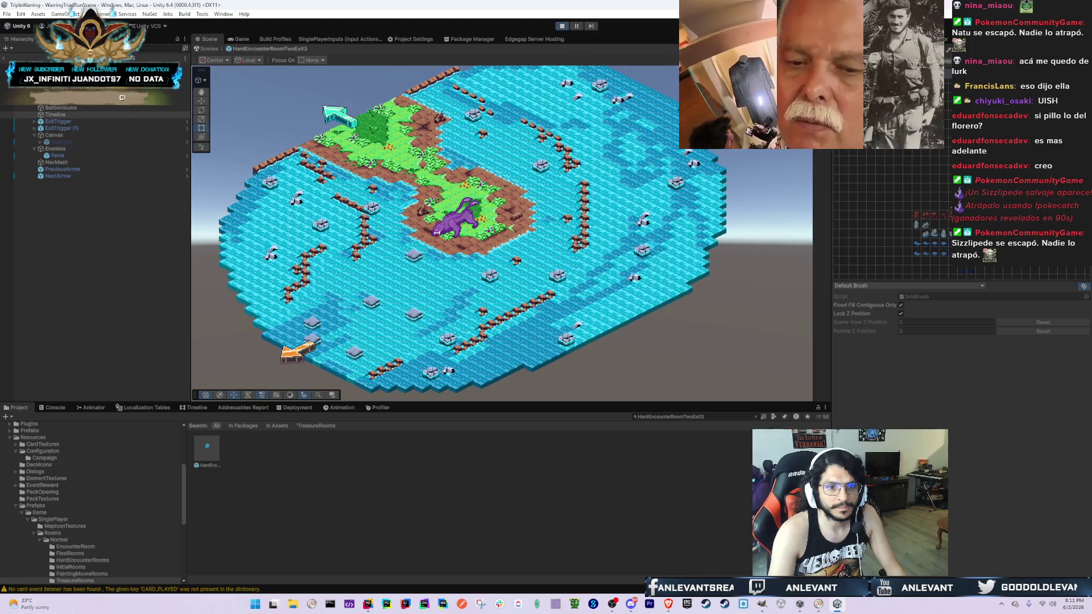
scroll(947, 155, "down", 1)
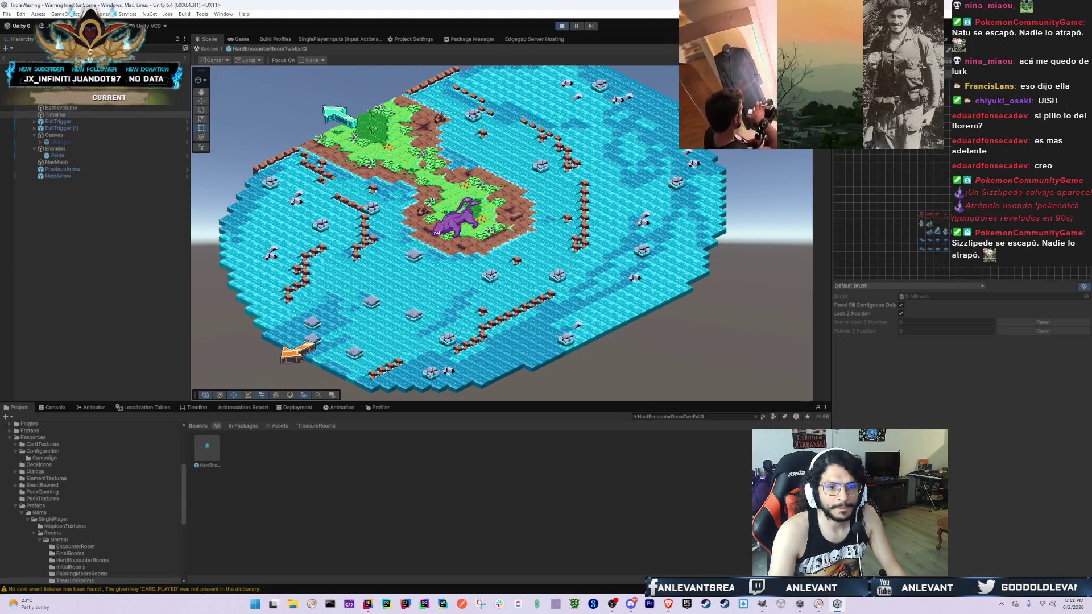
scroll(947, 245, "up", 3)
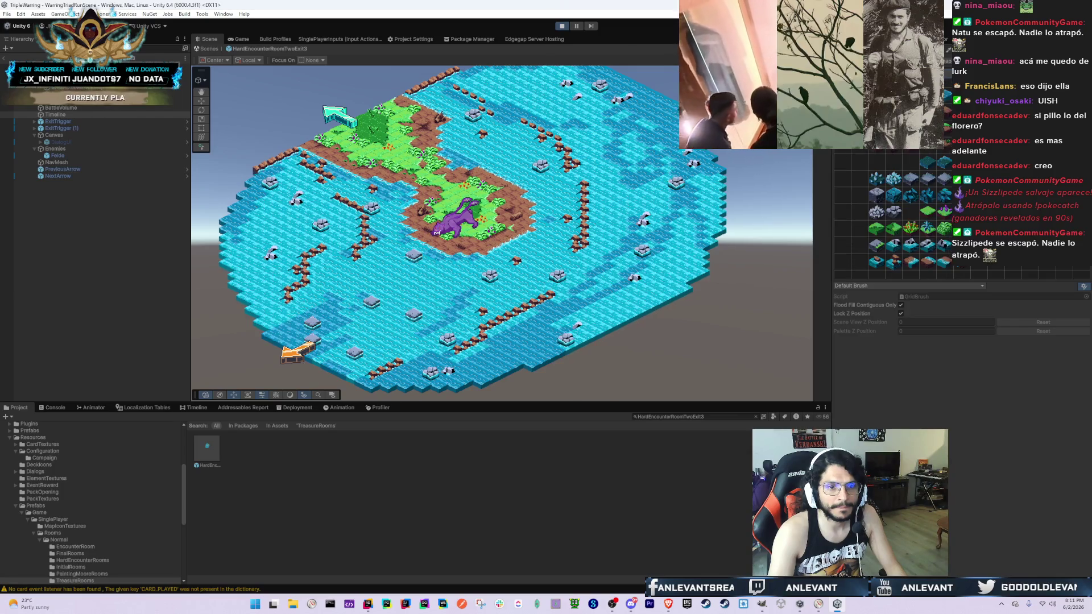
scroll(944, 222, "down", 1)
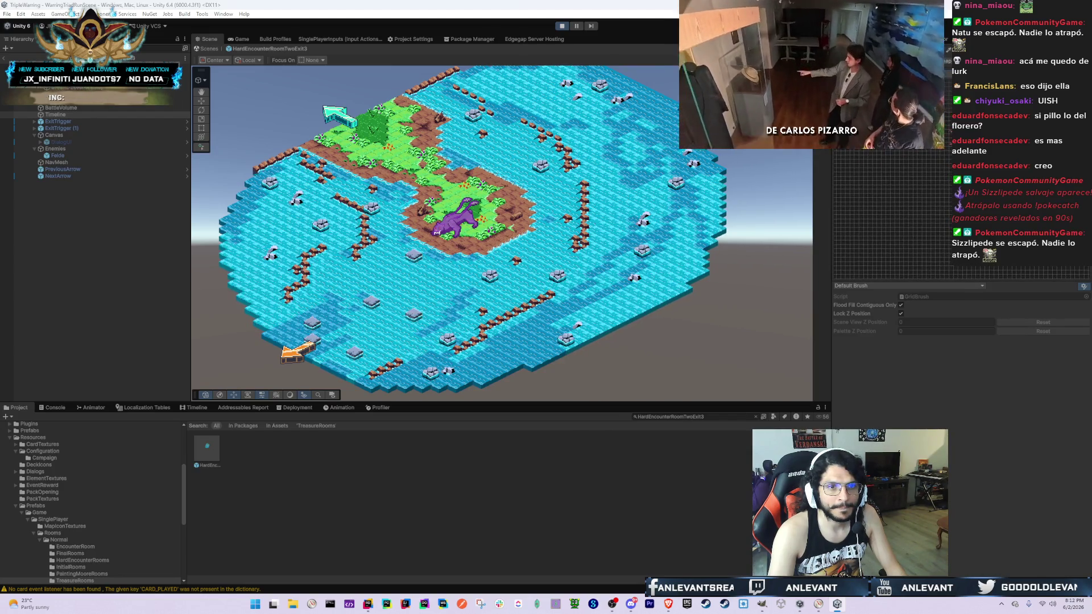
scroll(932, 233, "down", 2)
- Zoom the Tile Palette back out and clear the Project search filter
scroll(941, 239, "down", 2)
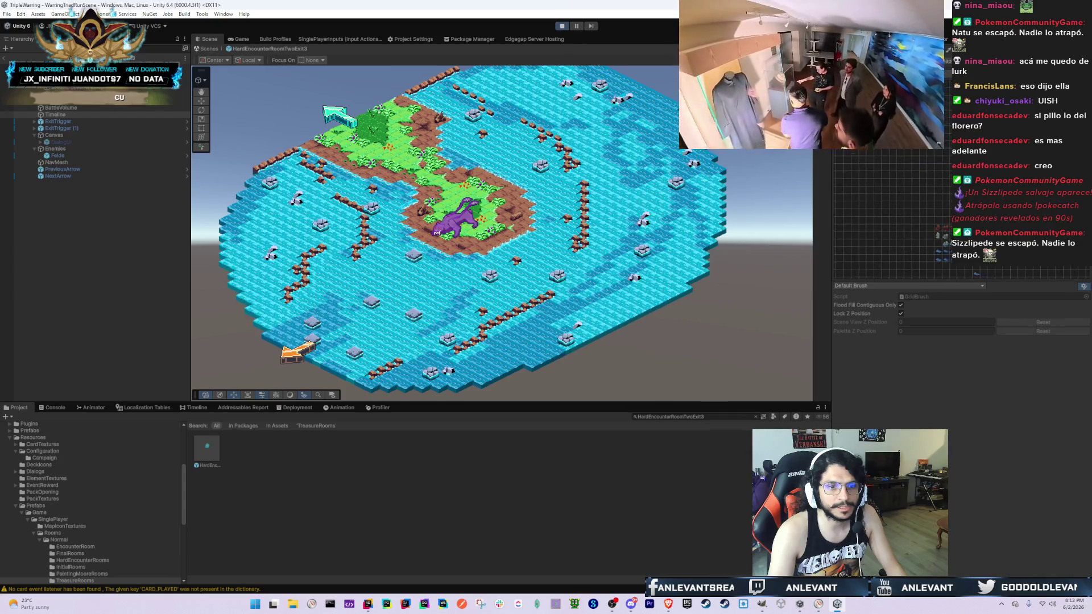
scroll(938, 228, "down", 3)
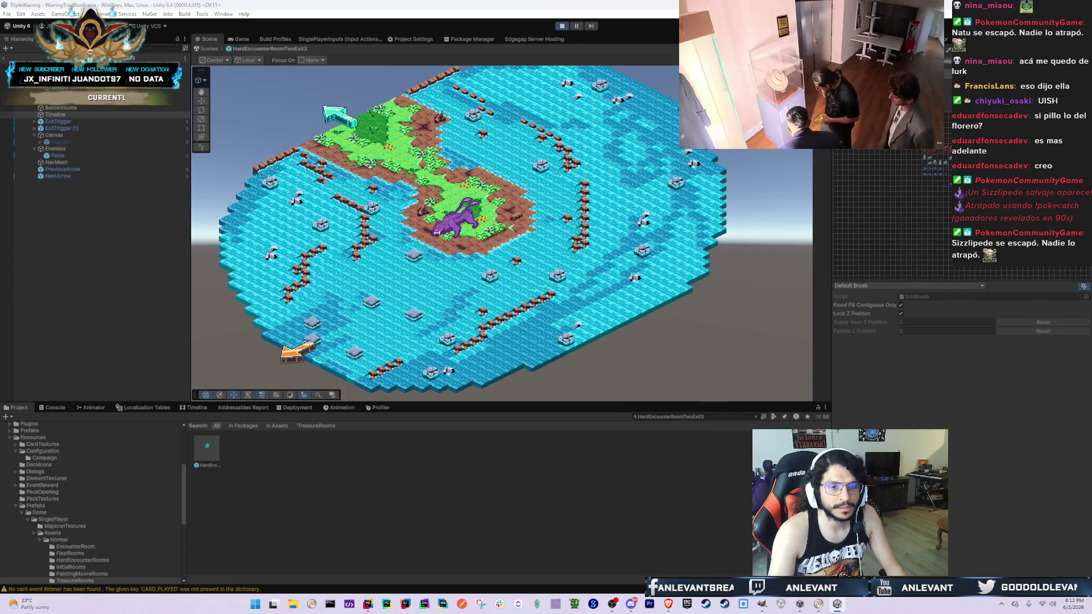
scroll(939, 144, "up", 5)
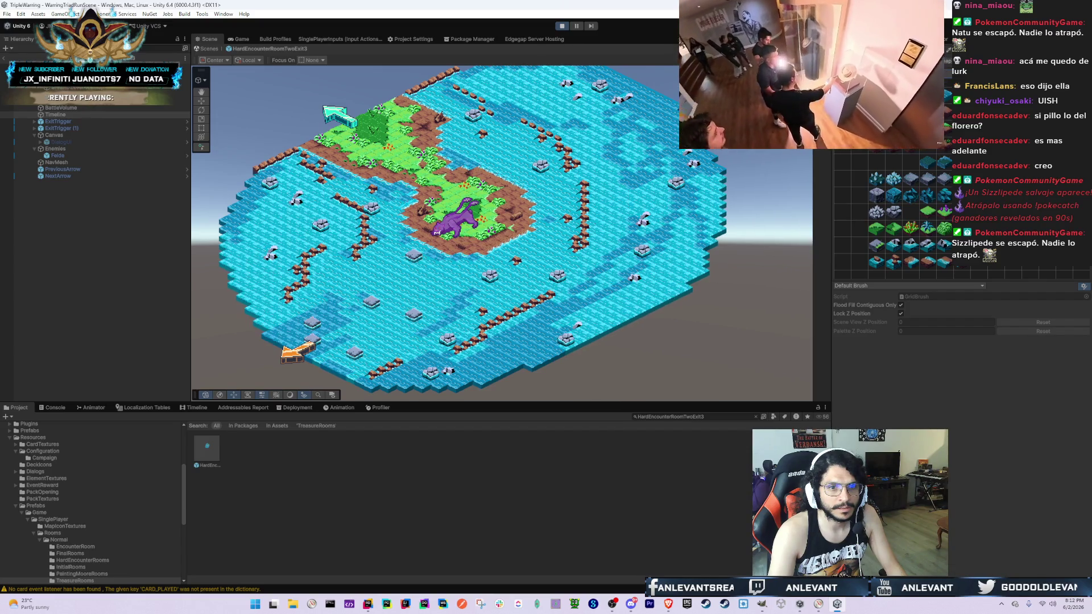
scroll(909, 216, "down", 4)
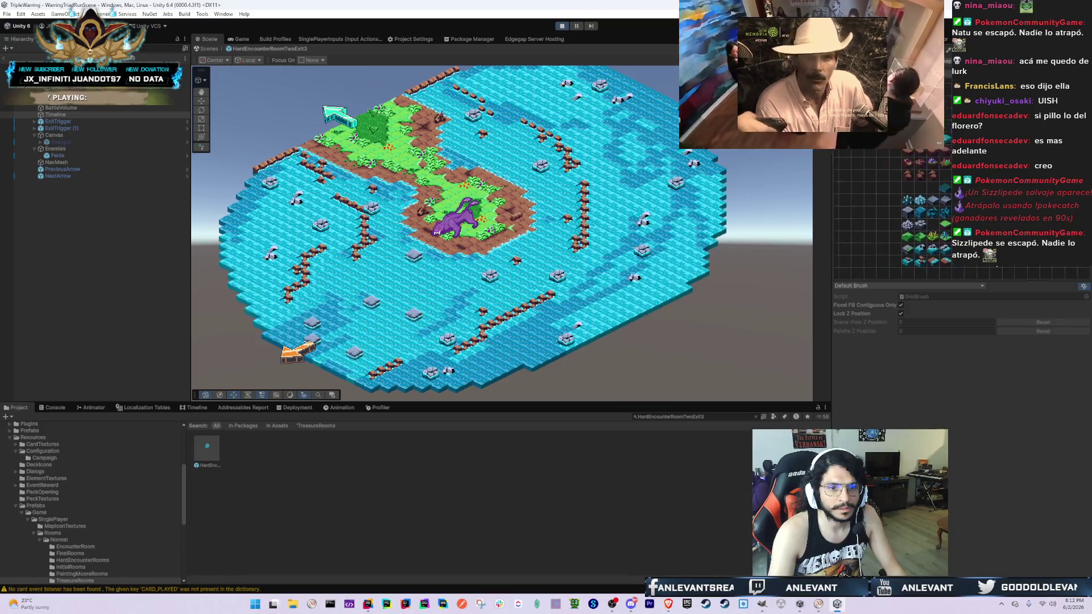
scroll(916, 199, "up", 3)
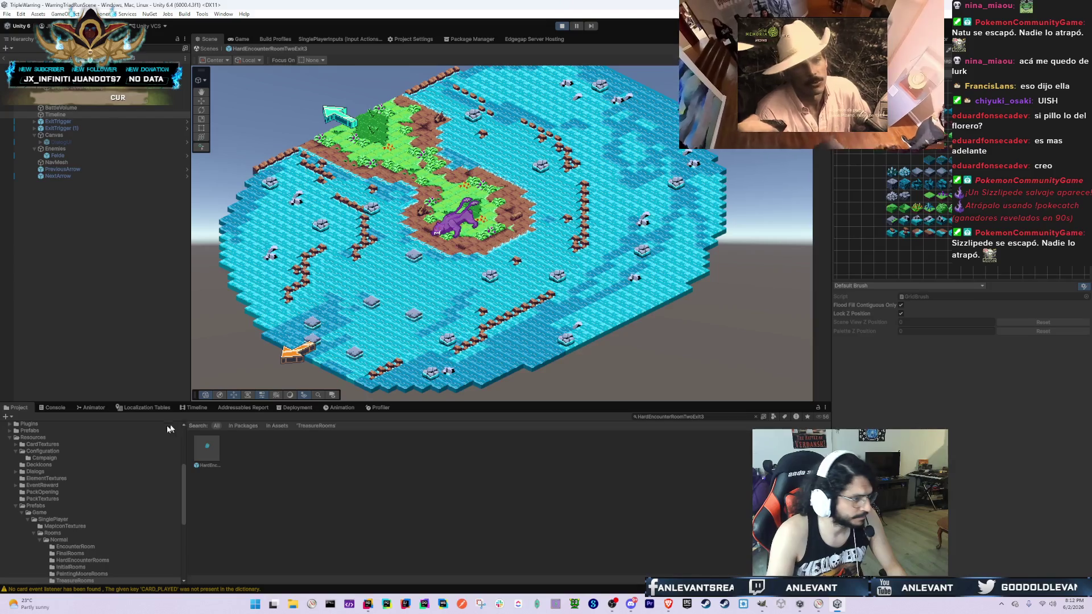
left_click(686, 416)
key("BackSpace")
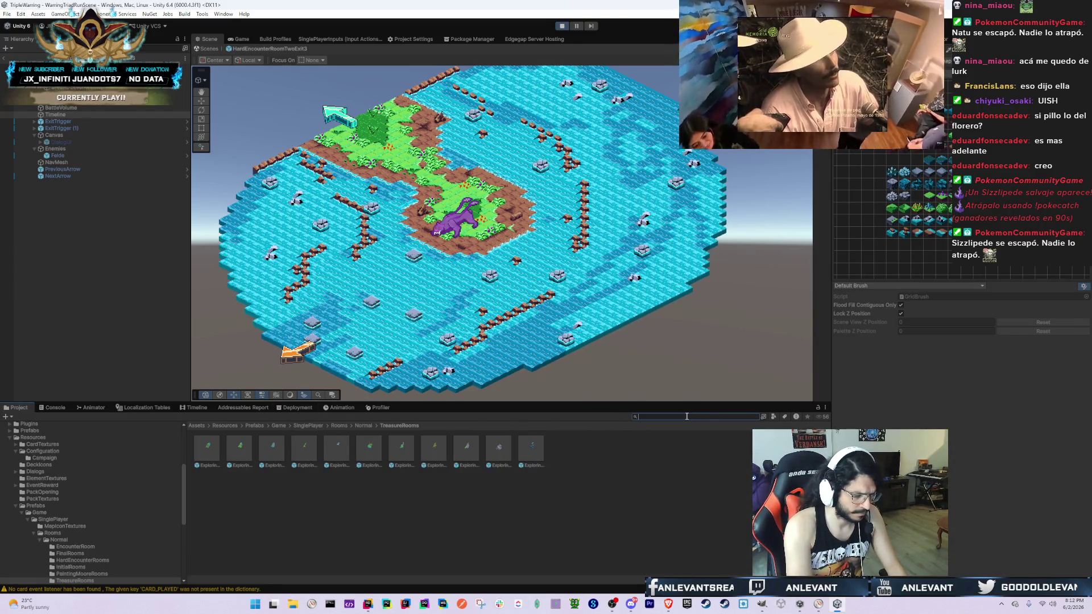
- Search for 'Water', select the Water1 tile, and reveal its TilePalette folder
type("Water1")
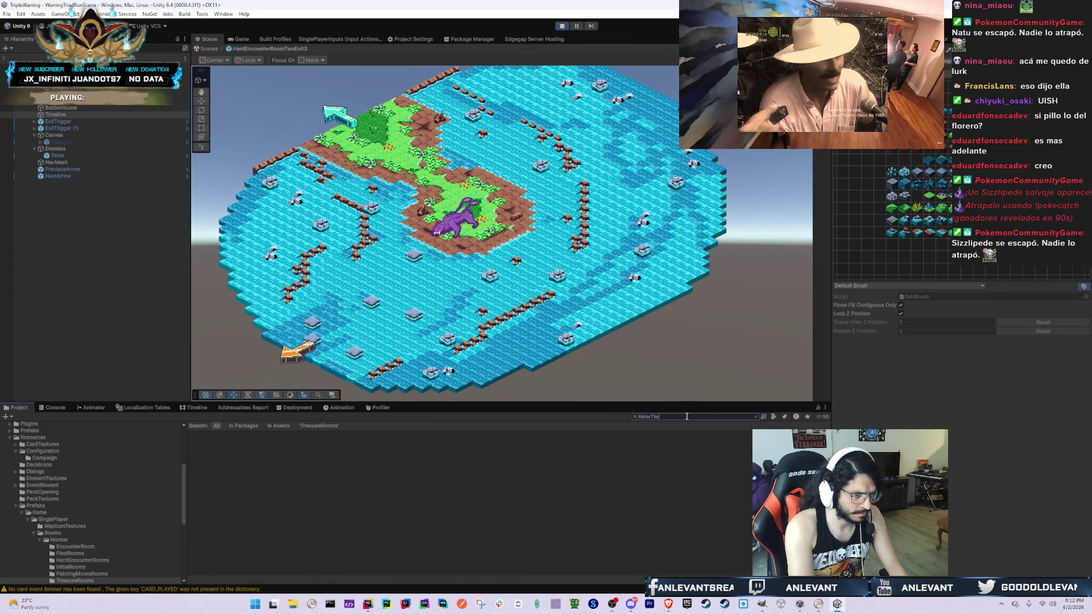
key("BackSpace")
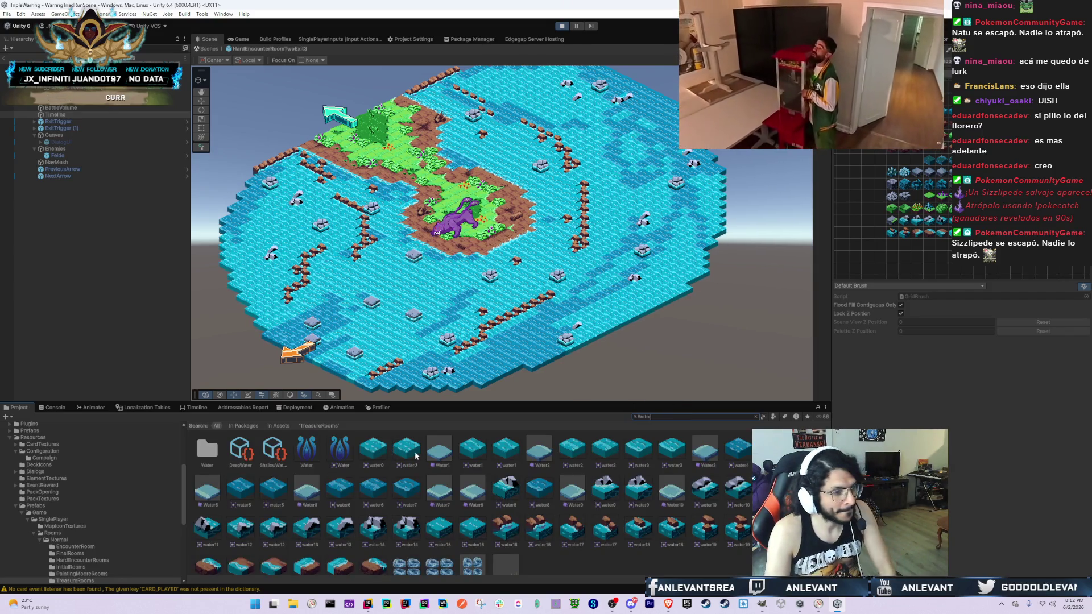
left_click(379, 459)
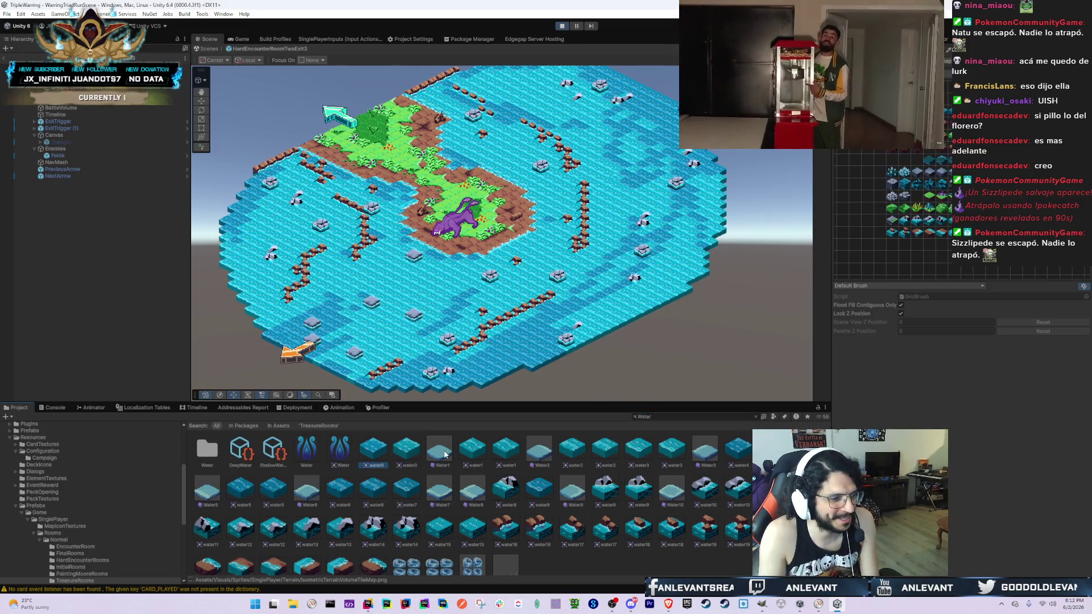
key("Right")
key("Right")
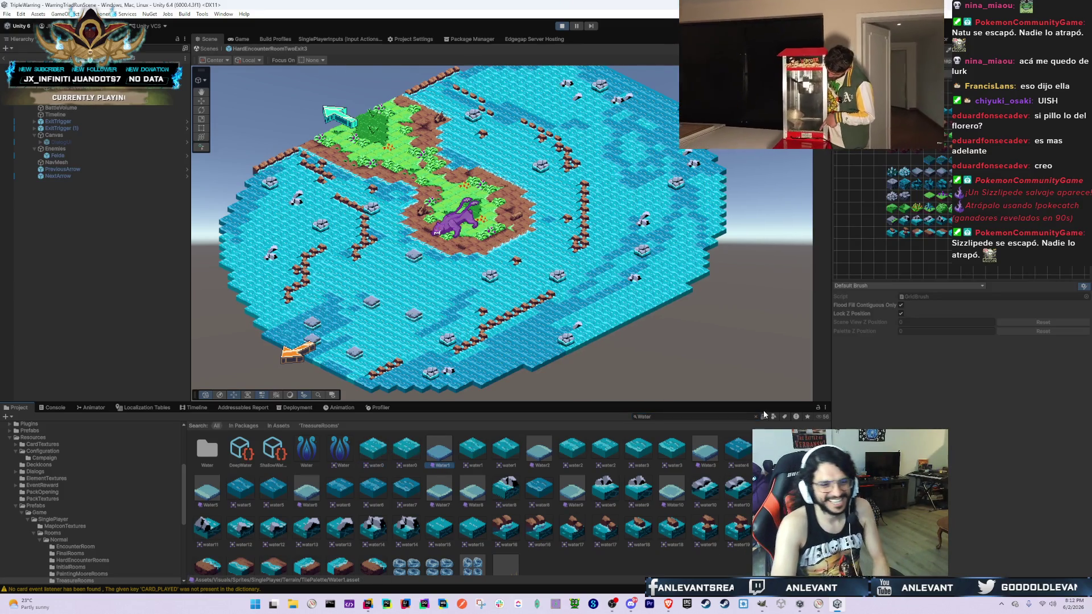
left_click(757, 417)
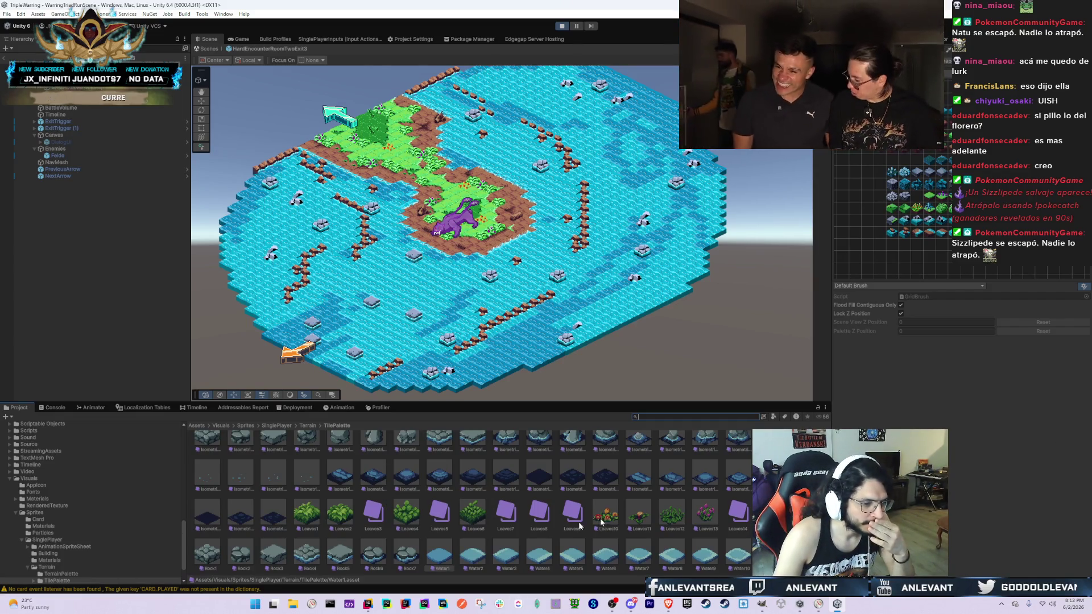
- Scroll the TilePalette folder and select the Earth22 tile asset
scroll(314, 479, "up", 3)
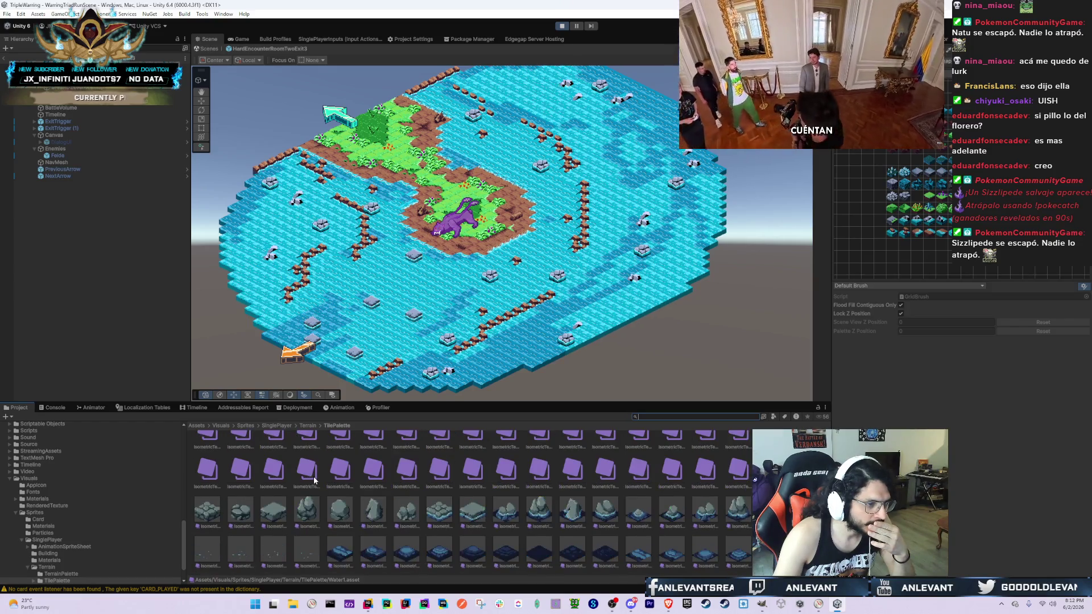
scroll(314, 479, "up", 5)
left_click(313, 478)
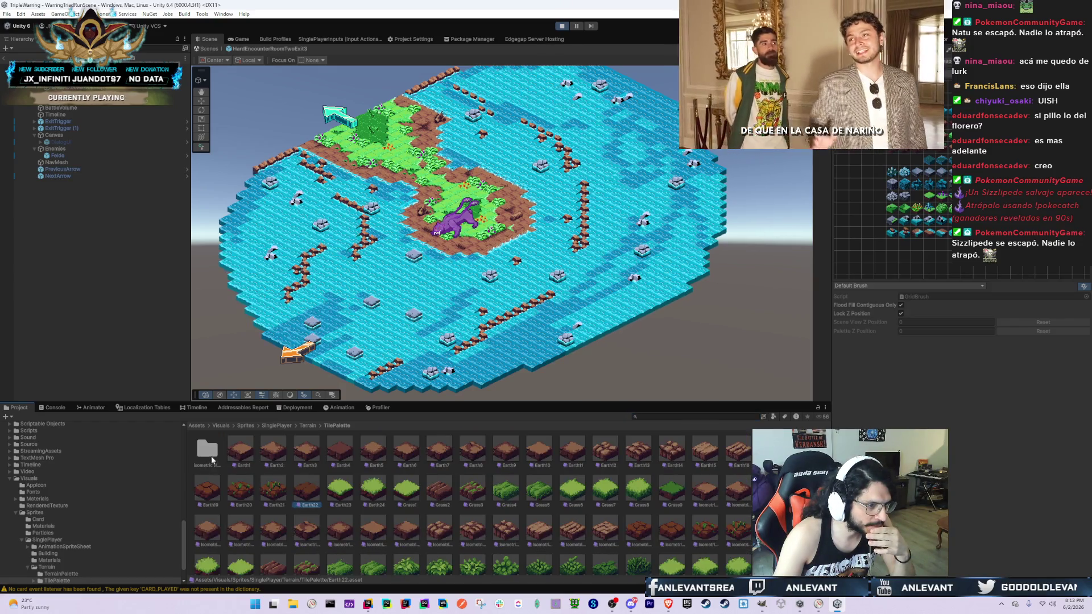
scroll(320, 500, "down", 8)
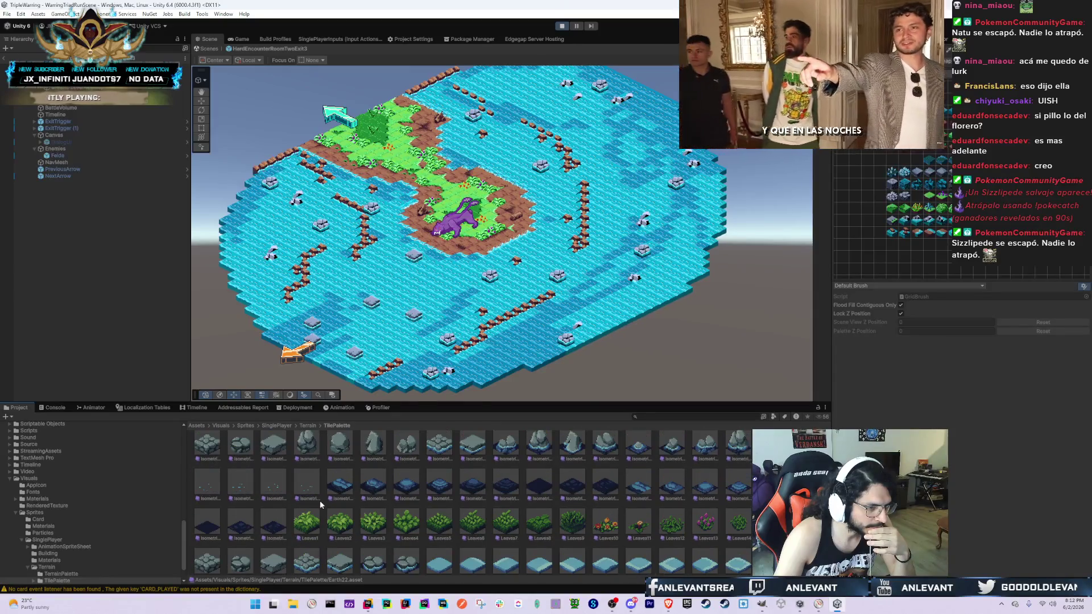
scroll(479, 571, "up", 2)
scroll(399, 501, "up", 5)
- Browse from Terrain into VolumeTerrain, then back up and into the TerrainPalette folder
left_click(308, 426)
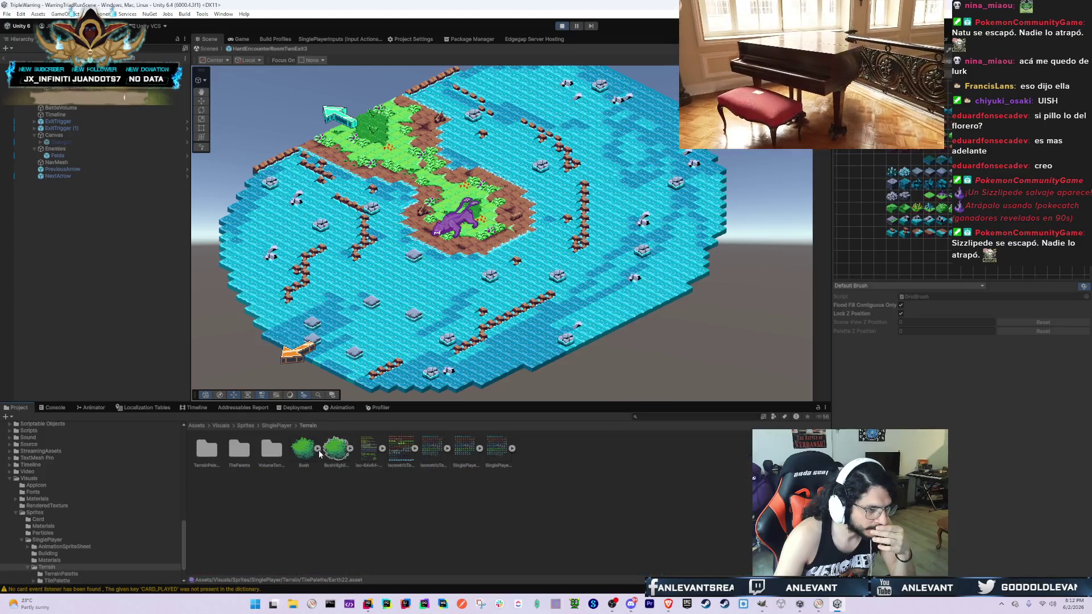
left_click(275, 456)
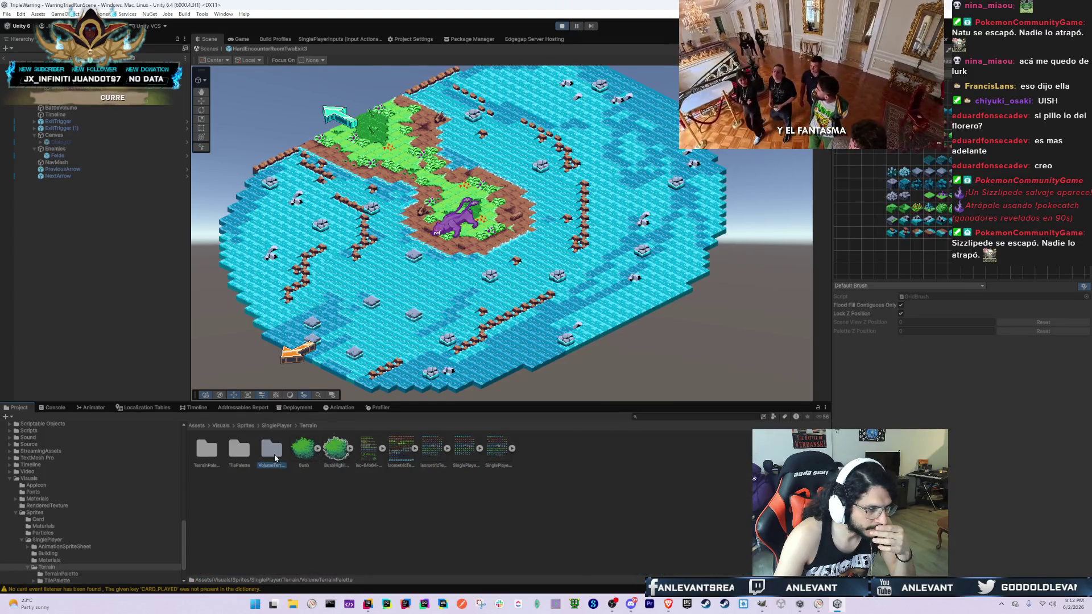
double_click(271, 449)
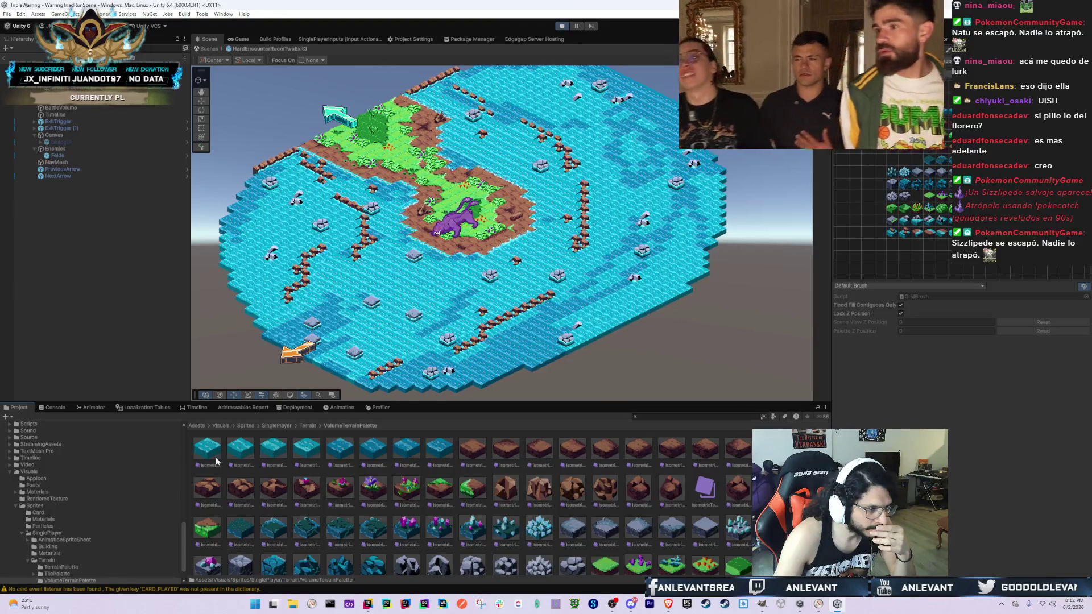
scroll(298, 524, "down", 4)
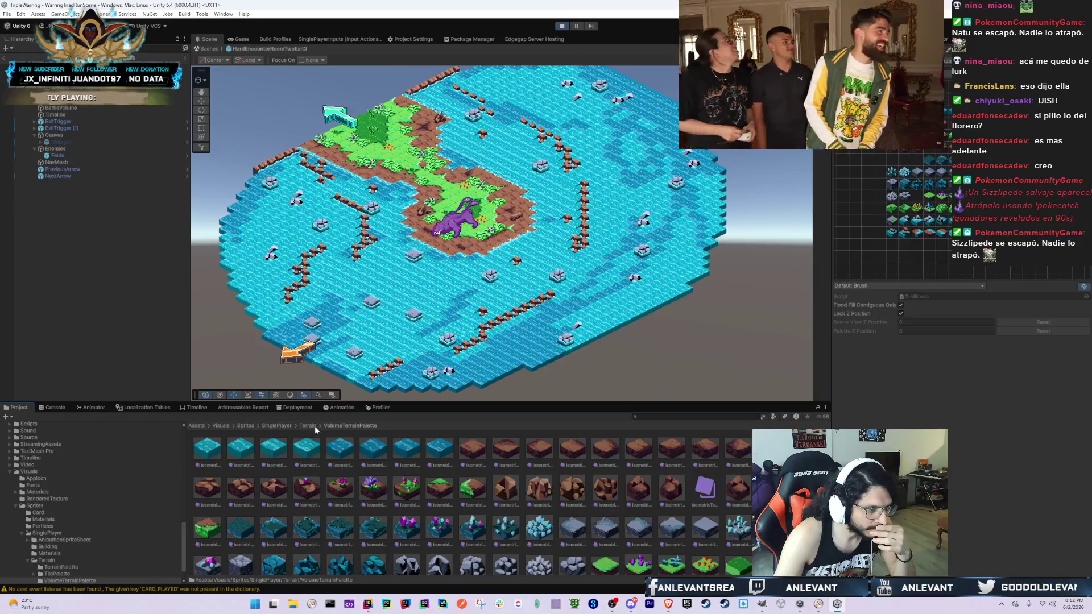
left_click(312, 426)
double_click(206, 449)
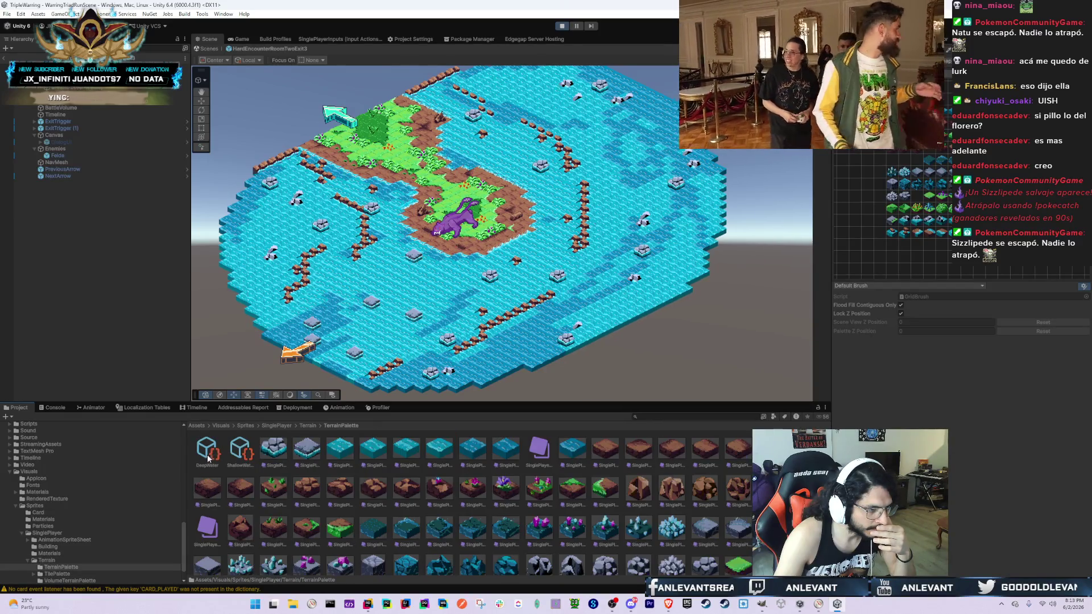
- Add two blue water tiles to the palette, pick one, and select the room's tilemap
left_click(879, 160)
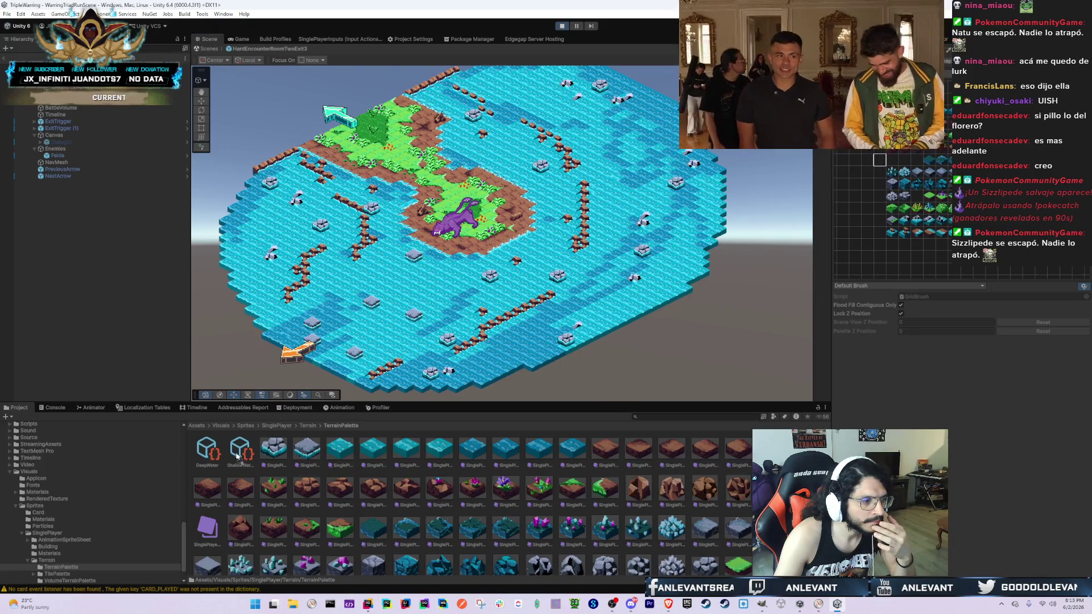
left_click(864, 161)
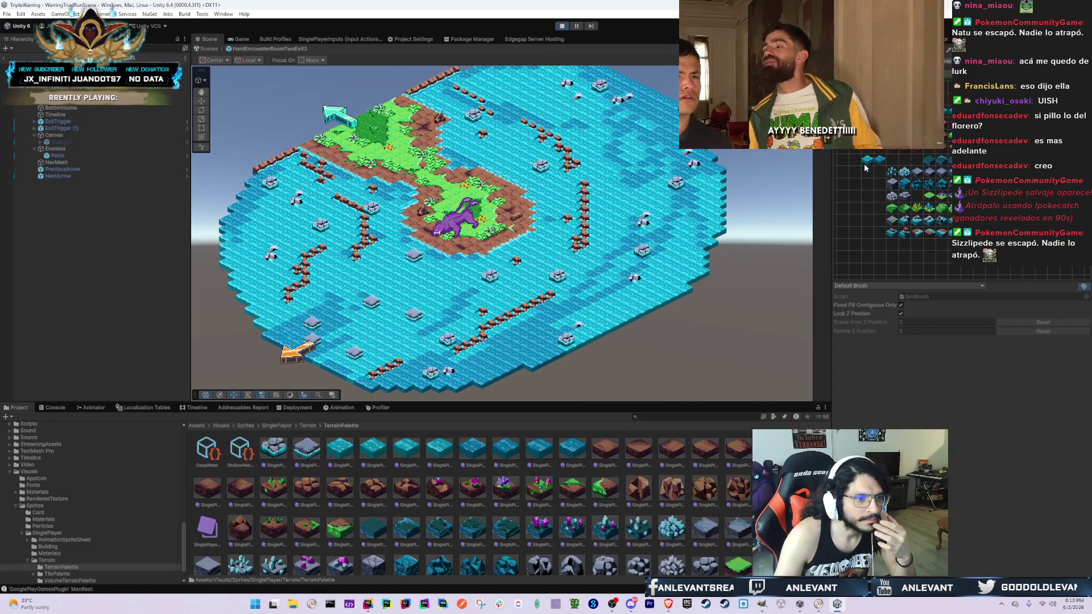
left_click(867, 162)
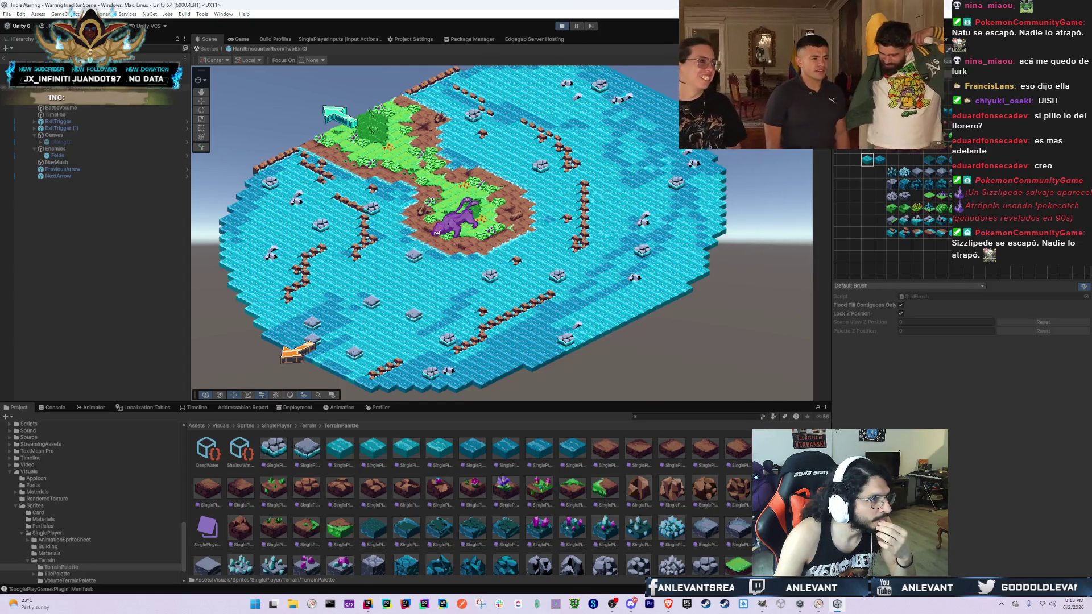
left_click(406, 294)
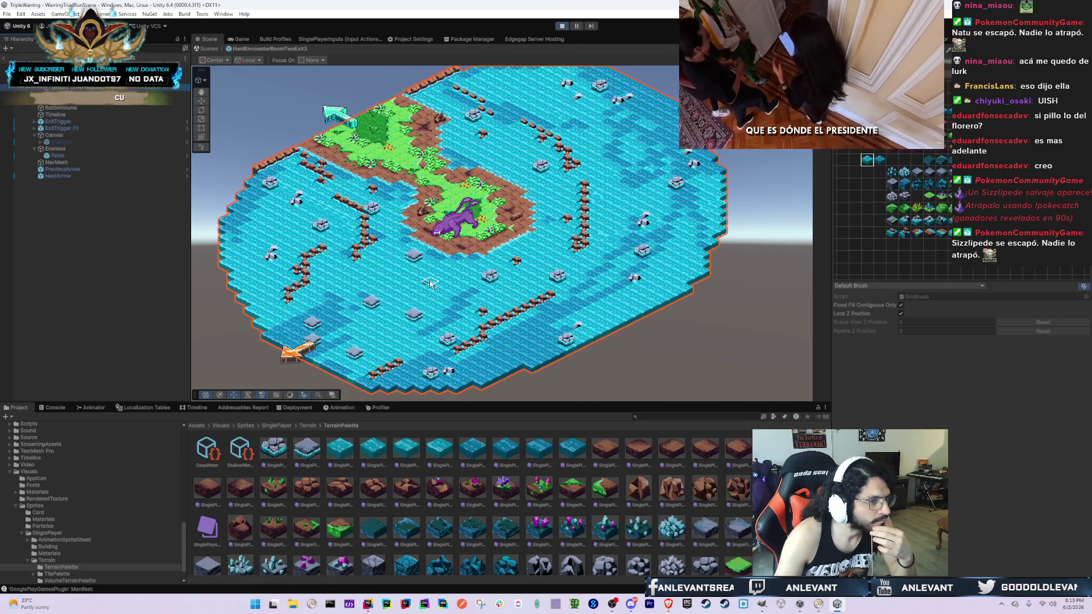
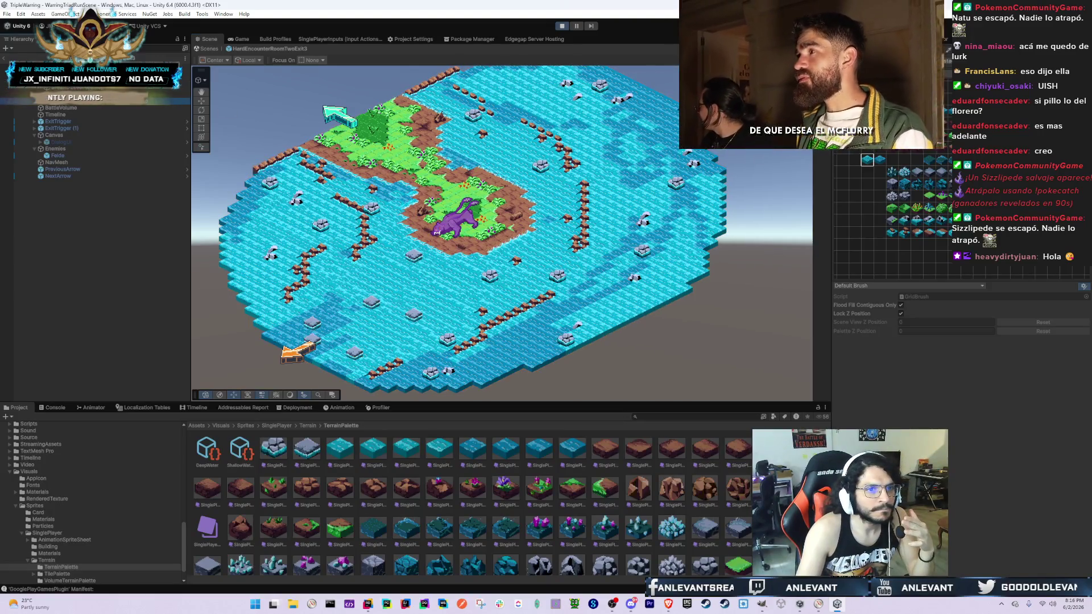
- Re-enable the cliff-wall tilemap's Tilemap Renderer in the Inspector, then select the water tilemap
key("ctrl+3")
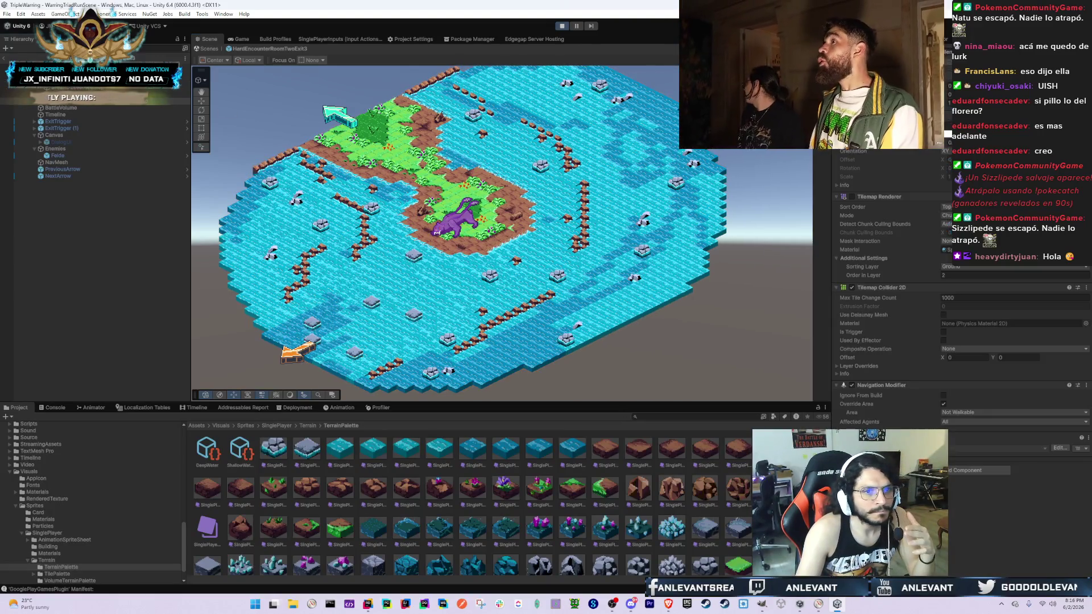
left_click(851, 197)
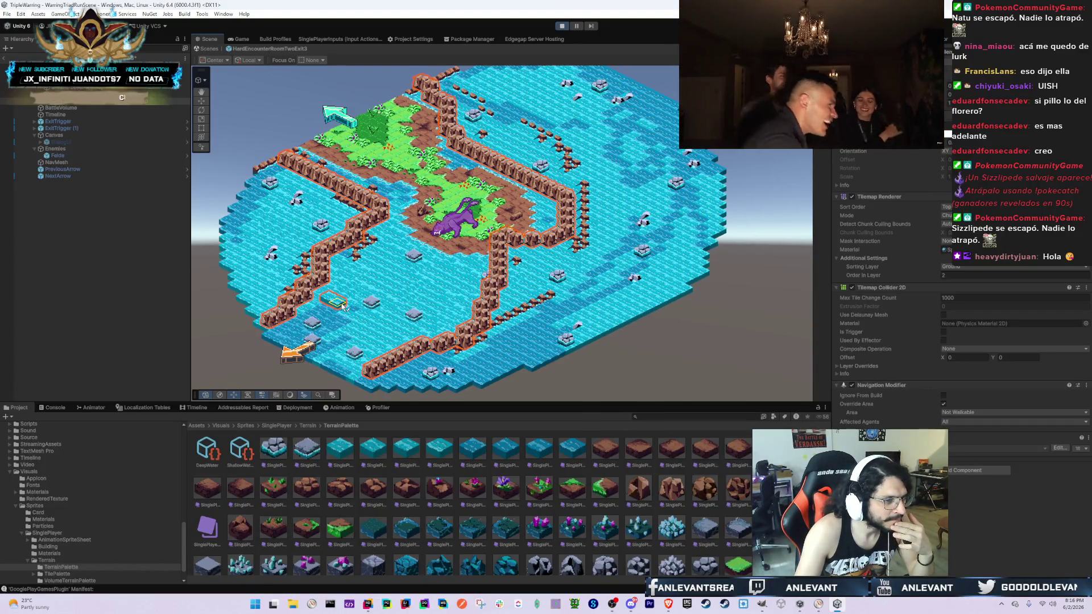
left_click(284, 253)
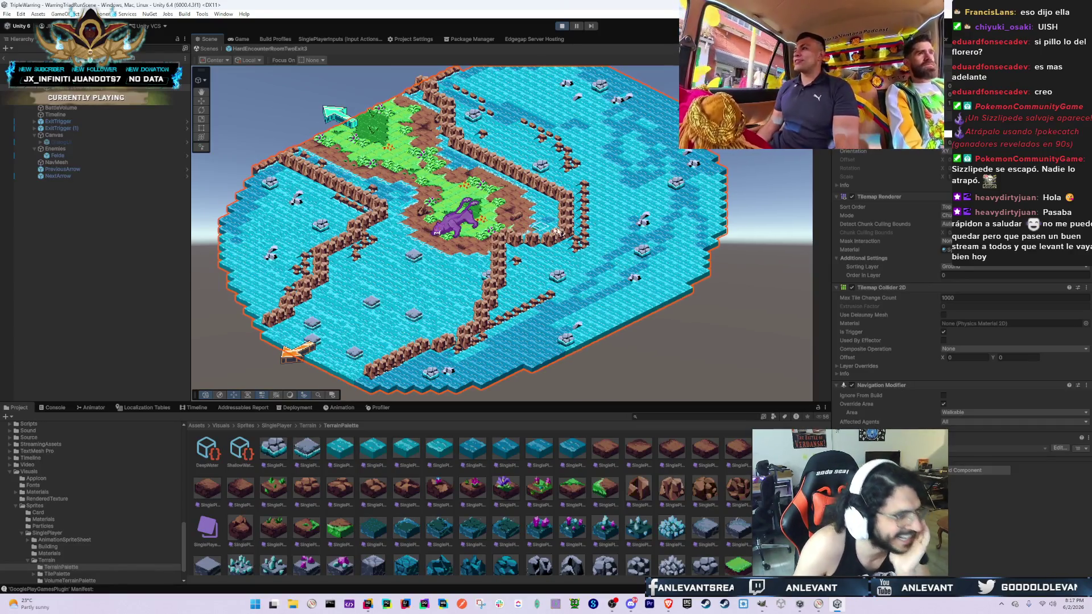
scroll(553, 261, "up", 2)
scroll(475, 216, "down", 2)
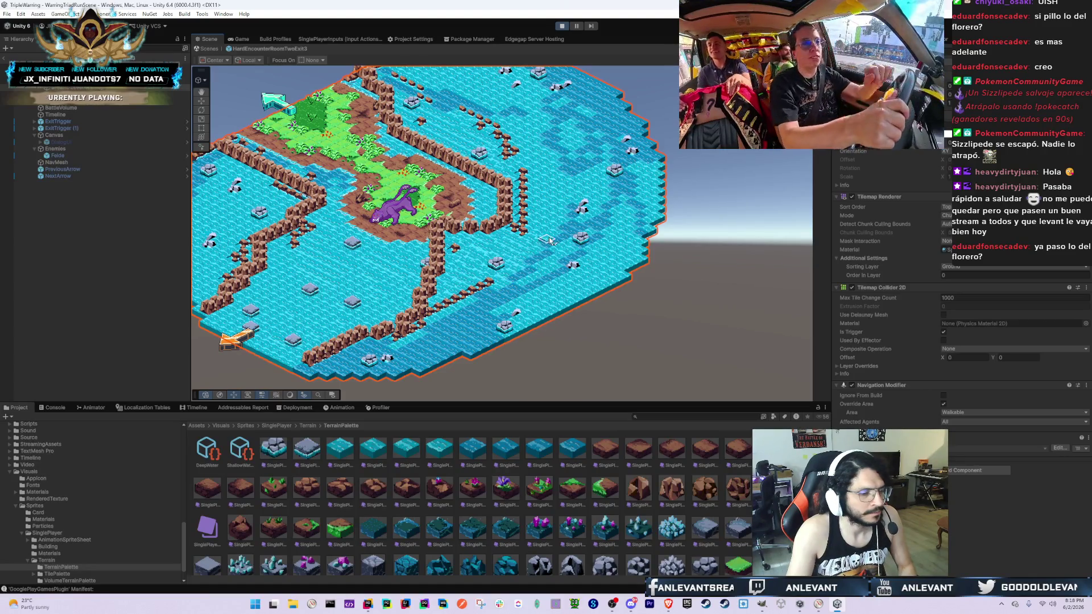
left_click(207, 449)
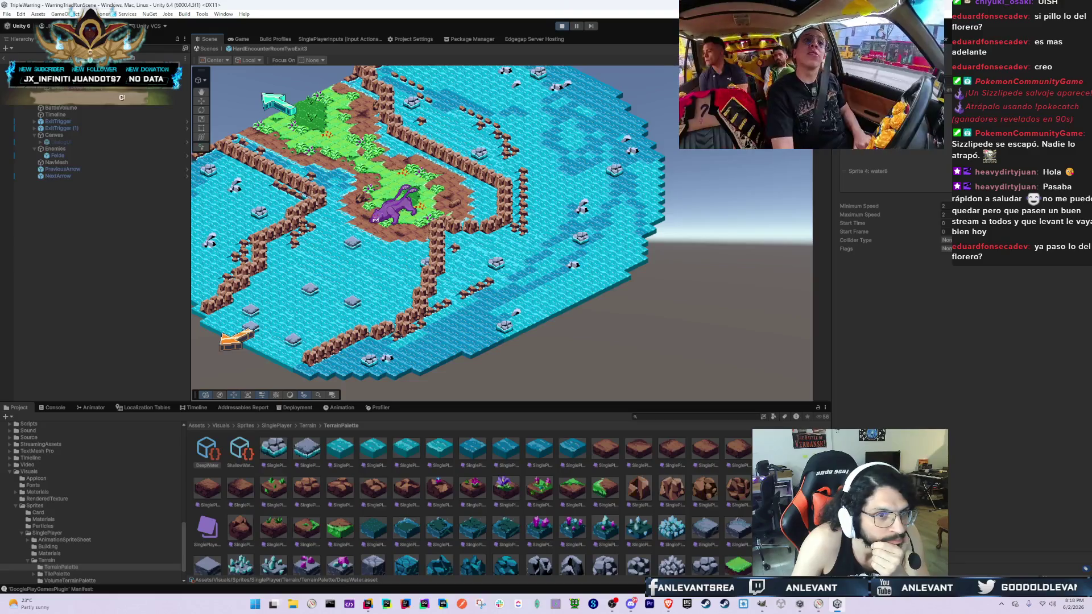
- Return to the Tile Palette and select the cliff-wall tilemap in the Hierarchy
left_click(858, 39)
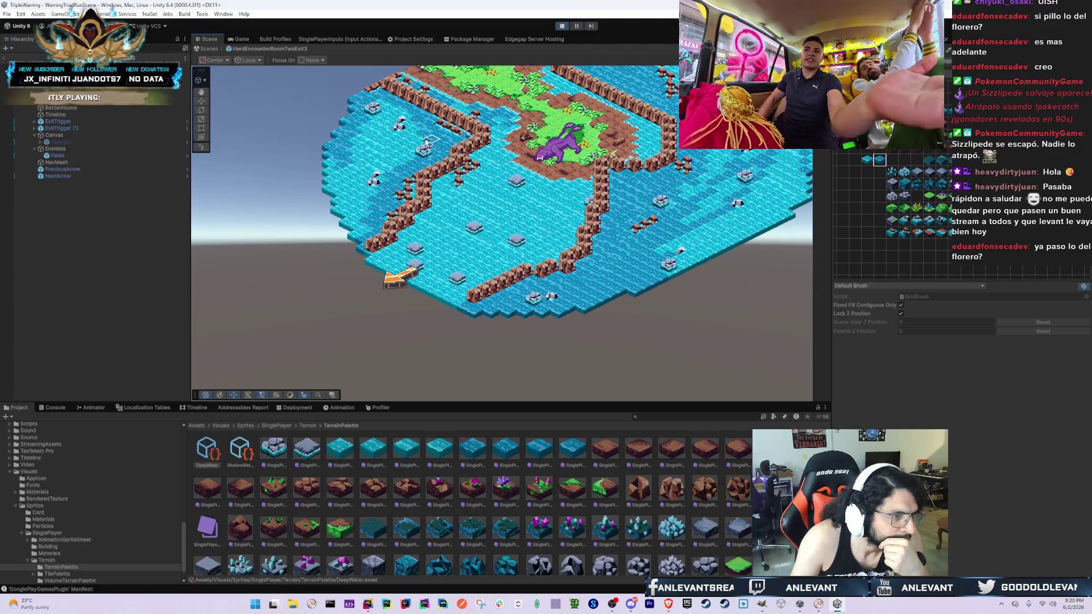
left_click(394, 113)
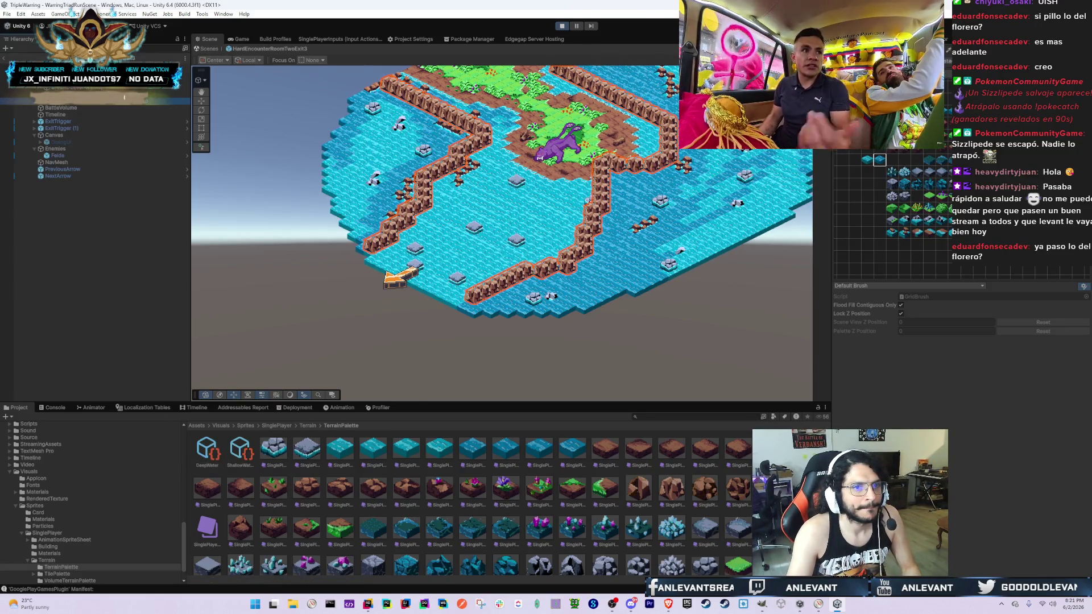
- Untick the cliff-wall tilemap's Tilemap Renderer so its paths stop rendering
left_click(852, 196)
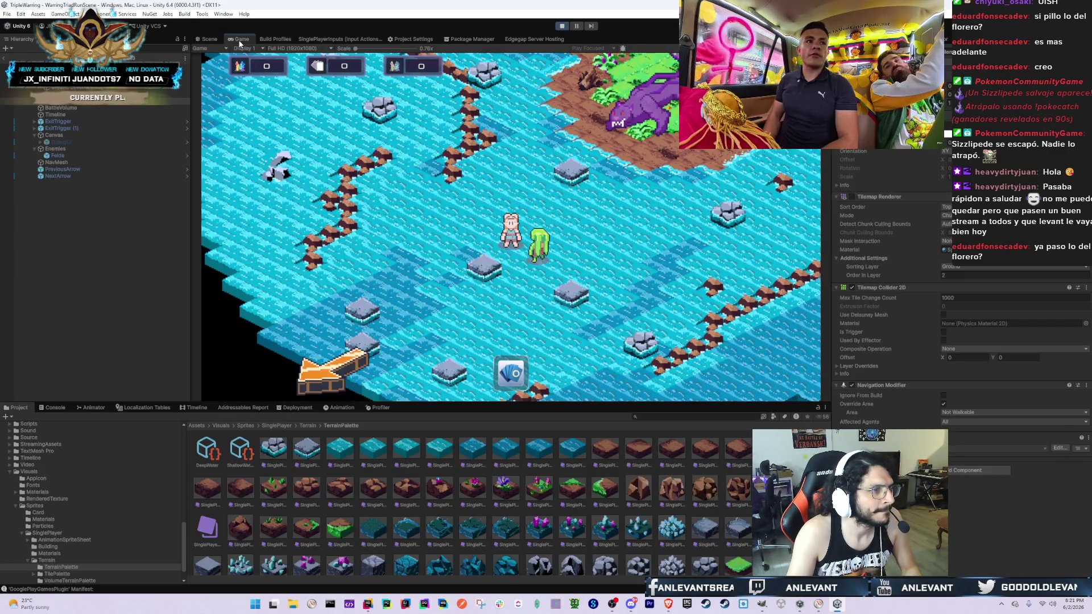
scroll(466, 160, "up", 3)
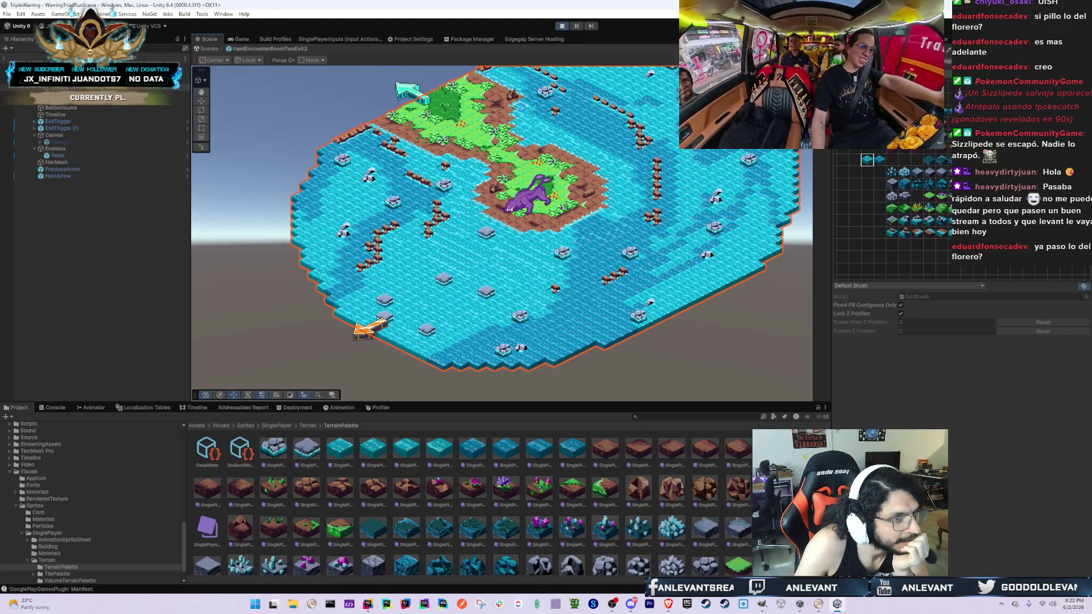
- Tilt the Scene view more top-down, then exit Prefab Mode back to the scene
left_click_drag(552, 127, 603, 151, "alt")
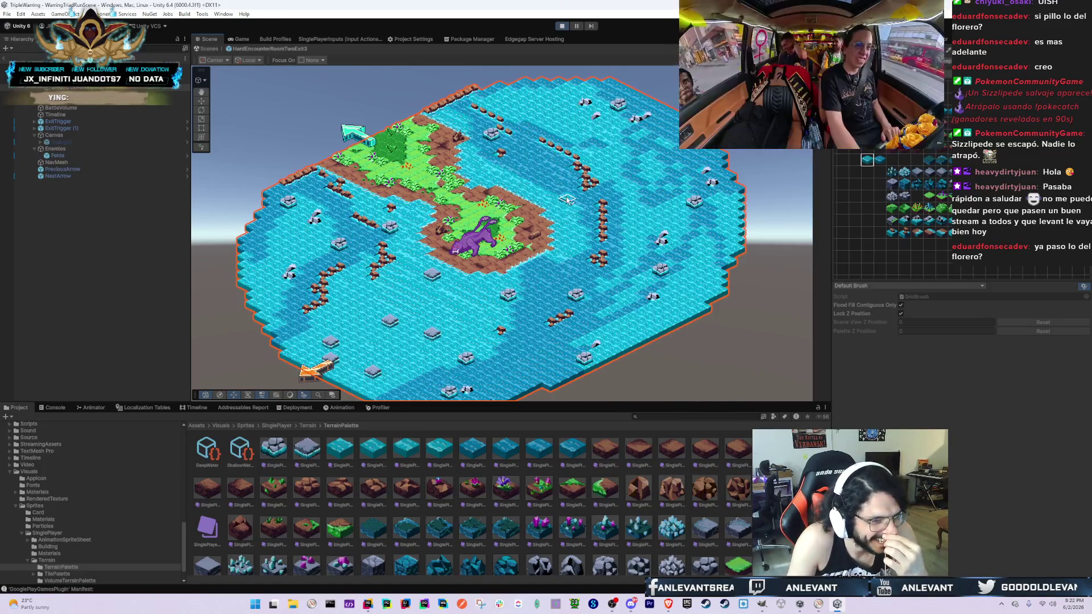
scroll(488, 178, "up", 2)
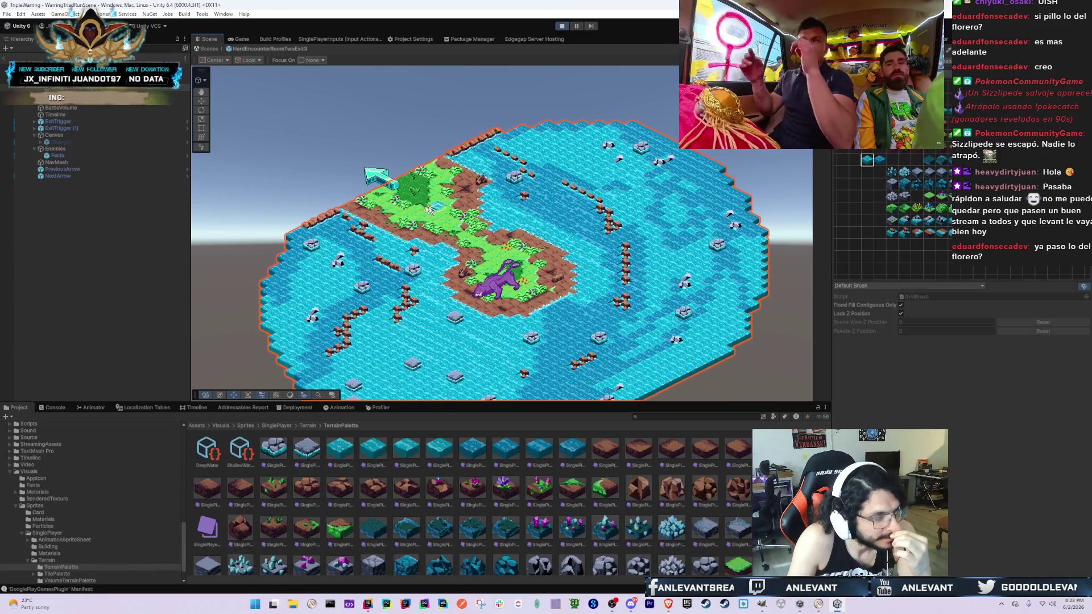
left_click(5, 58)
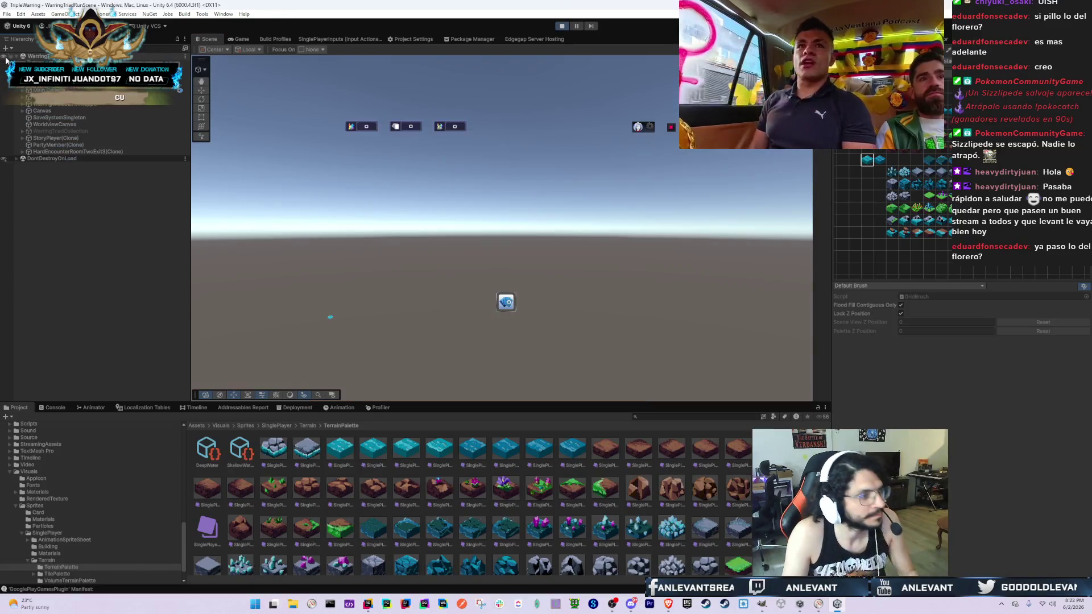
- In the Game view, enter the level from the ringed map node and show the Console
left_click(242, 39)
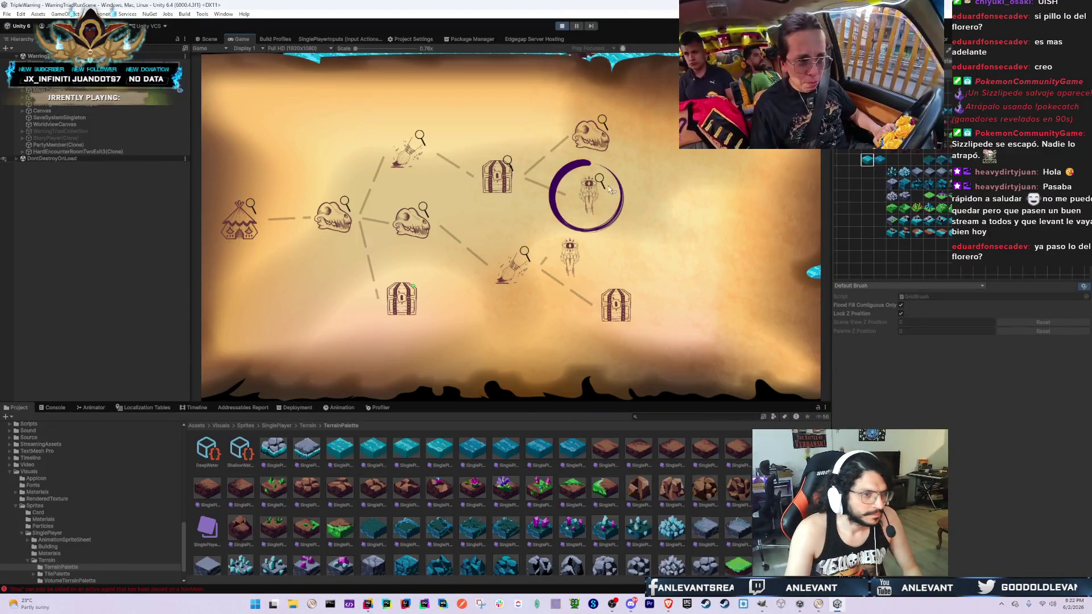
left_click(602, 187)
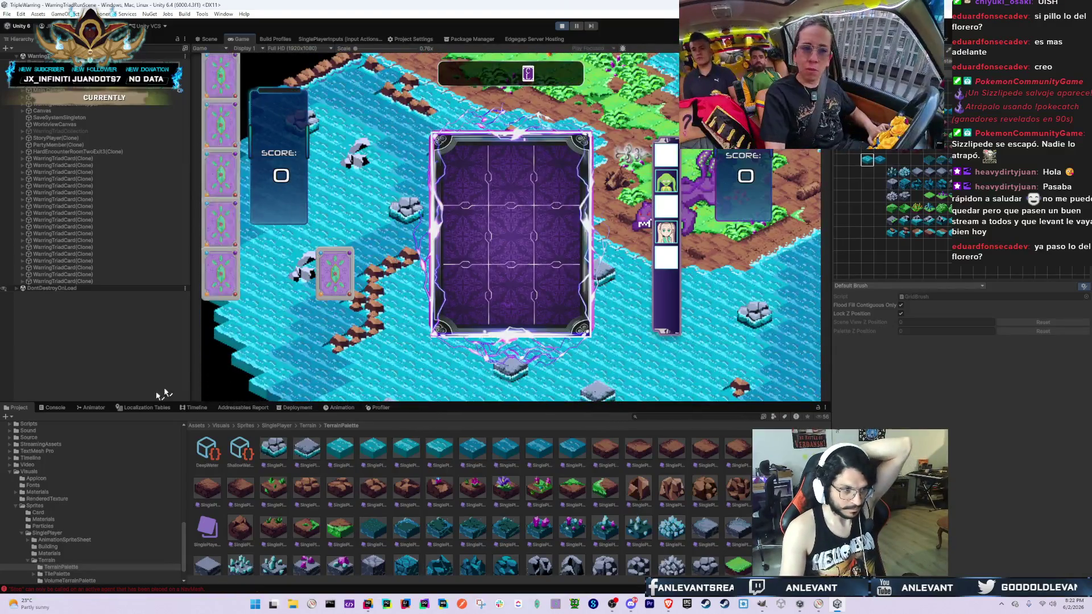
left_click(49, 407)
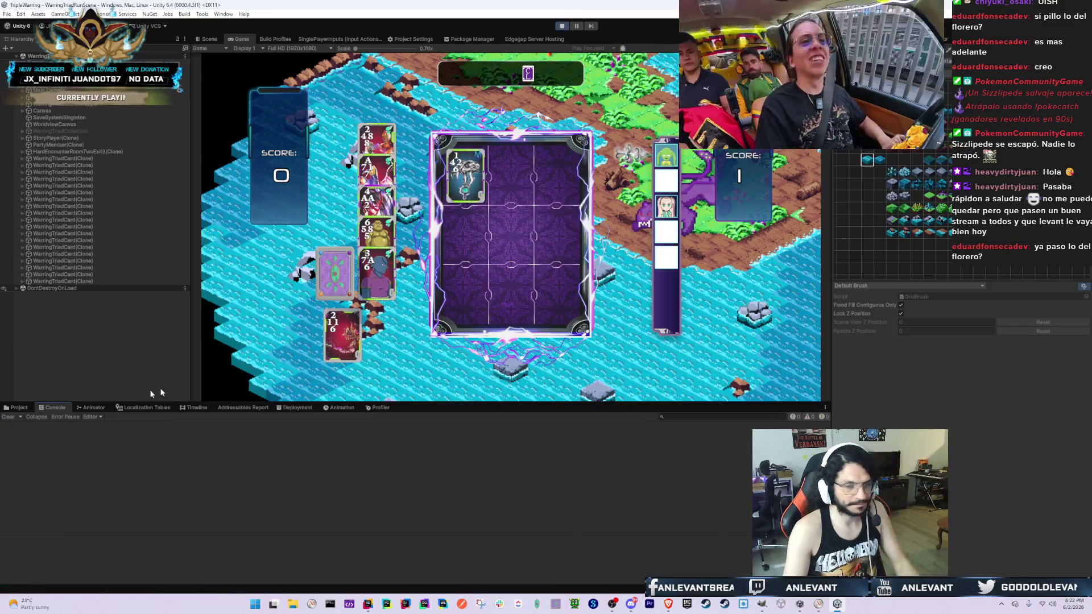
- Alt+Tab over to the Twitch moderator page and back to the Unity editor
key("alt+Tab")
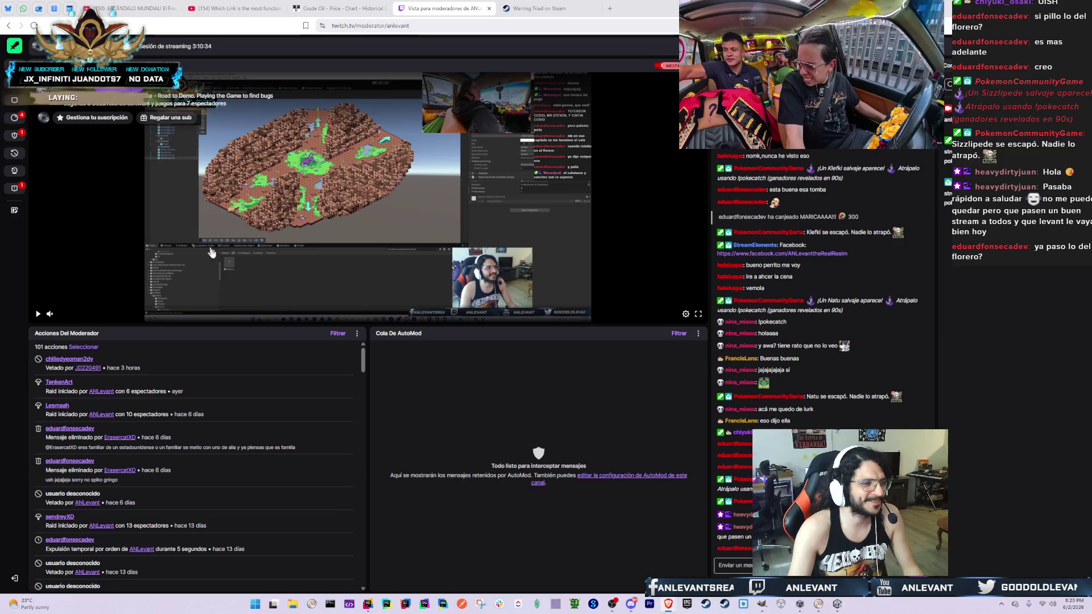
key("alt+Tab")
left_click(482, 229)
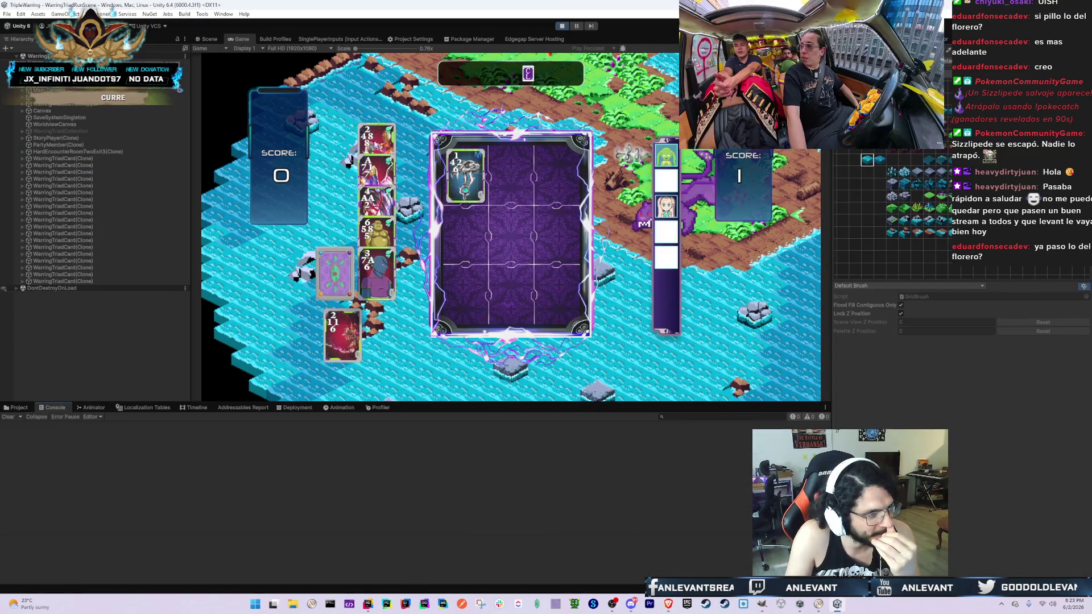
- Play the 2/48/8, 6/58/5, A/7/7 and 3/7A/6 cards onto empty board cells
left_click_drag(401, 141, 510, 176)
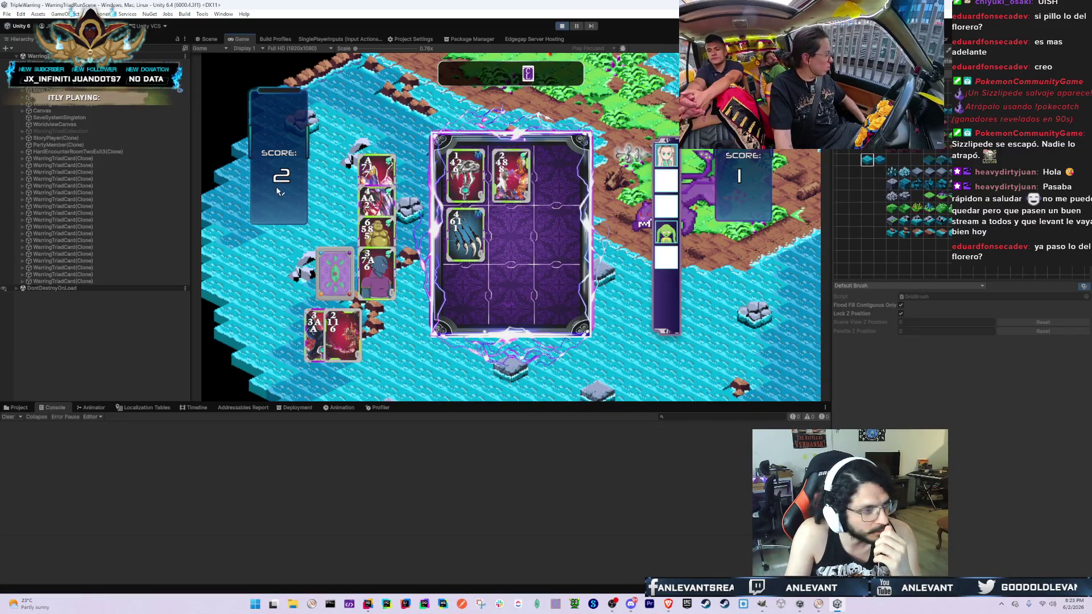
left_click_drag(384, 228, 450, 276)
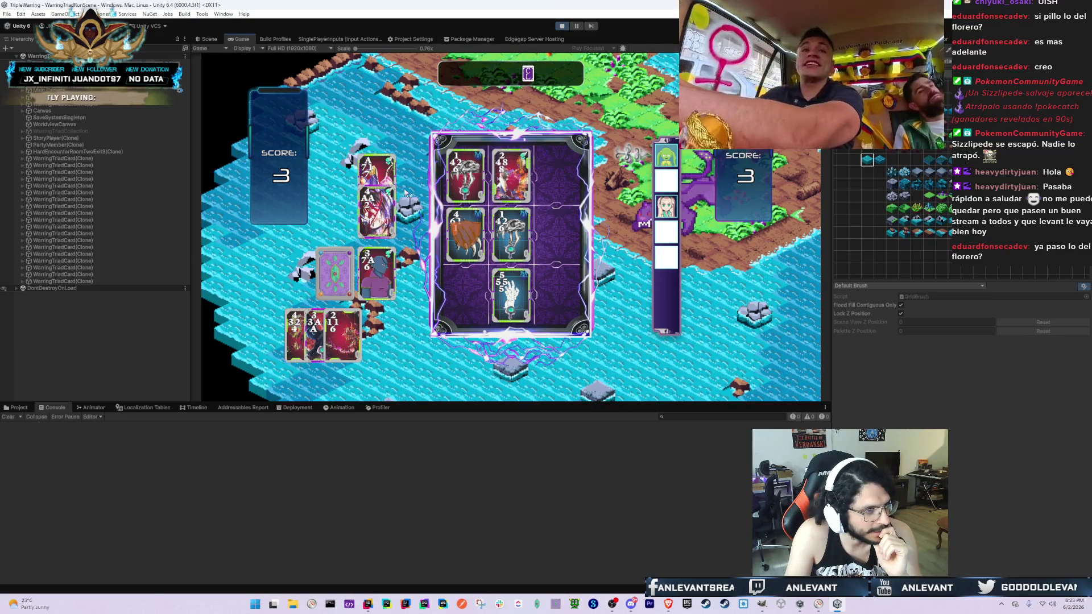
left_click_drag(380, 175, 555, 295)
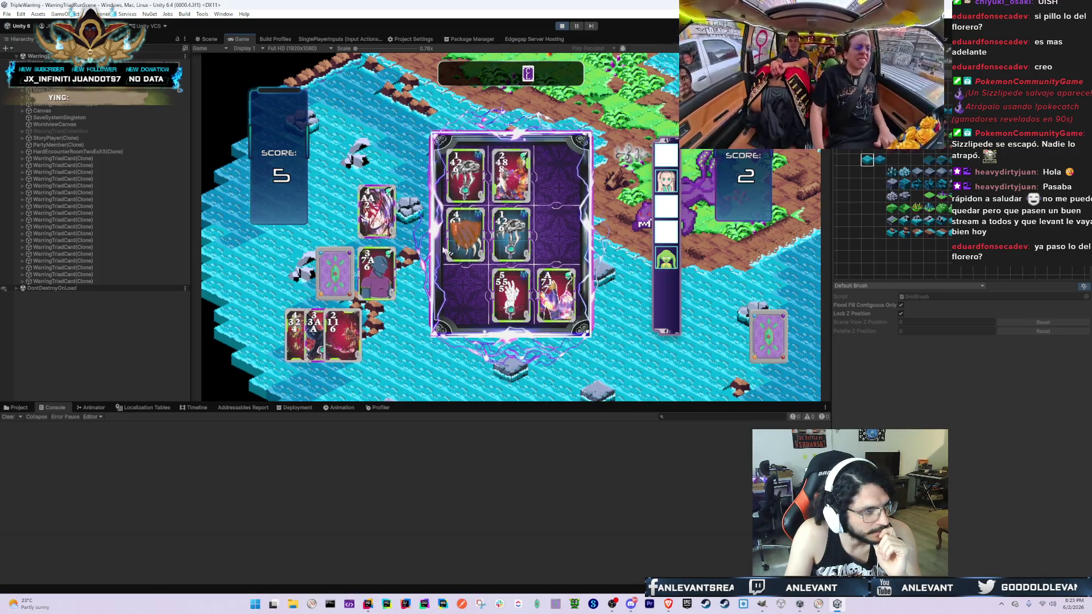
mouse_move(376, 273)
left_mouse_down()
mouse_move(542, 237)
mouse_move(390, 189)
mouse_move(521, 233)
mouse_move(564, 232)
left_mouse_up()
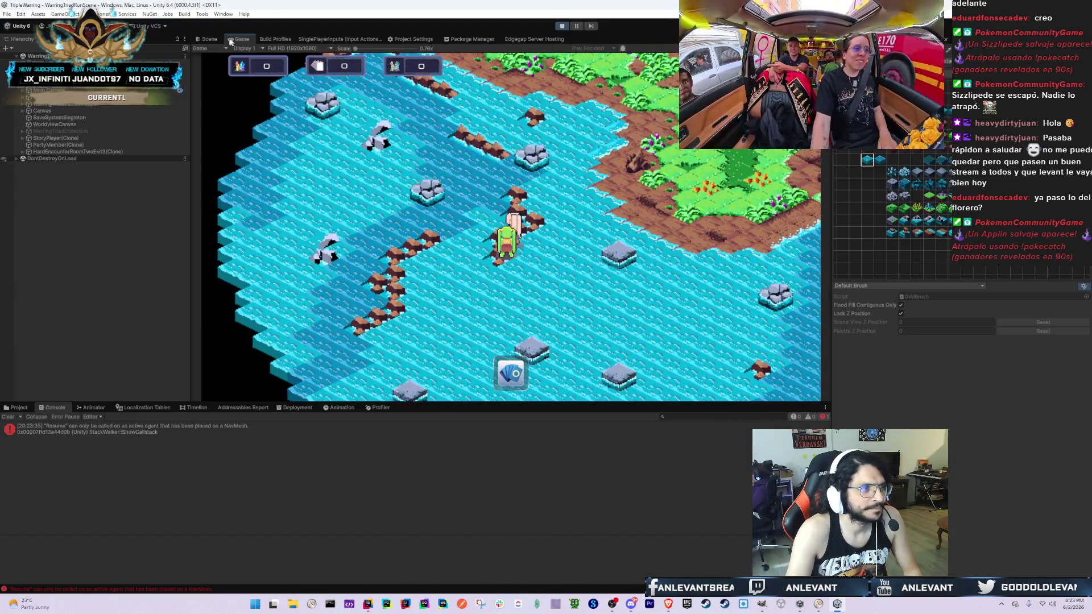
- Select HardEncounterRoomTwoExit3(Clone), find its prefab in the Project window, and open it, ignoring the warning
left_click(123, 152)
left_click(198, 138)
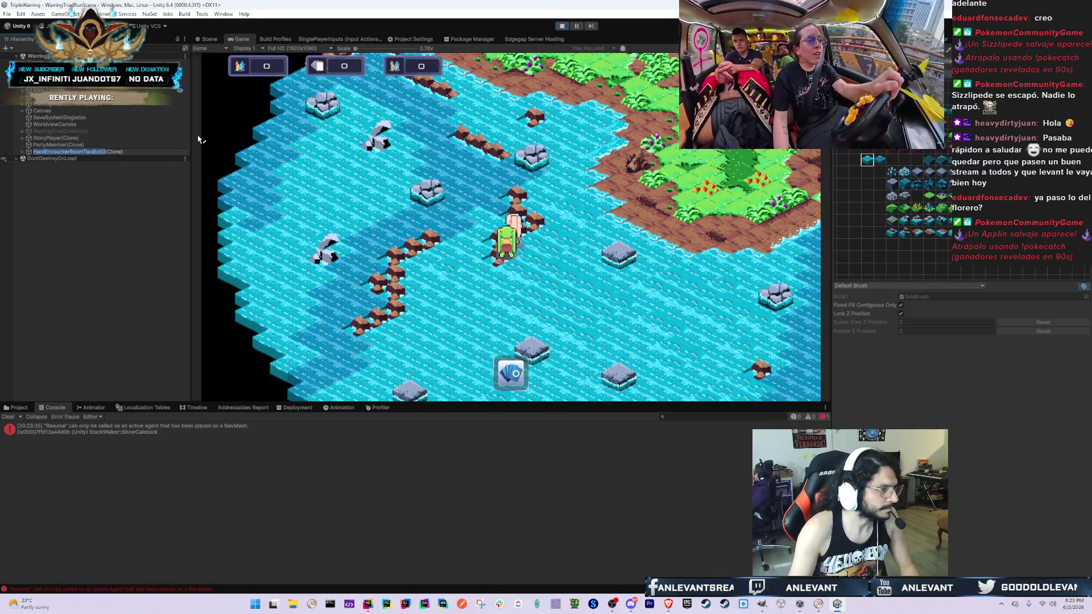
key("ctrl+5")
key("ctrl+f")
key("ctrl+v")
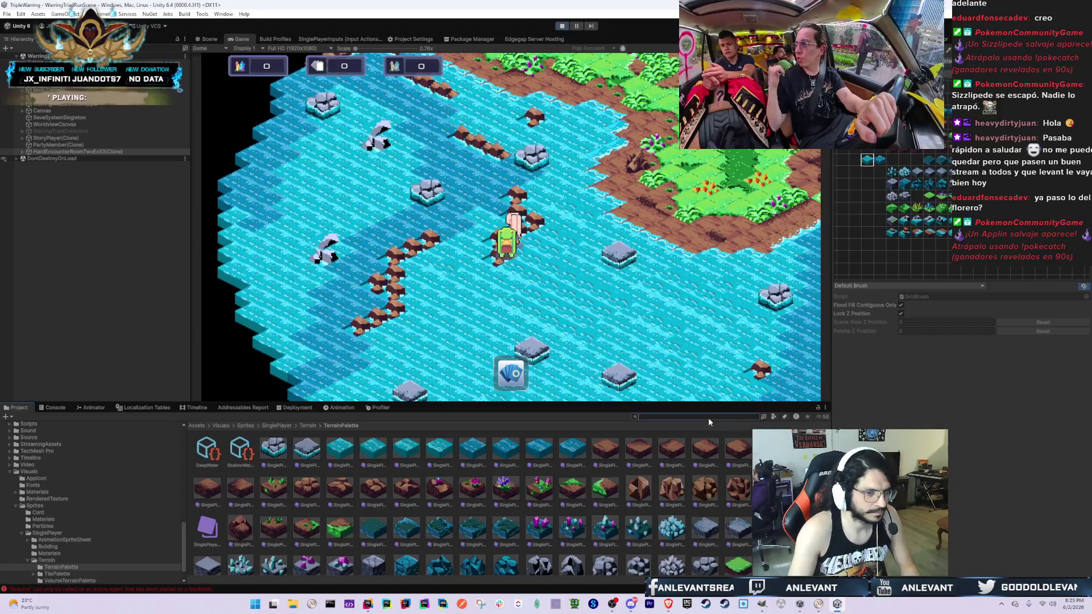
double_click(208, 459)
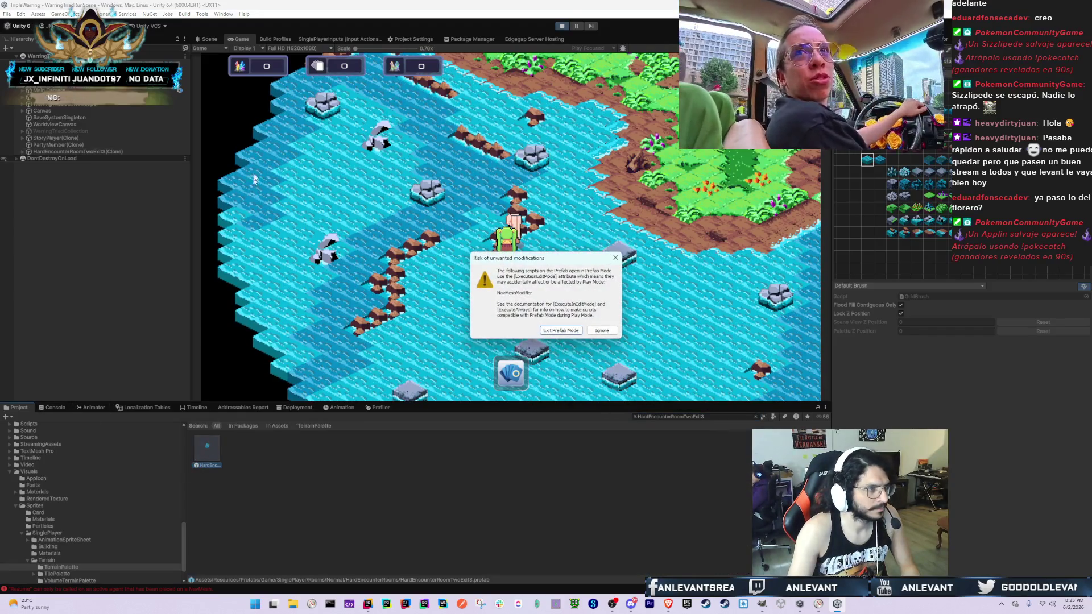
left_click(603, 331)
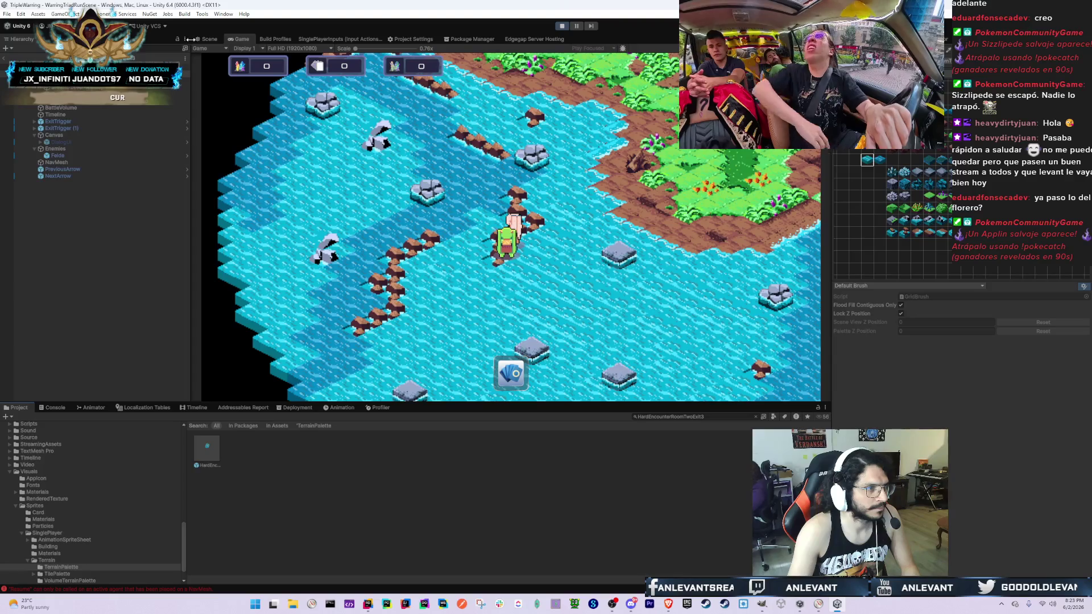
scroll(578, 256, "up", 3)
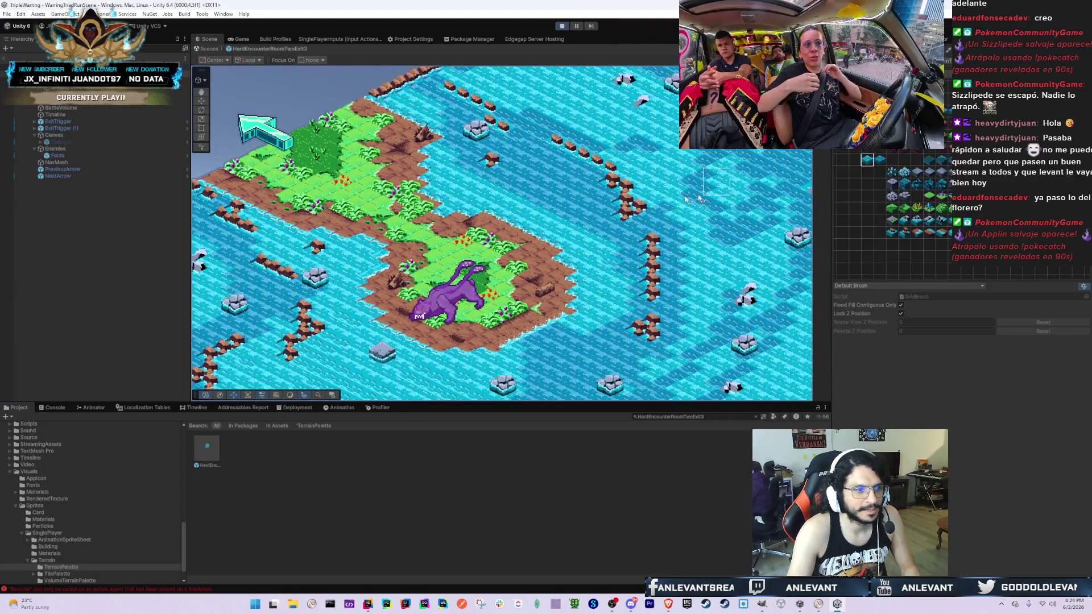
left_click(239, 39)
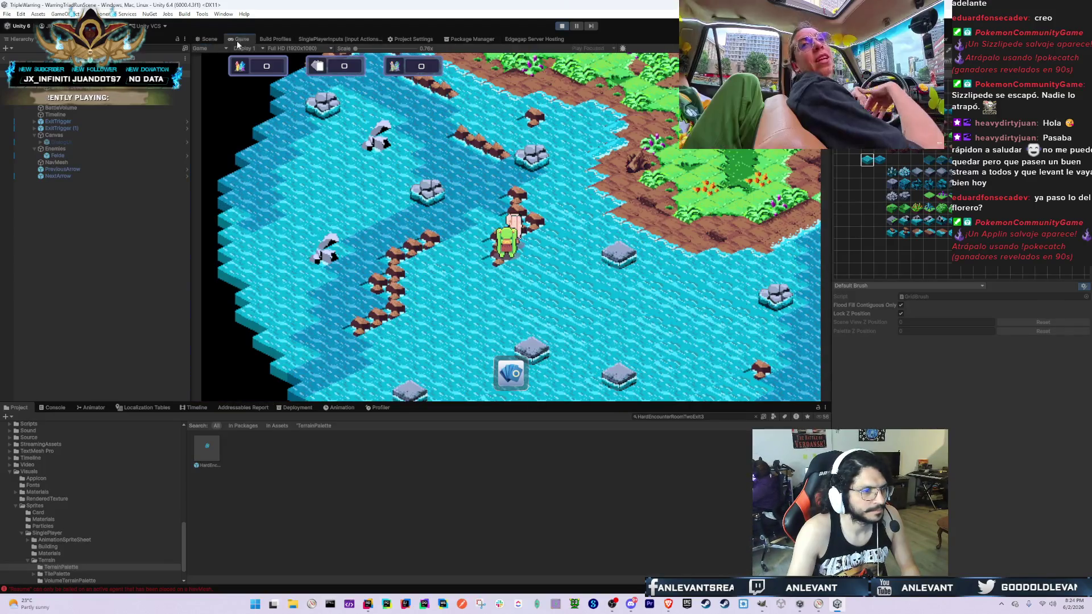
left_click(209, 39)
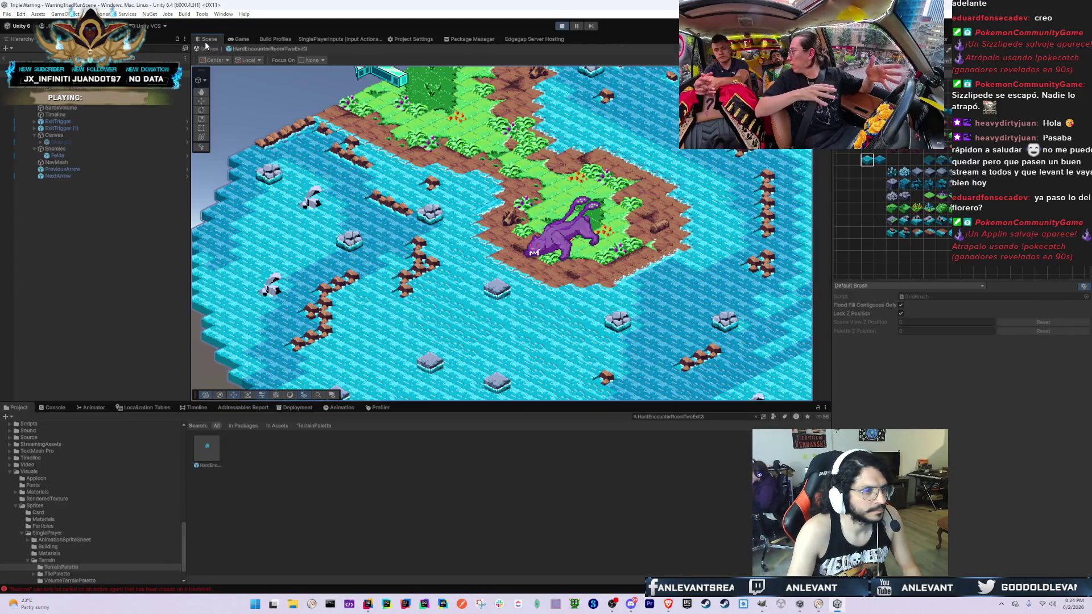
left_click(96, 89)
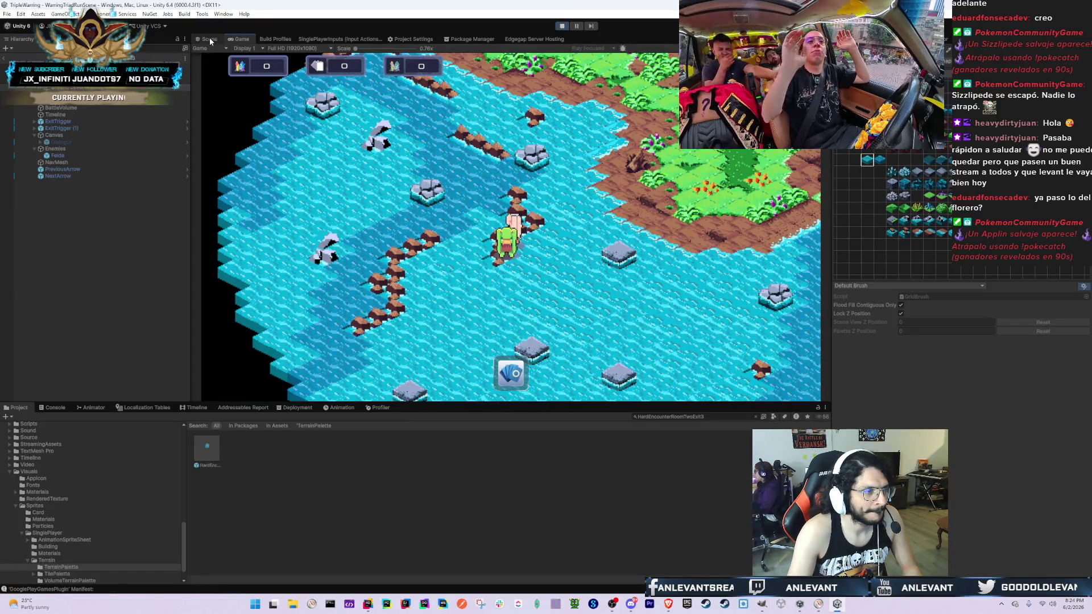
left_click(208, 39)
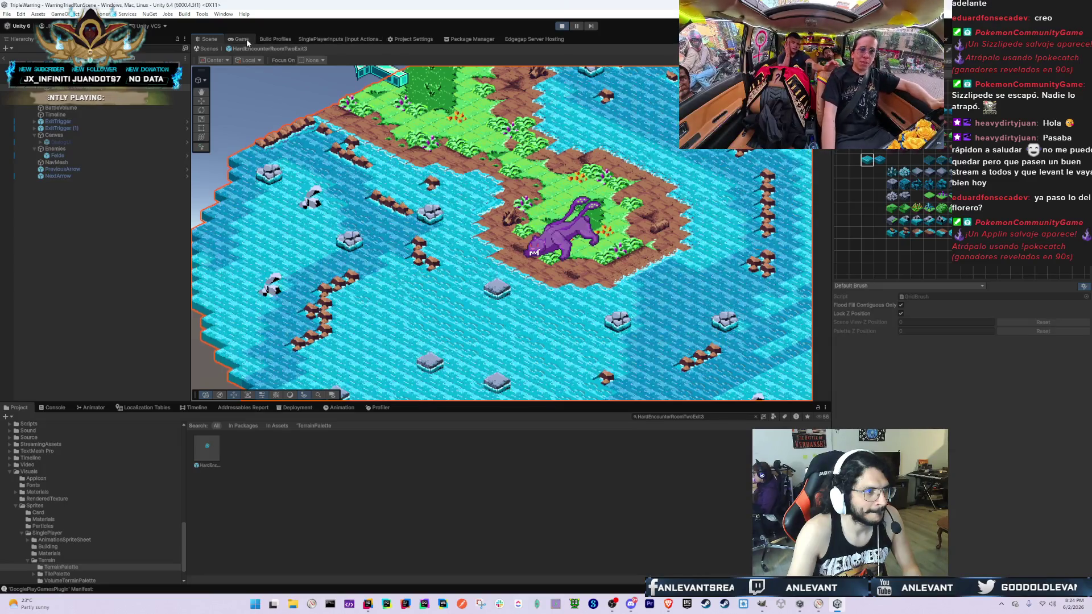
left_click(239, 39)
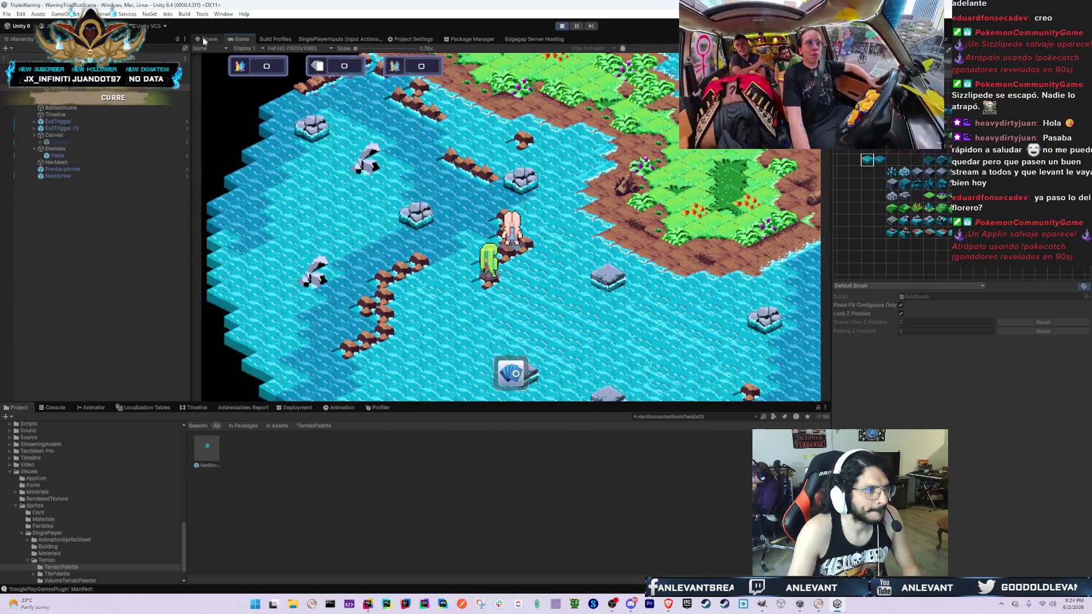
key("ctrl+1")
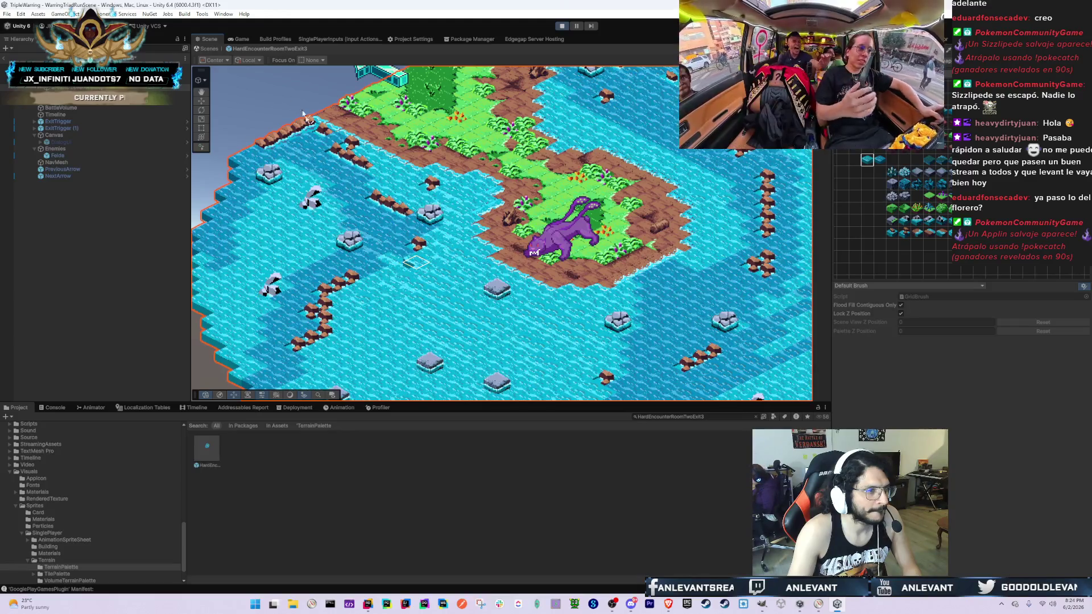
left_click(241, 40)
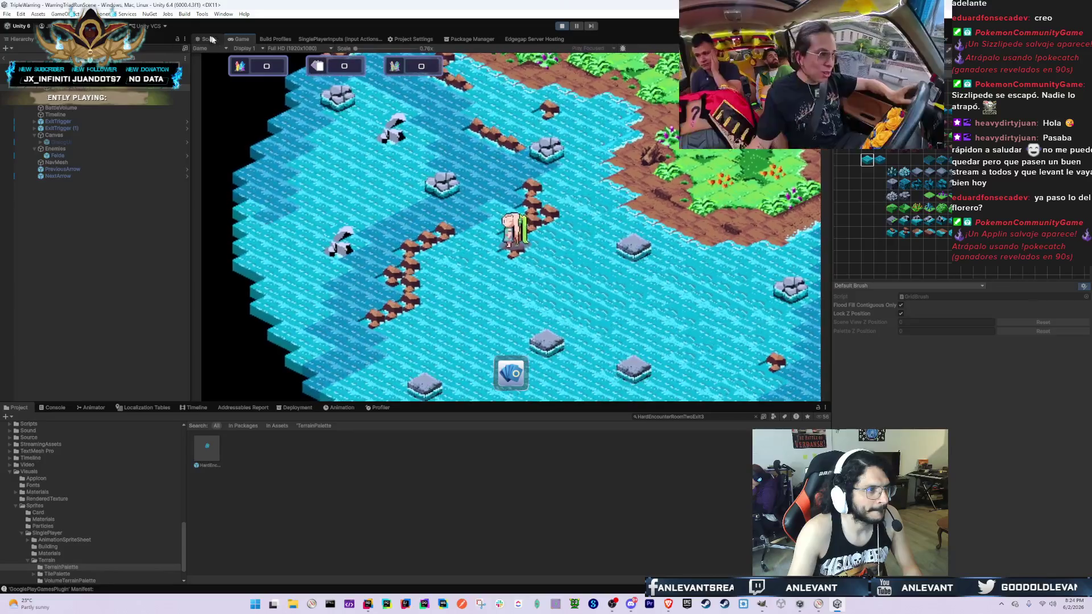
key("ctrl+1")
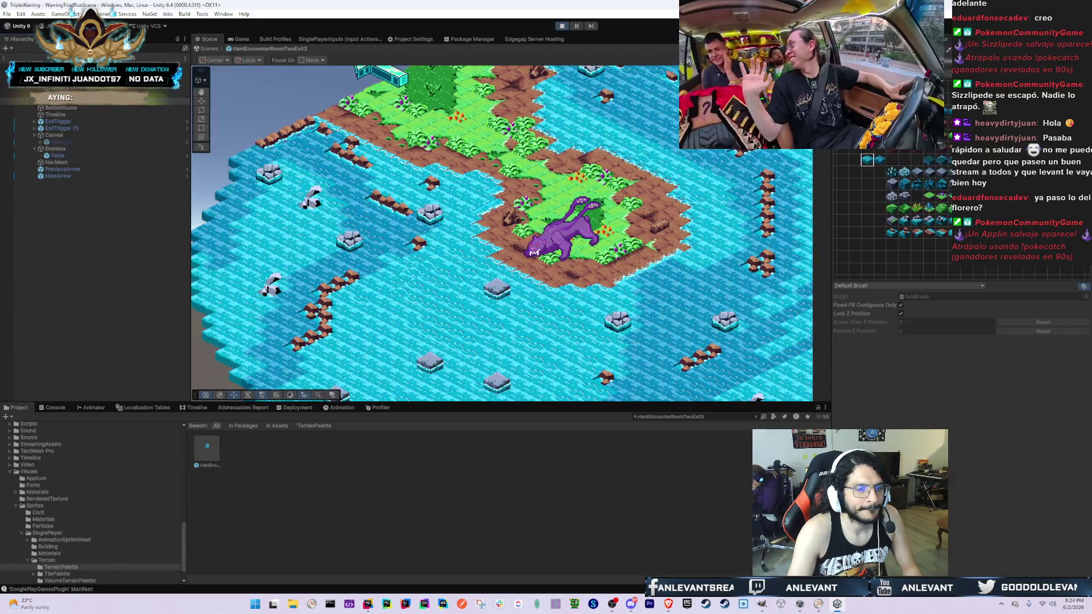
key("ctrl+3")
key("ctrl+3")
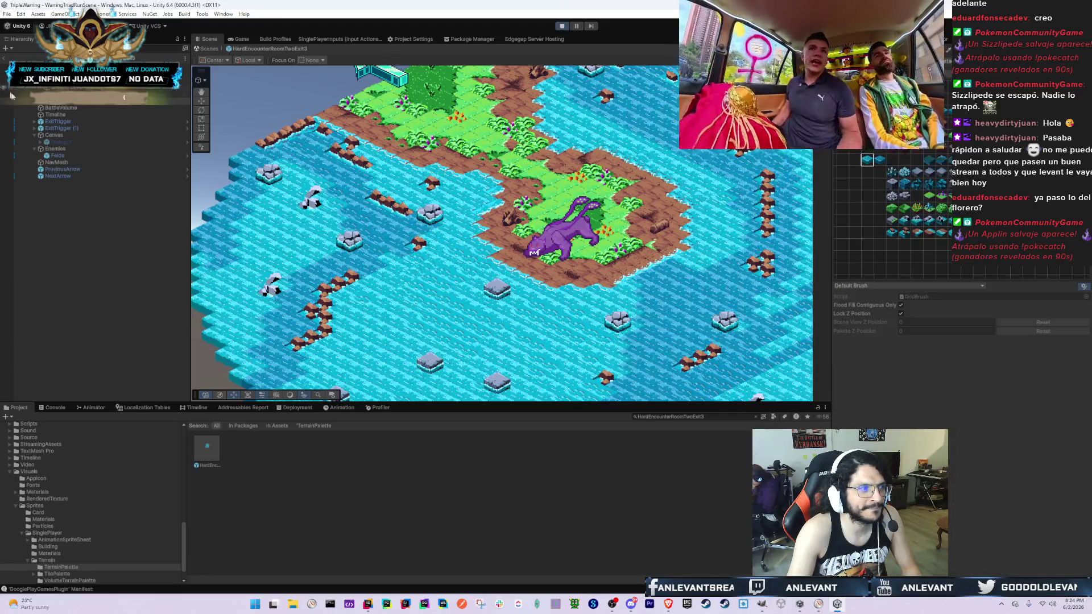
key("ctrl+3")
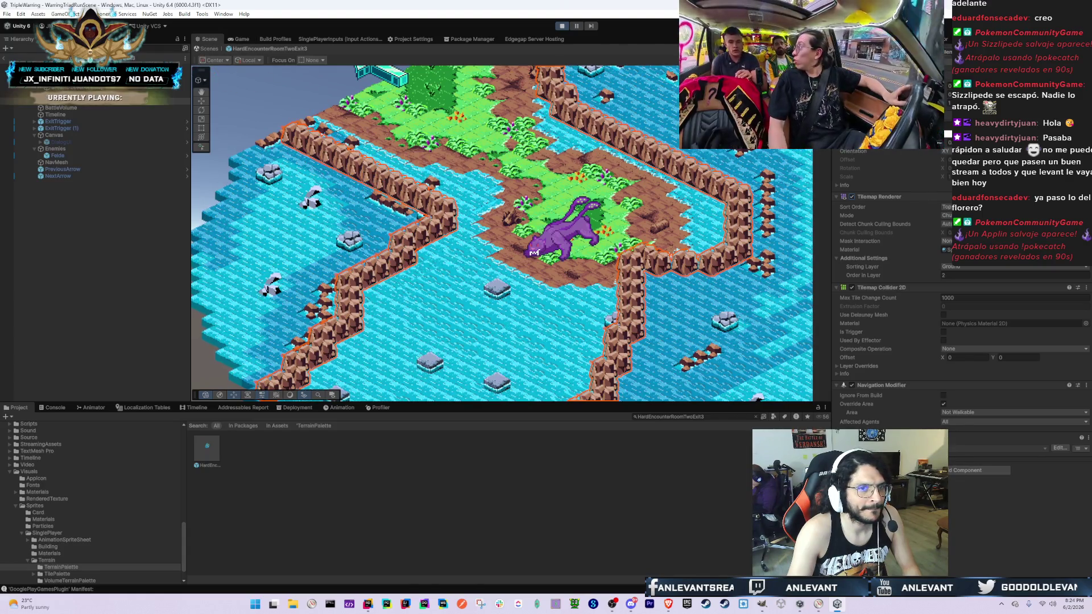
- Clear the selection and paint a line of cliff tiles down-left from beside the island
left_click(676, 250)
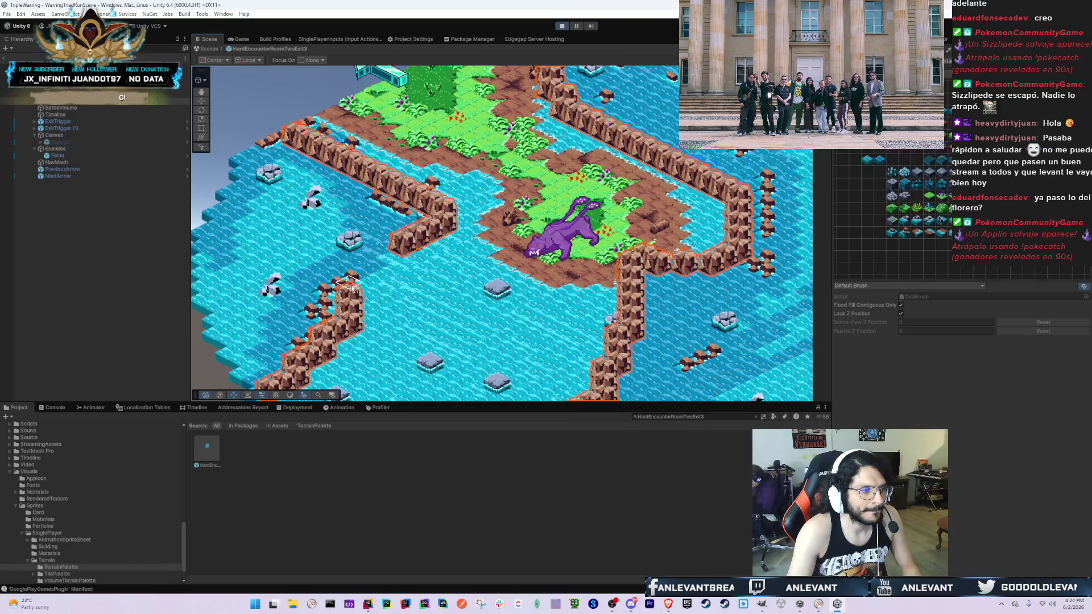
left_click(372, 264)
mouse_move(374, 266)
left_mouse_down()
mouse_move(347, 295)
mouse_move(349, 329)
mouse_move(426, 238)
left_mouse_up()
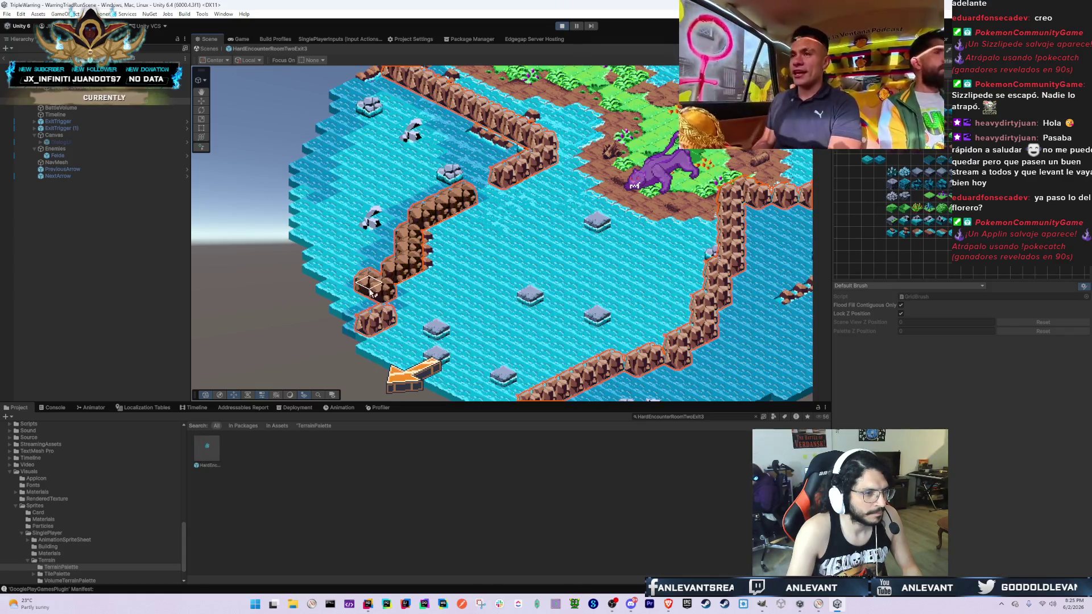
- Turn one lower-left cliff tile back to water, add one at the edge, and paint three rock tiles up-left
left_click(382, 310, "shift")
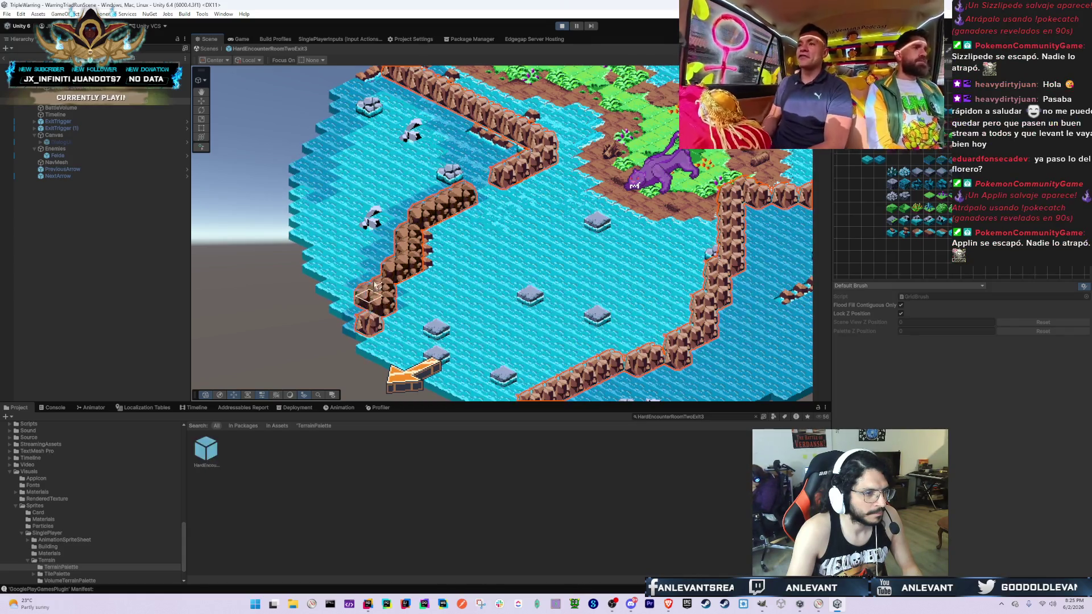
left_click(370, 313)
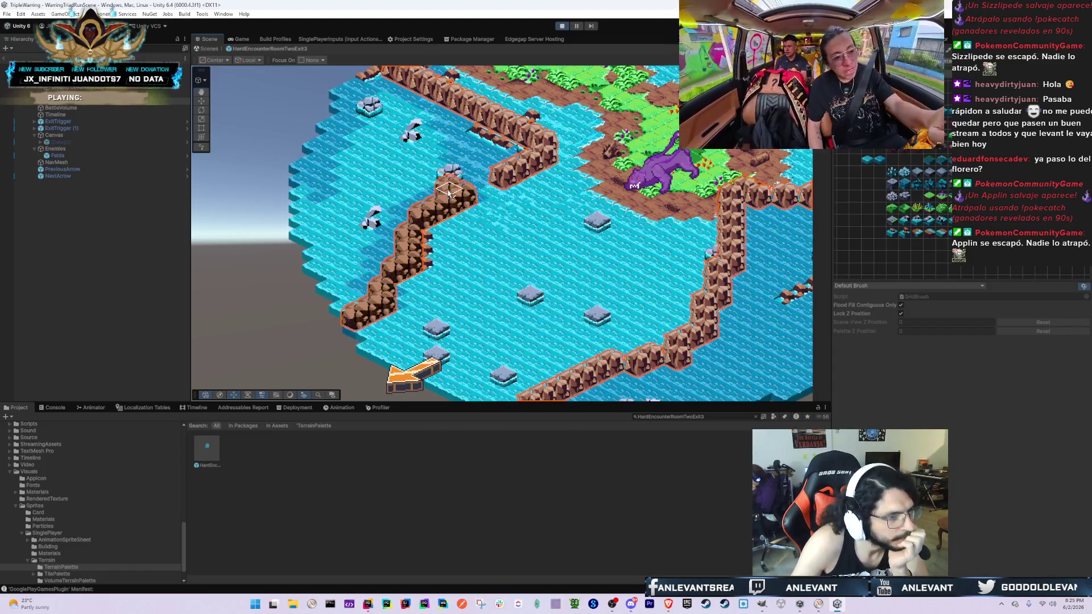
left_click_drag(473, 196, 462, 242)
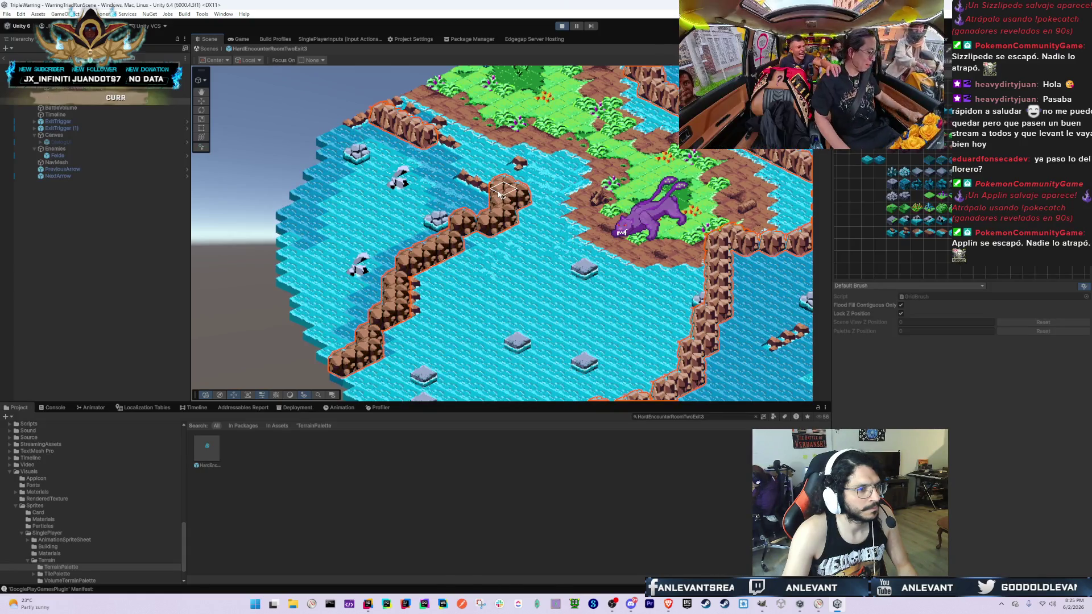
left_click(475, 189)
left_click(463, 182)
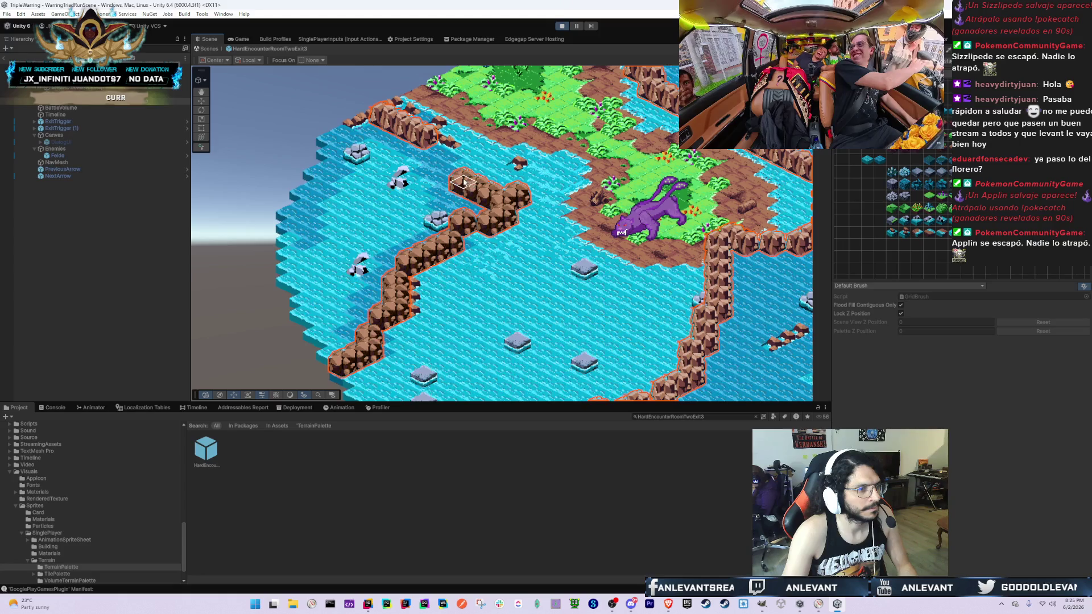
left_click(449, 162)
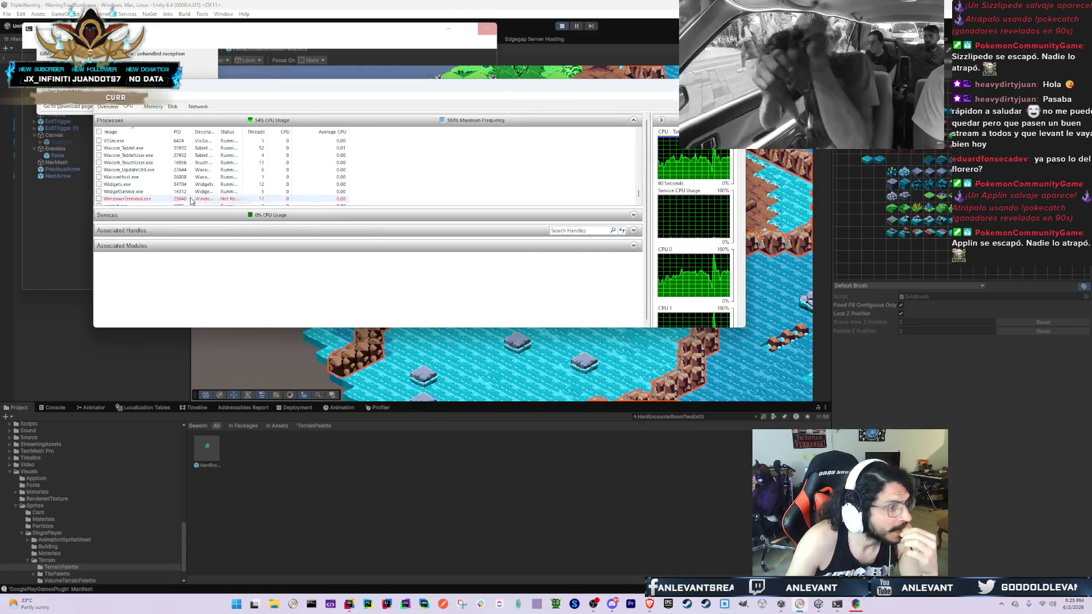
- End the unresponsive WindowsTerminal.exe process in the process monitor
right_click(190, 199)
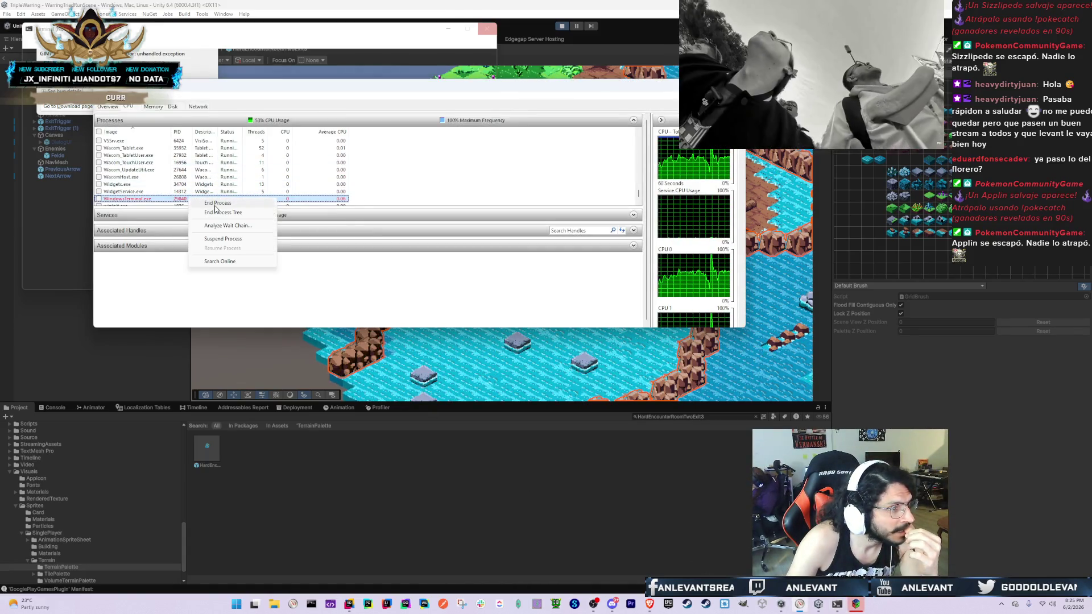
left_click(187, 156)
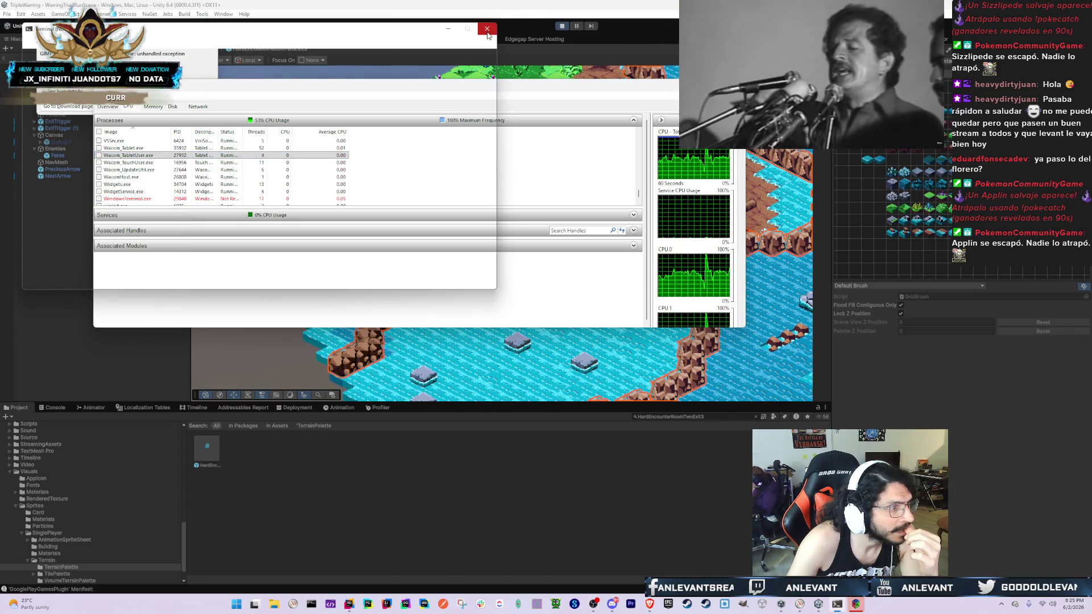
left_click(558, 86)
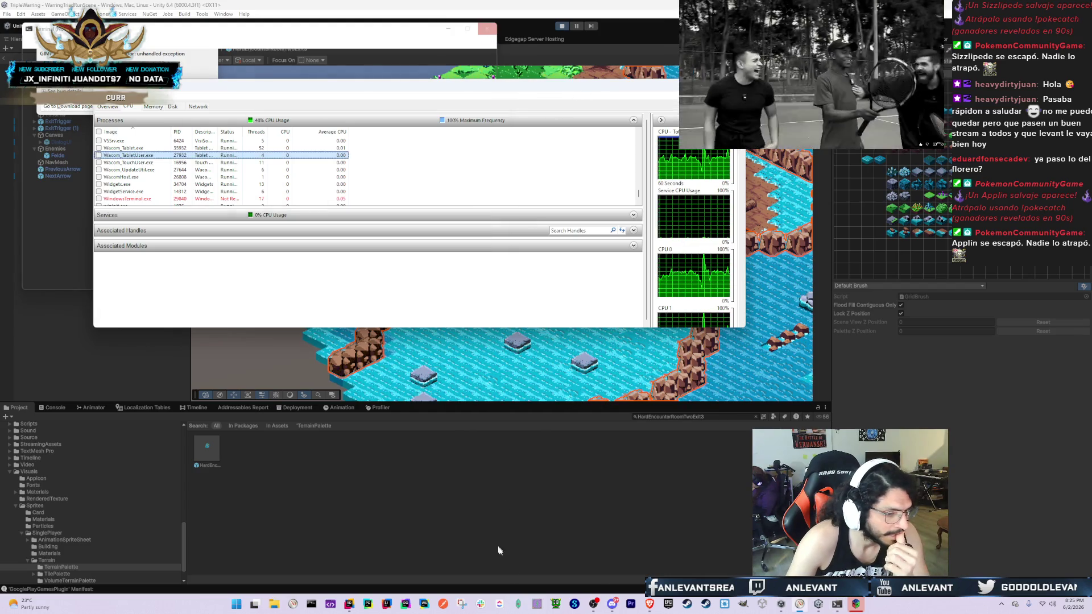
- Filter processes for 'gimp' and end the gimp debug process
left_click(136, 155)
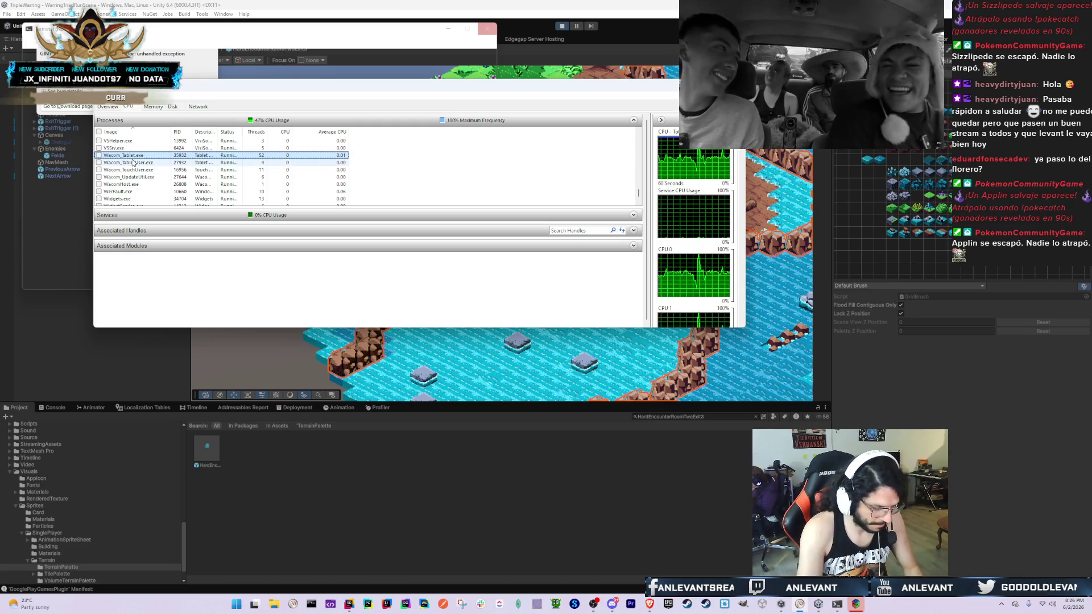
type("gimp")
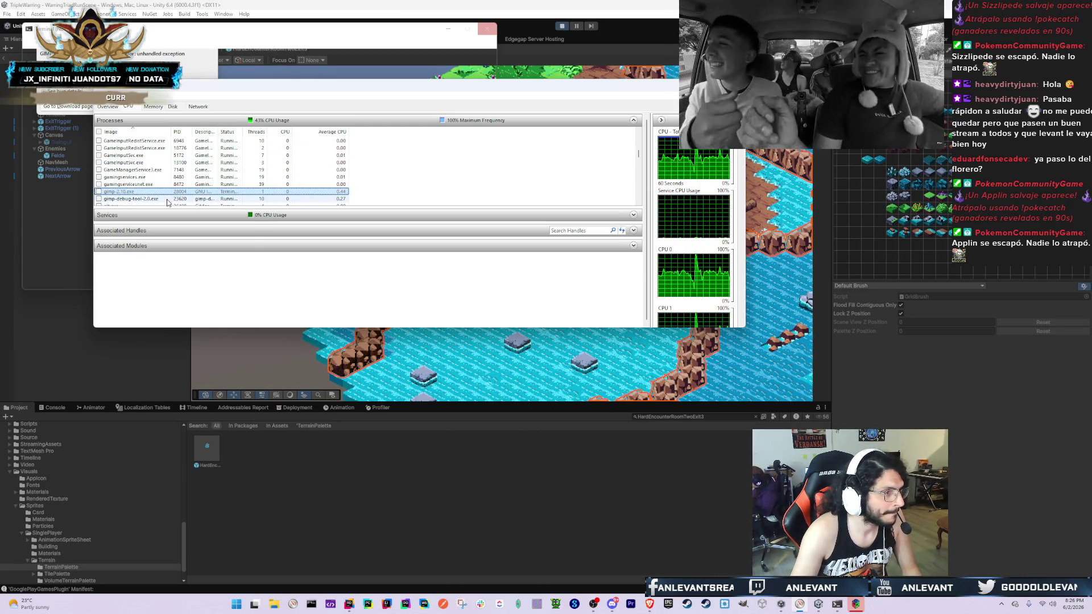
right_click(167, 199)
left_click(187, 246)
left_click(551, 314)
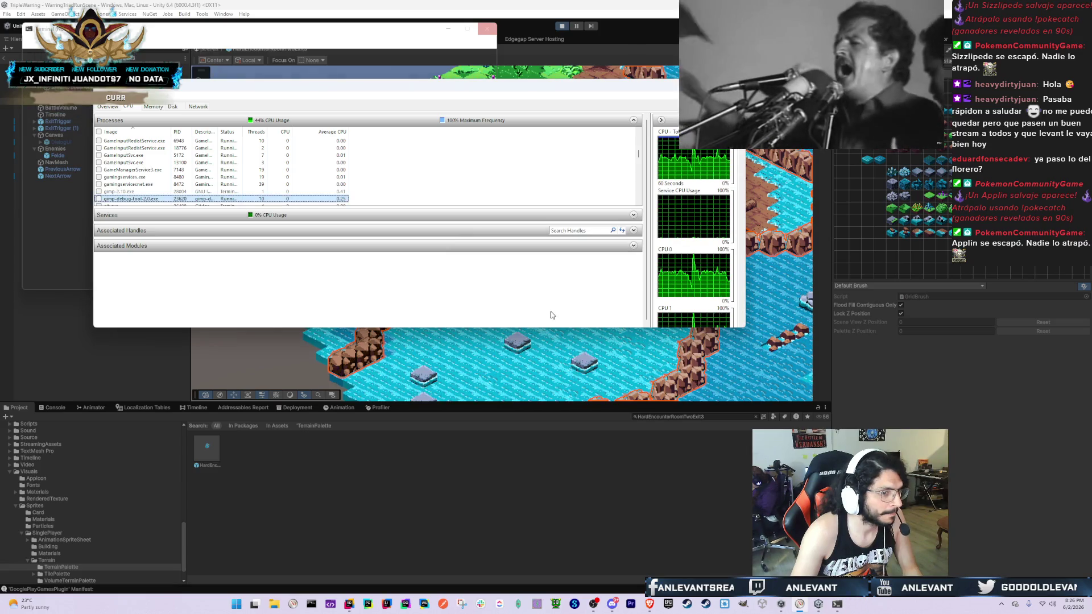
- Filter for 'svc', end WindowsTerminal.exe, and bring the Unity level editor back to the front
left_click(190, 178)
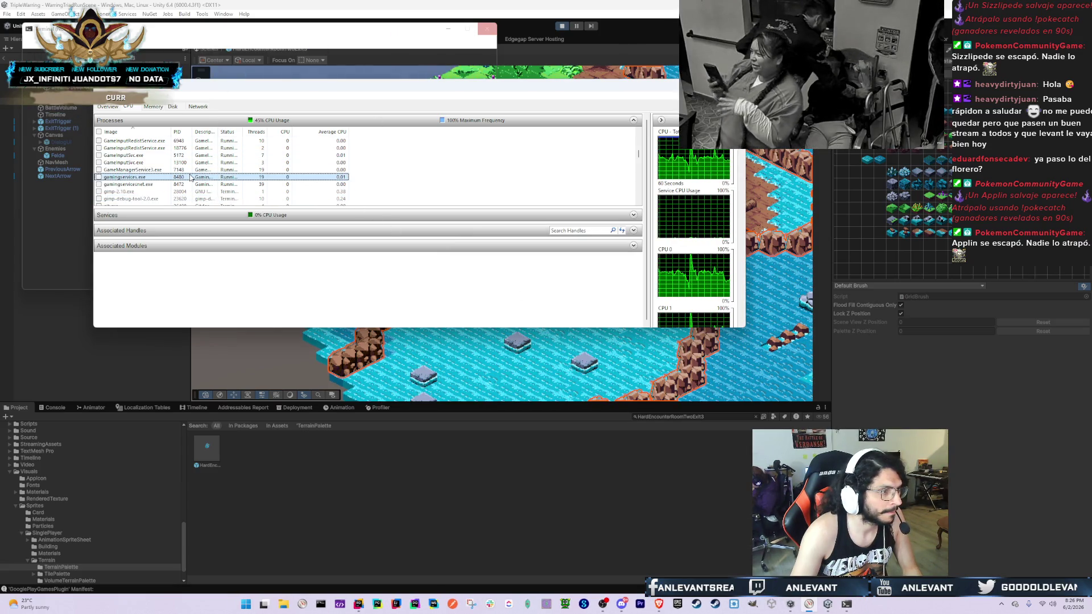
type("svc")
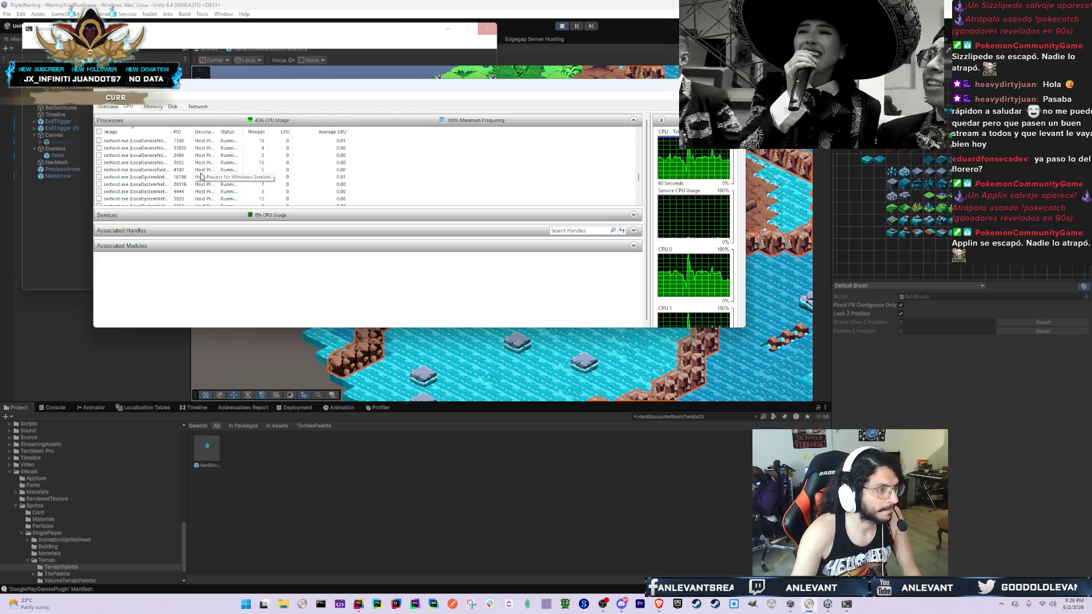
mouse_move(638, 178)
left_mouse_down()
mouse_move(638, 143)
mouse_move(638, 200)
left_mouse_up()
right_click(122, 192)
left_click(142, 199)
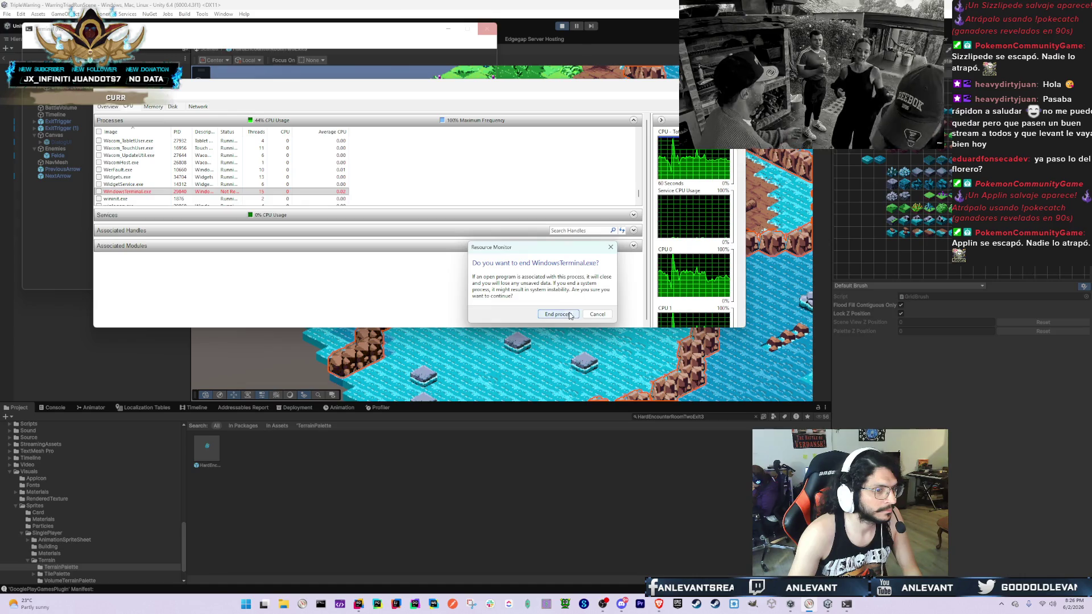
left_click(570, 314)
left_click(526, 4)
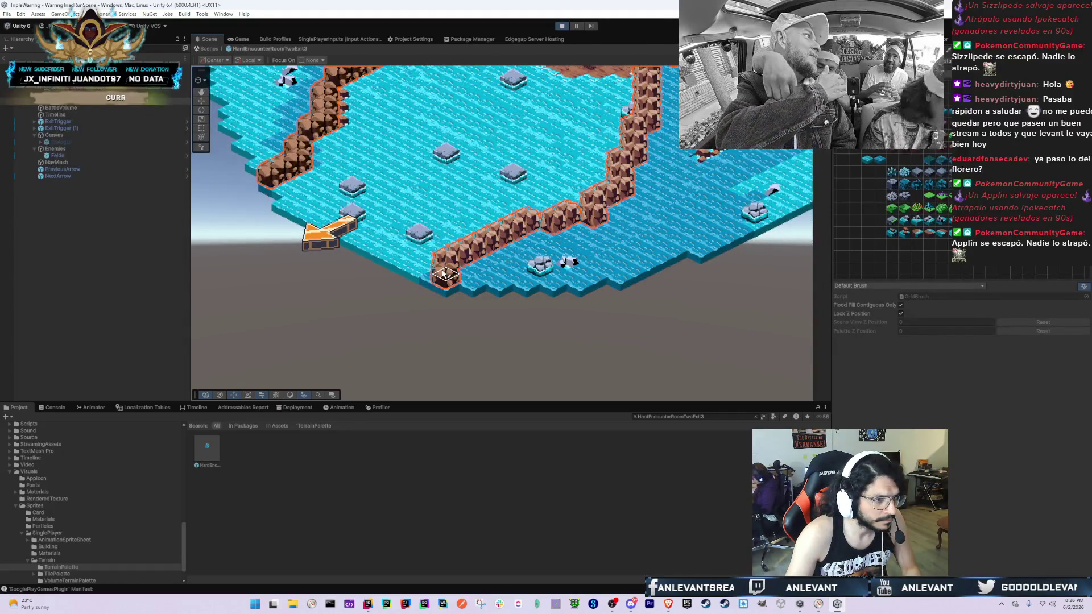
- Paint cliff tiles onto the lower wall's end, joining it to the right-side cliff column
mouse_move(575, 200)
left_mouse_down()
mouse_move(563, 216)
mouse_move(572, 233)
mouse_move(497, 241)
mouse_move(432, 279)
mouse_move(510, 253)
left_mouse_up()
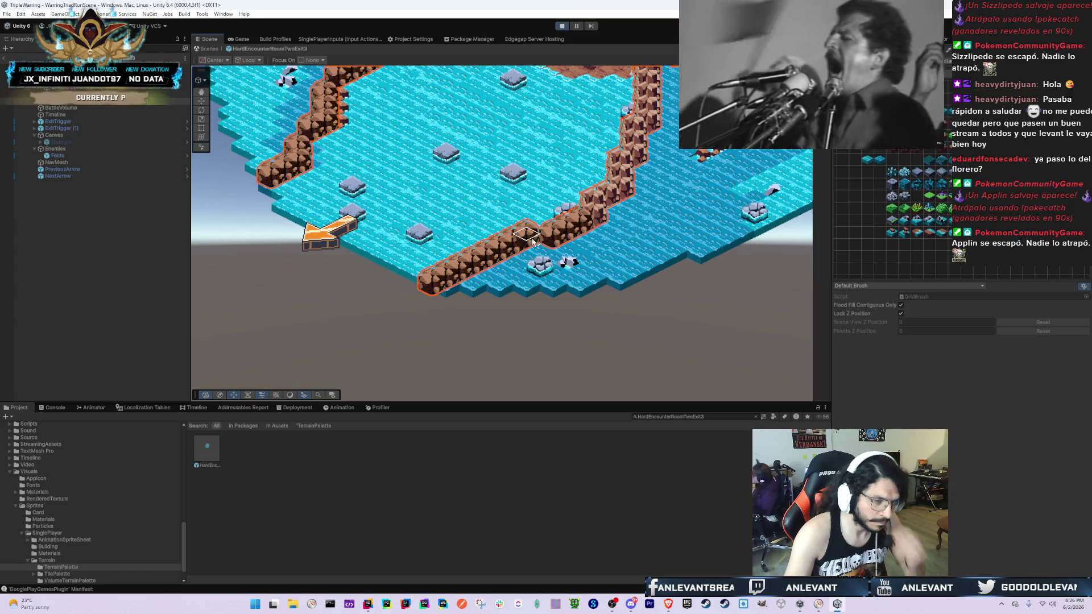
left_click_drag(647, 210, 601, 228)
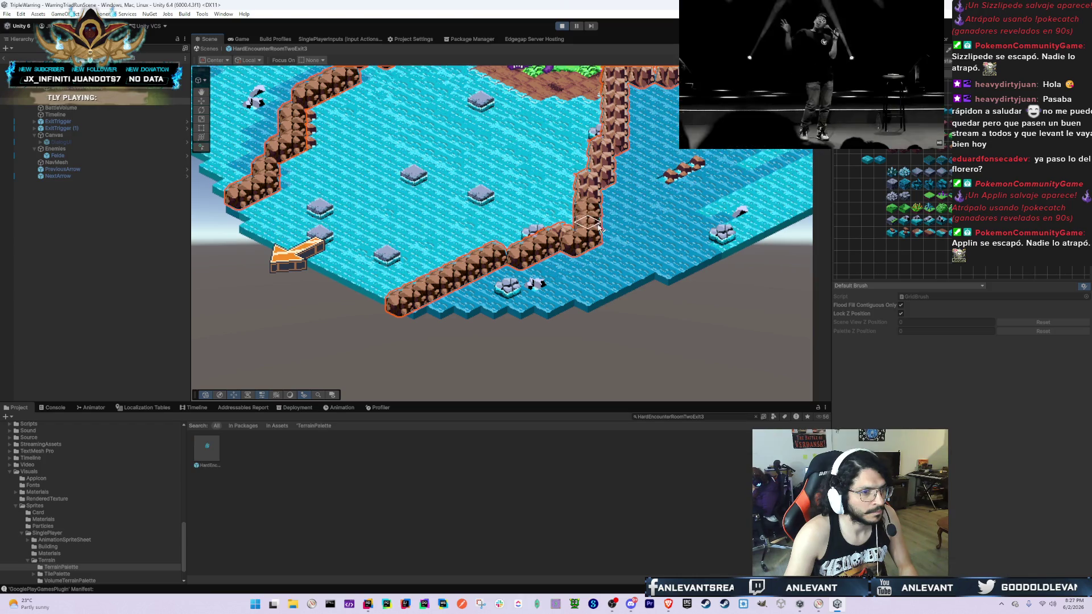
mouse_move(603, 223)
left_mouse_down()
mouse_move(598, 251)
mouse_move(545, 316)
left_mouse_up()
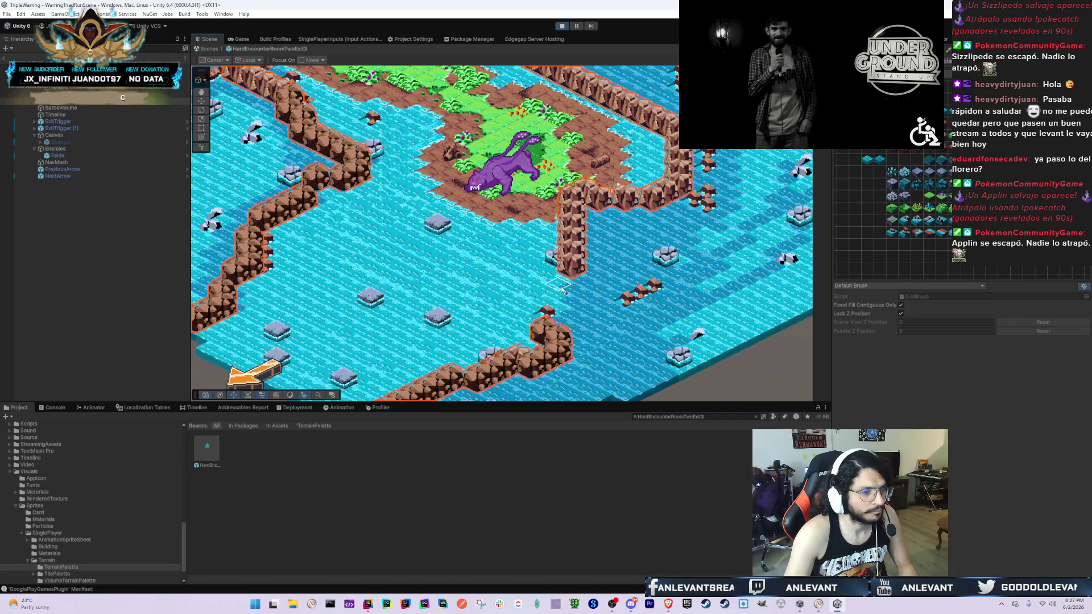
- Erase the old rock column below the island and repaint cliff tiles running down toward the lower wall
left_click(546, 317)
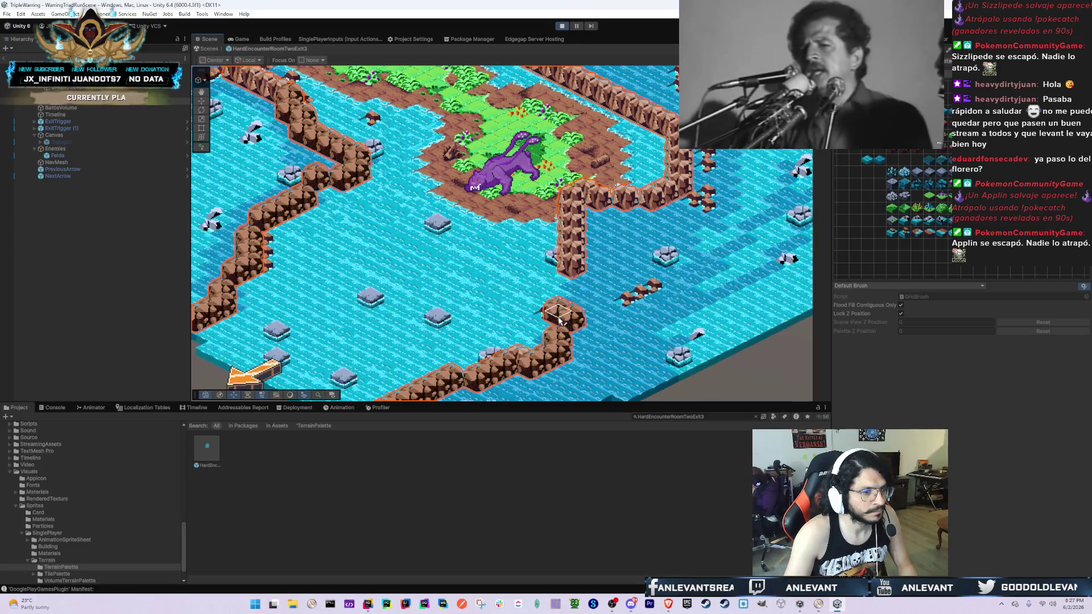
left_click(558, 321)
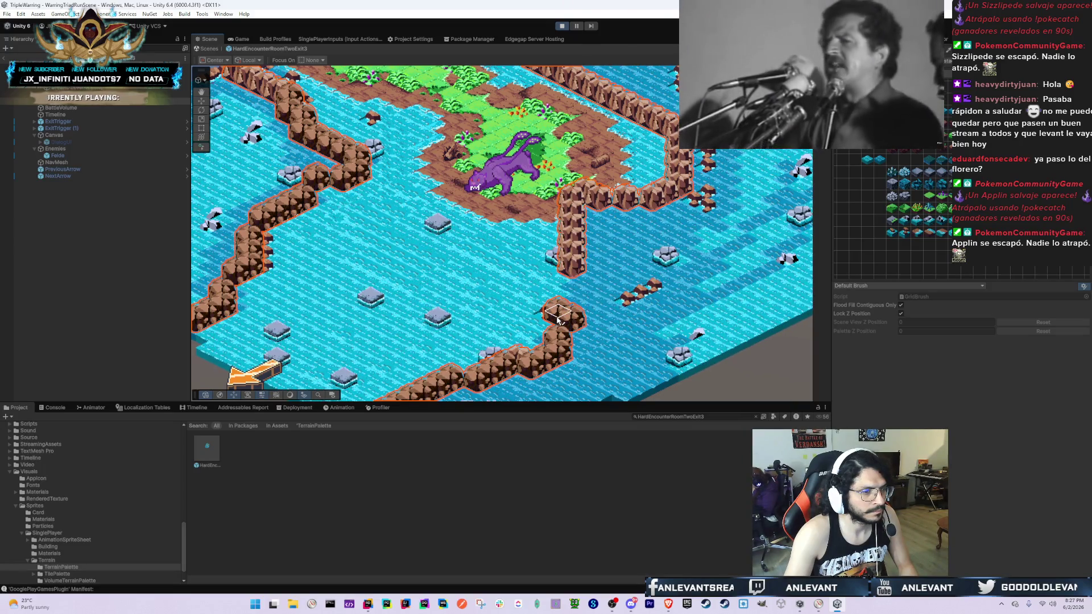
left_click(584, 297)
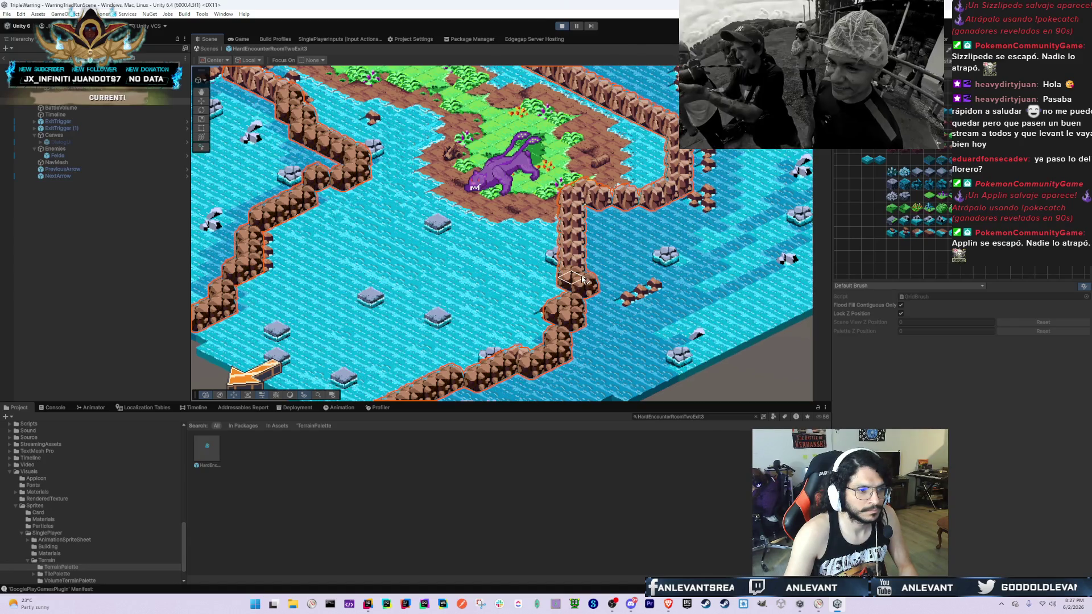
key("Up")
key("Up")
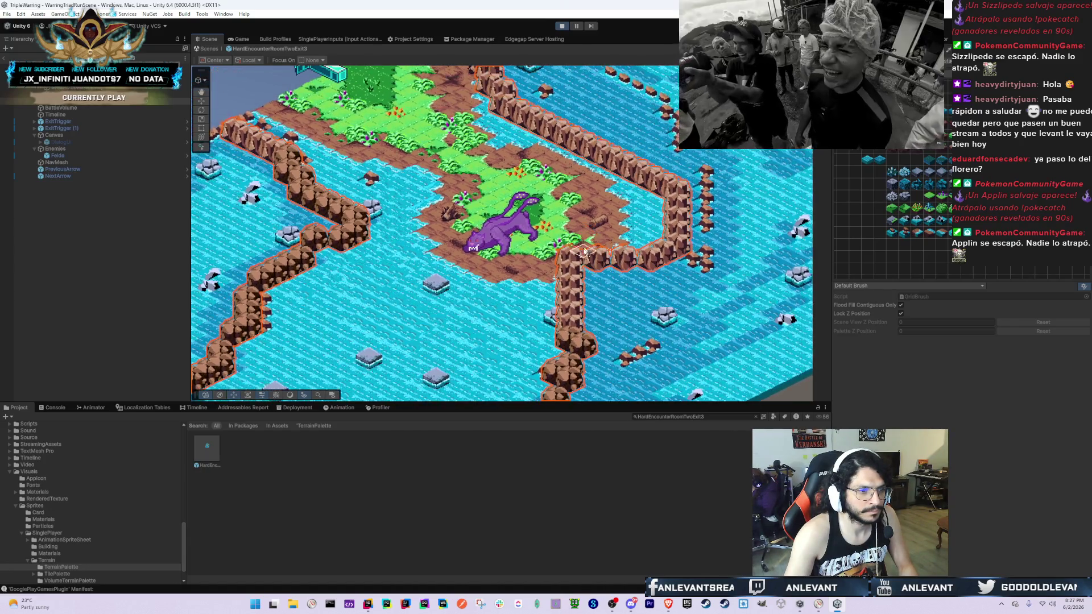
left_click_drag(587, 270, 583, 320)
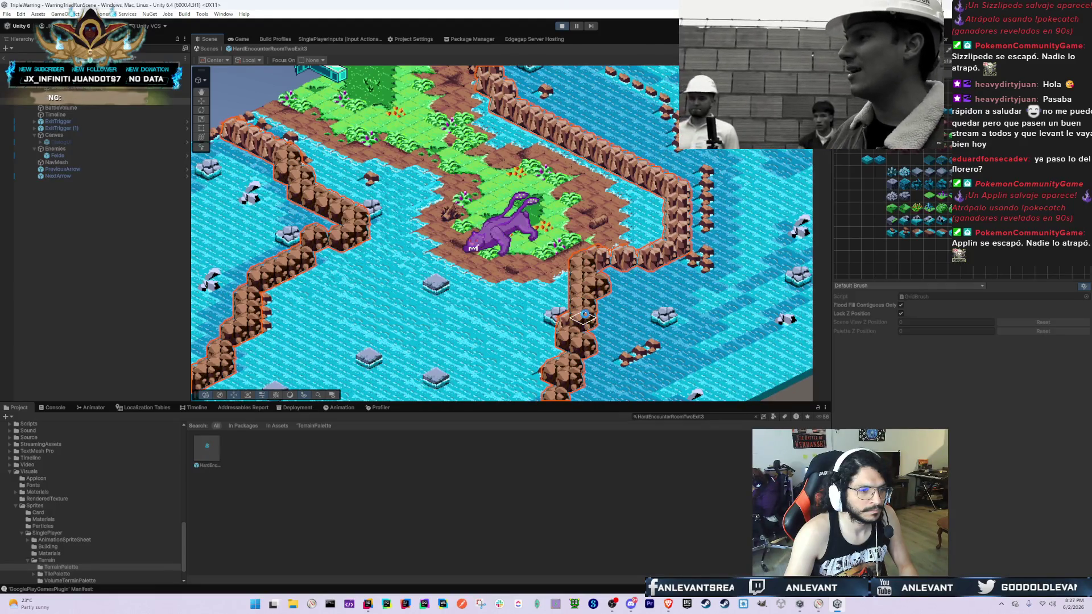
key("Up")
key("Right")
key("ctrl+z")
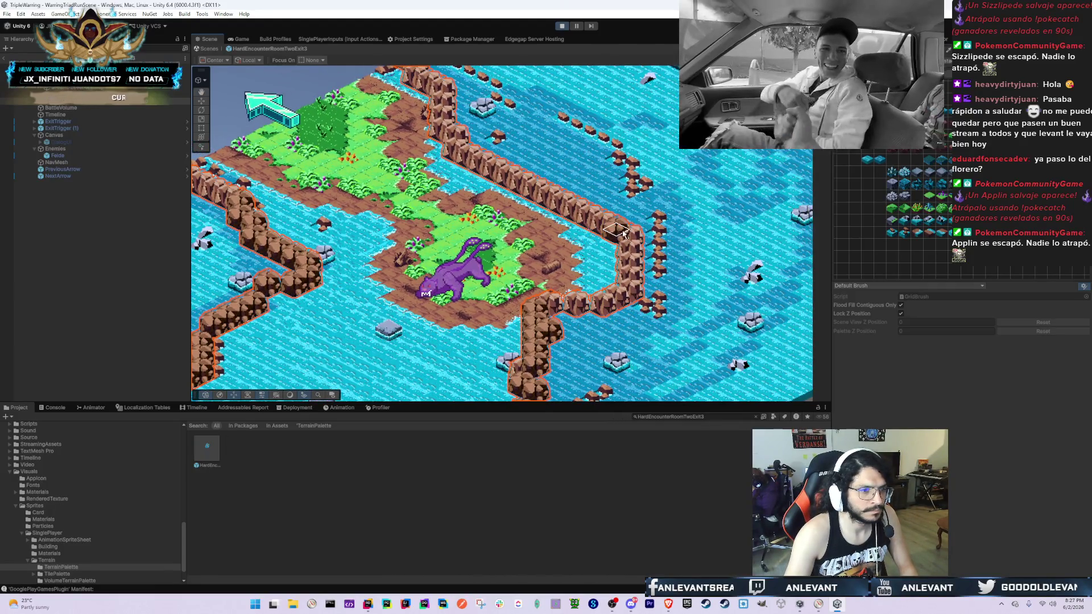
- Undo stray right-side wall tiles, then paint a rock wall along the upper shoreline
key("ctrl+z")
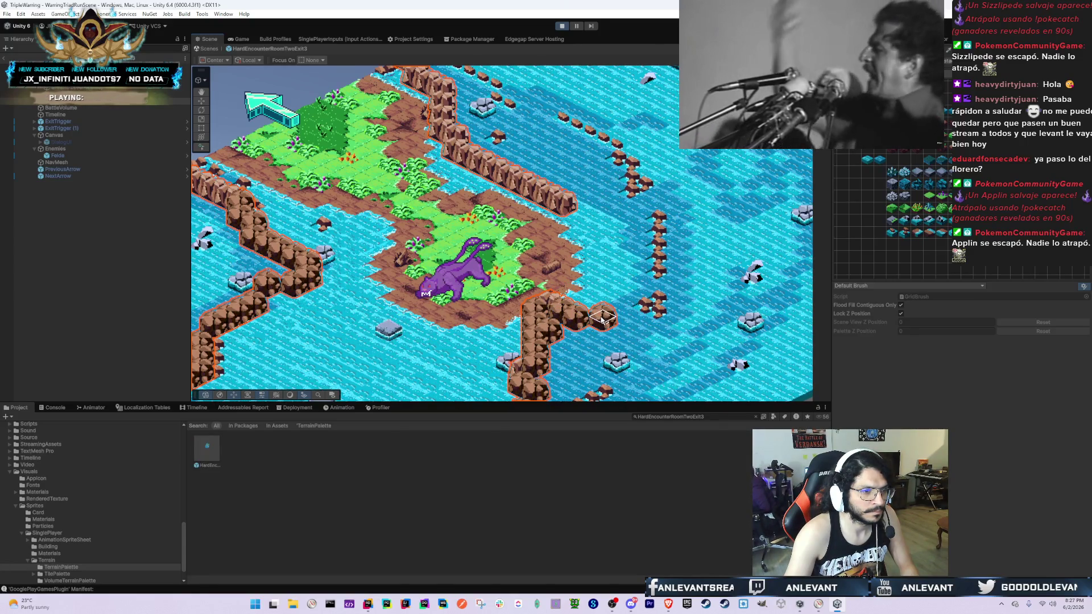
left_click(635, 303)
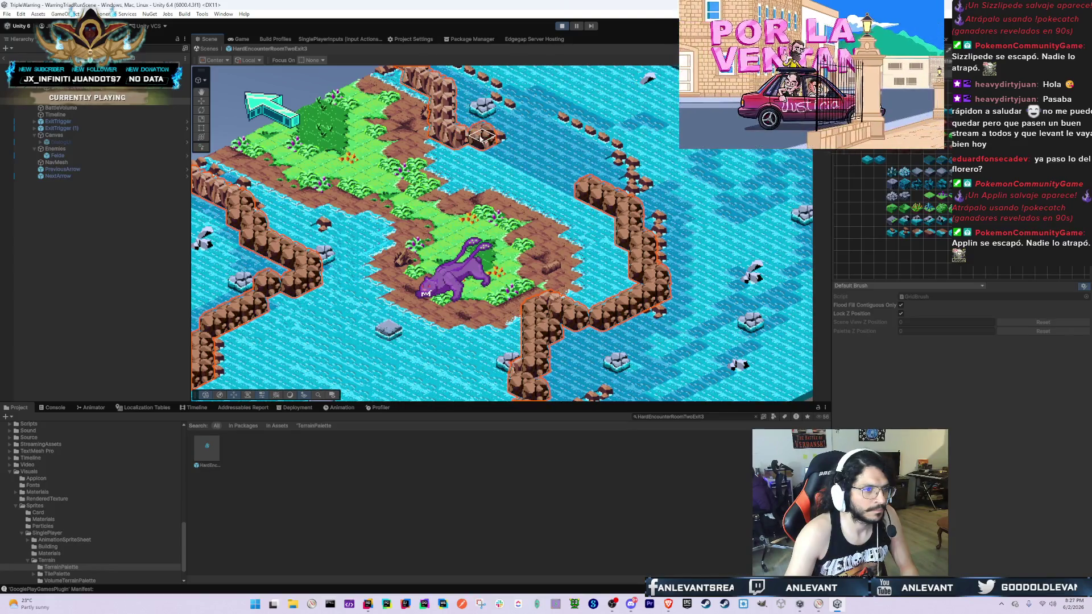
left_click_drag(546, 169, 459, 144)
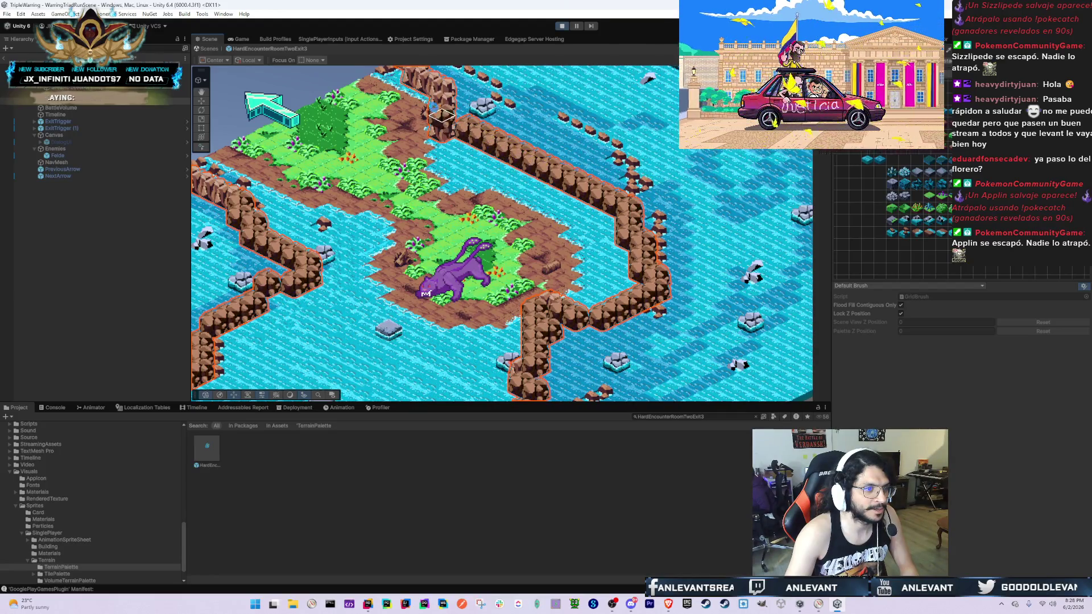
- Extend the wall's top end toward the map's top with more rock tiles
key("Up")
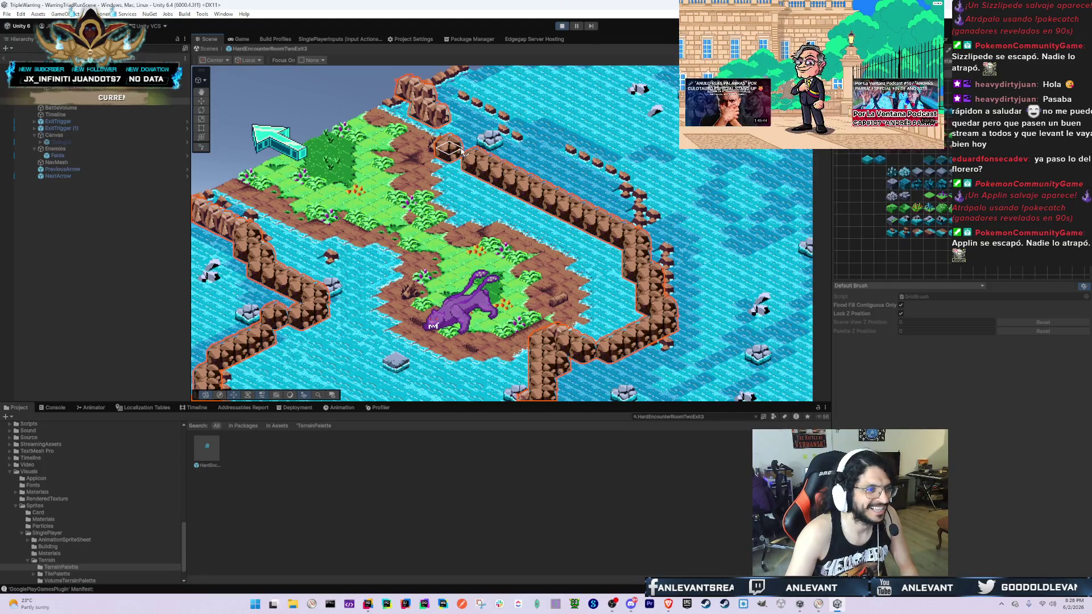
left_click(466, 139)
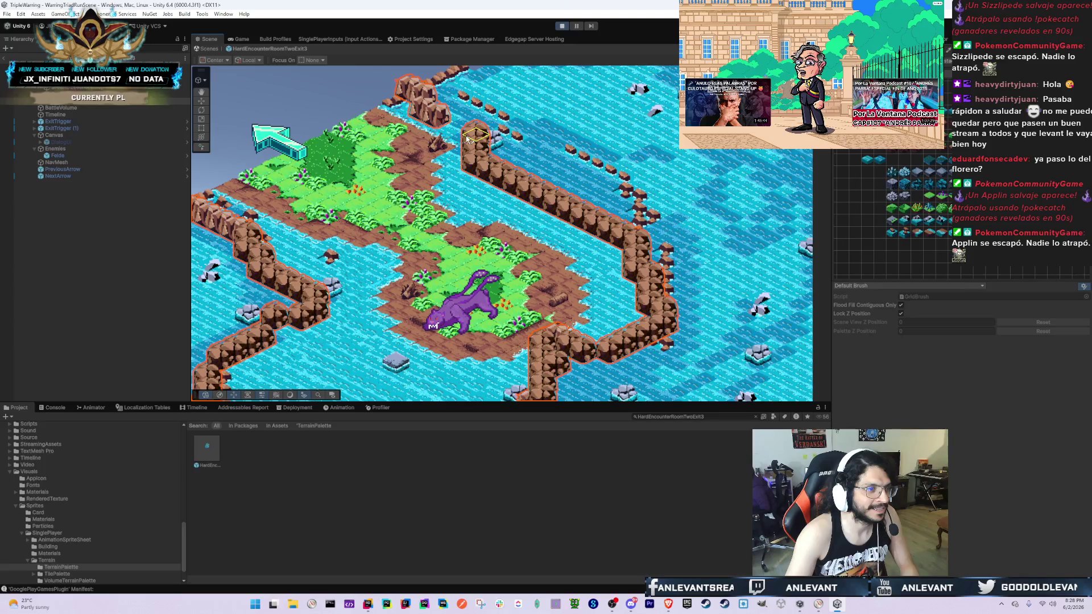
left_click(455, 104)
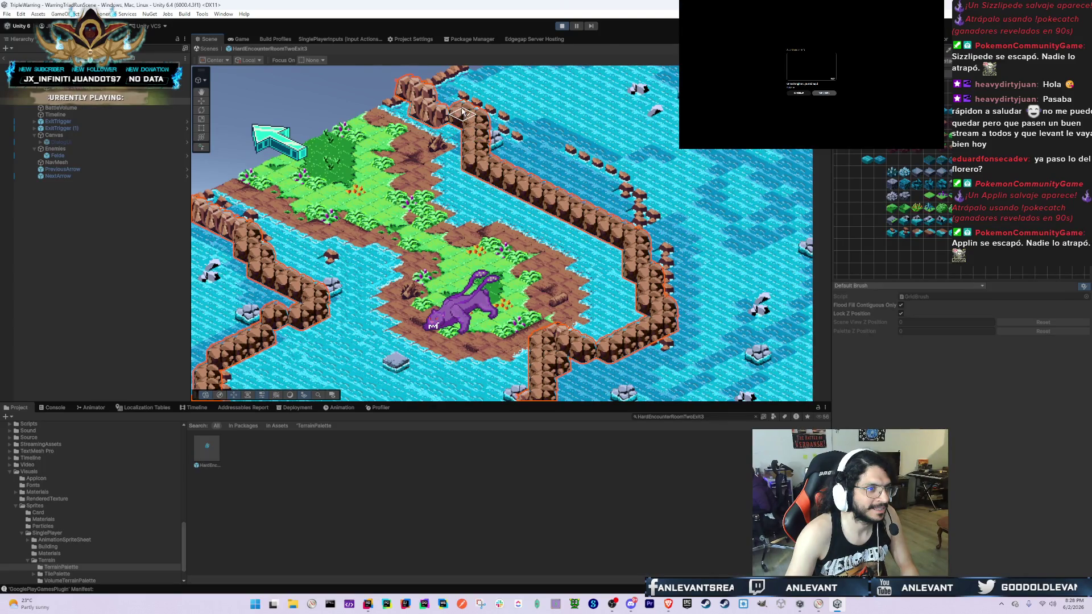
left_click(423, 97)
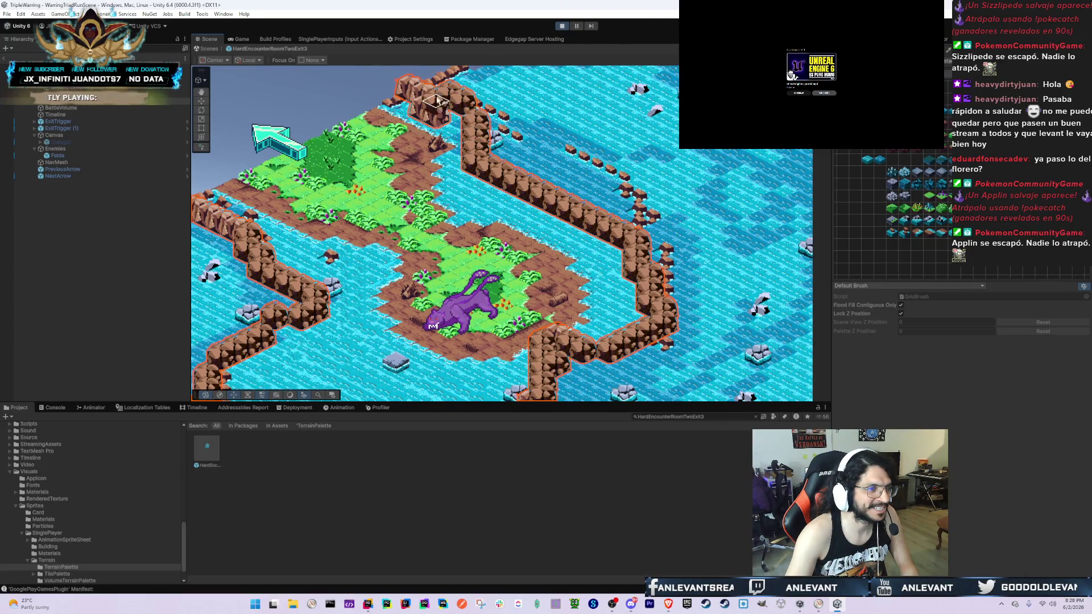
left_click(428, 97)
left_click(429, 97)
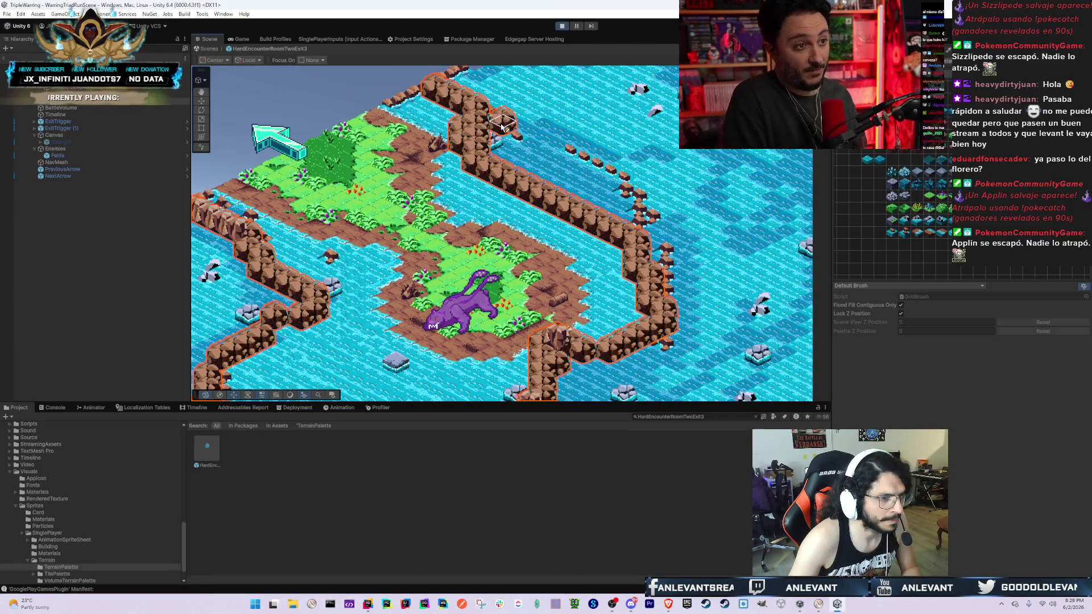
key("Left")
key("Down")
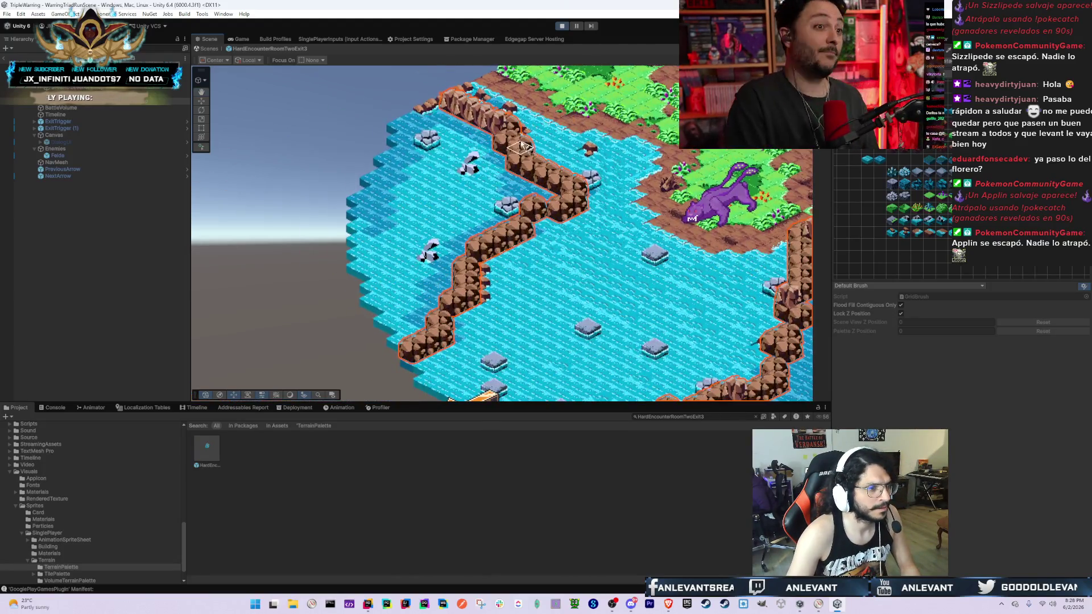
- Erase and repaint the rock tiles at the top of the left cliff wall
left_click_drag(487, 120, 473, 100)
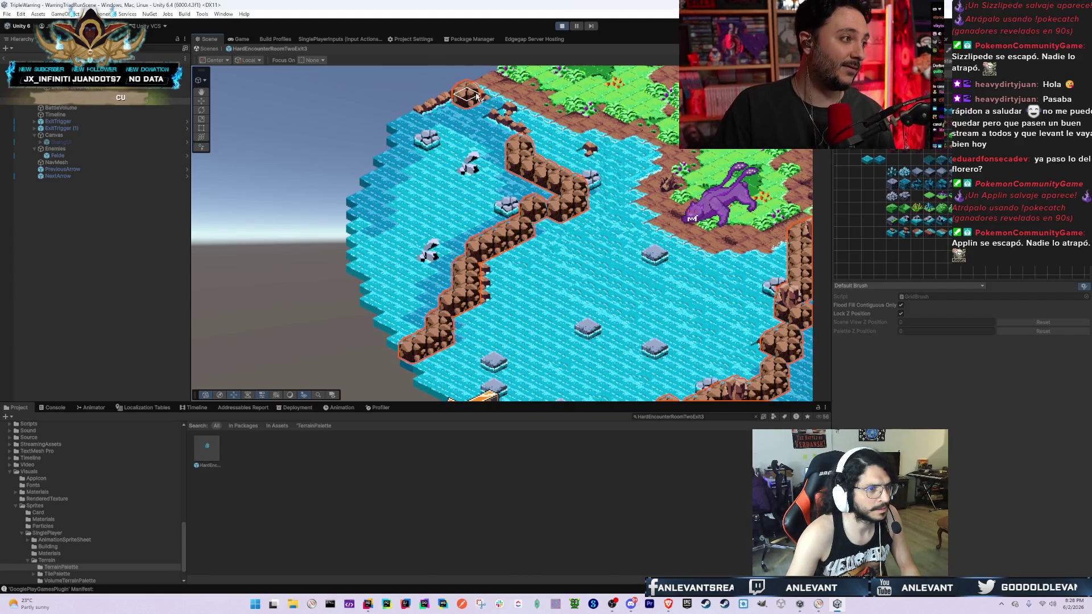
left_click(506, 118)
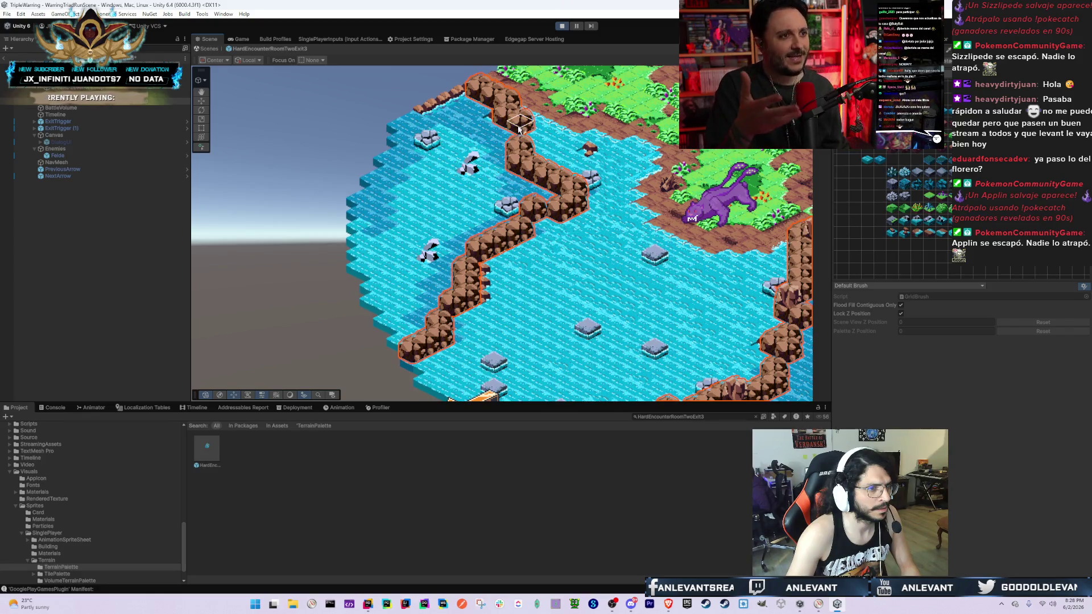
mouse_move(657, 161)
left_mouse_down()
mouse_move(433, 120)
mouse_move(458, 205)
mouse_move(506, 213)
left_mouse_up()
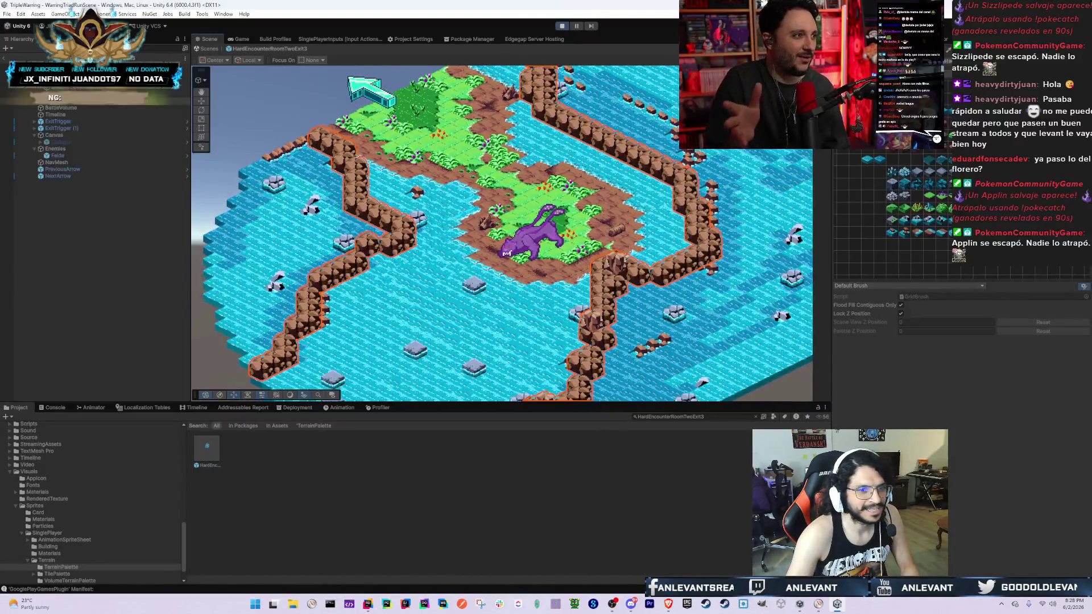
- Select a water tile in the Tile Palette for painting
left_click(866, 160)
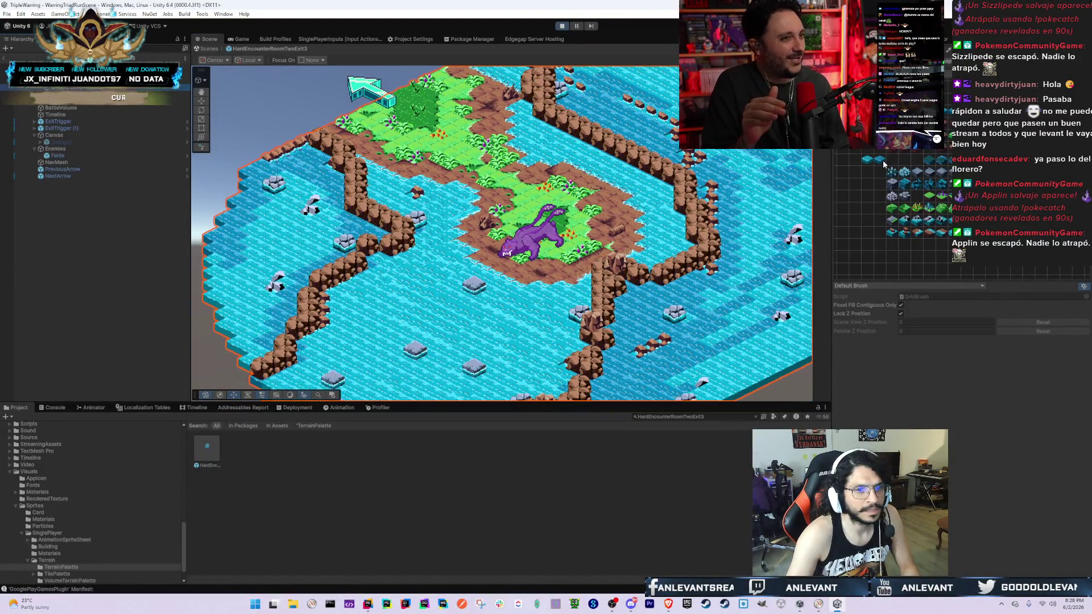
key("Down")
key("Right")
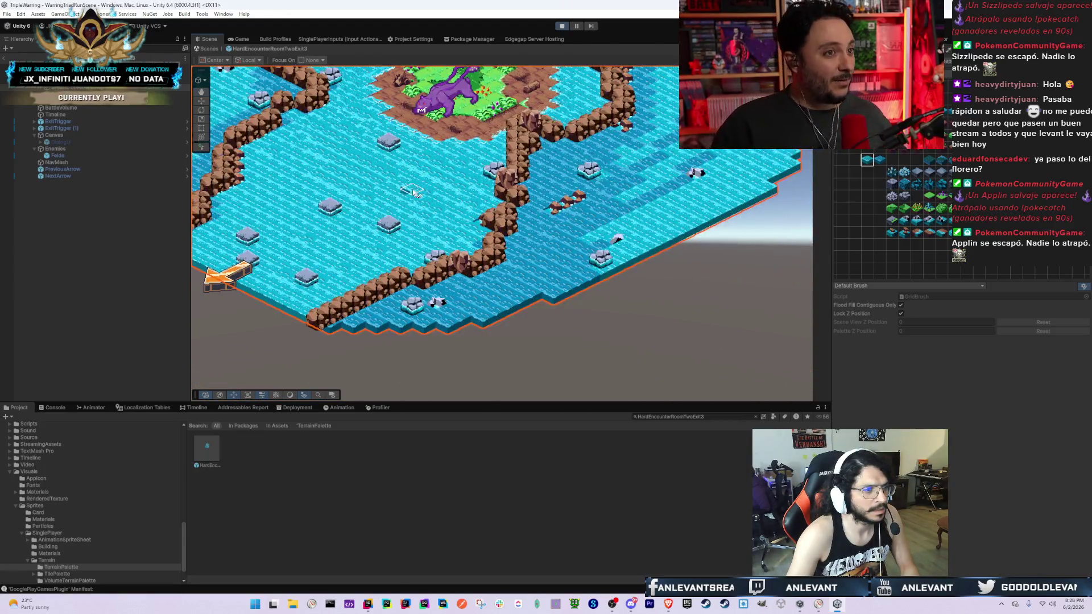
- Clear the Project search field to reveal the HardEncounterRooms prefab folder
key("Up")
key("Left")
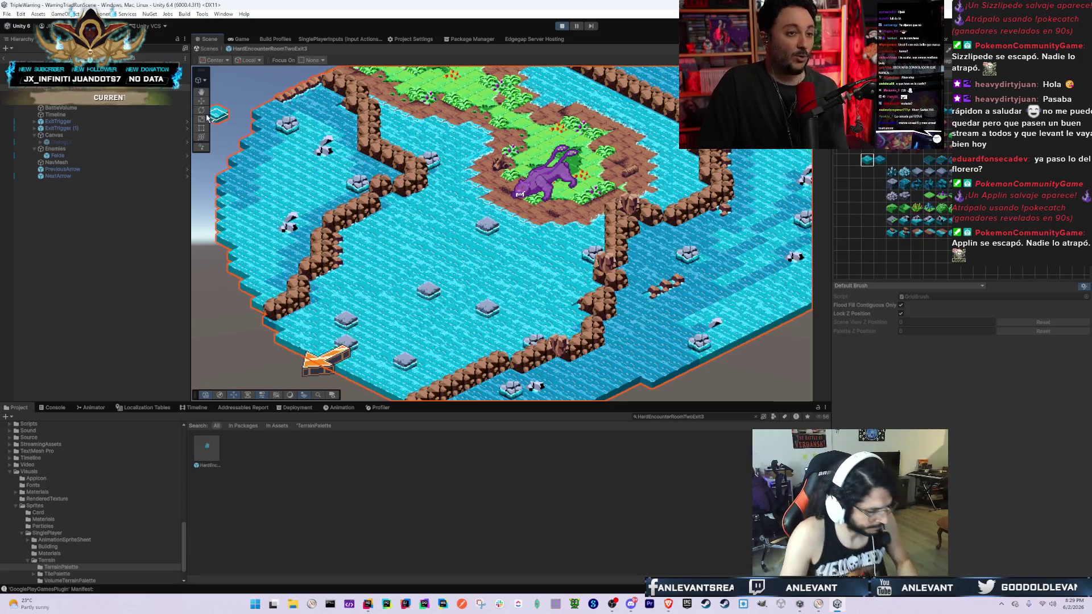
left_click(755, 417)
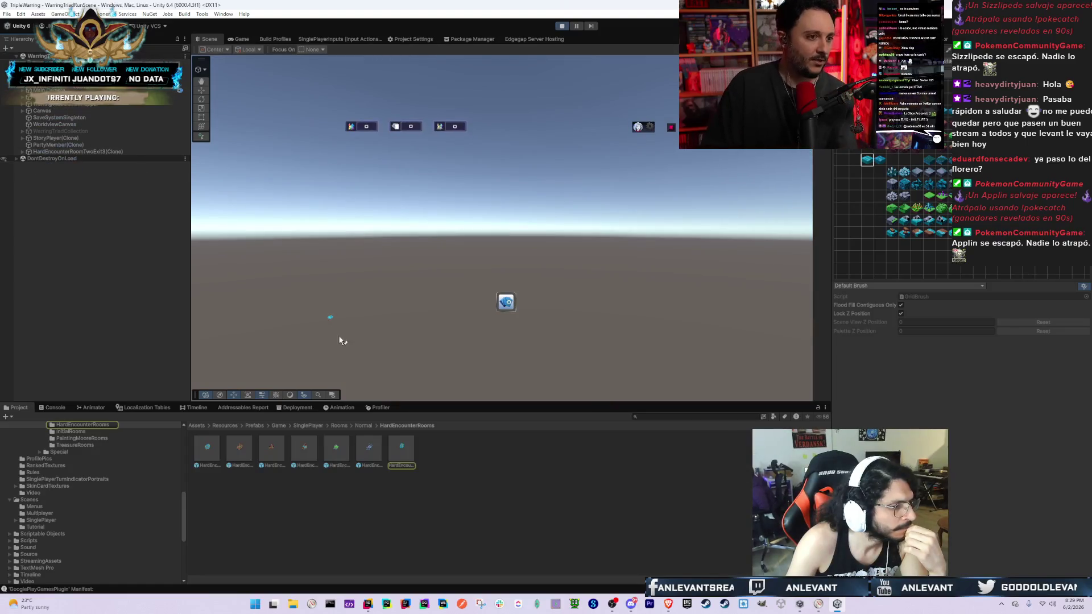
- Open HardEncounterRoomTwoExit3 in Prefab Mode, ignoring the warning, and pick a palette tile
double_click(402, 448)
left_click(603, 330)
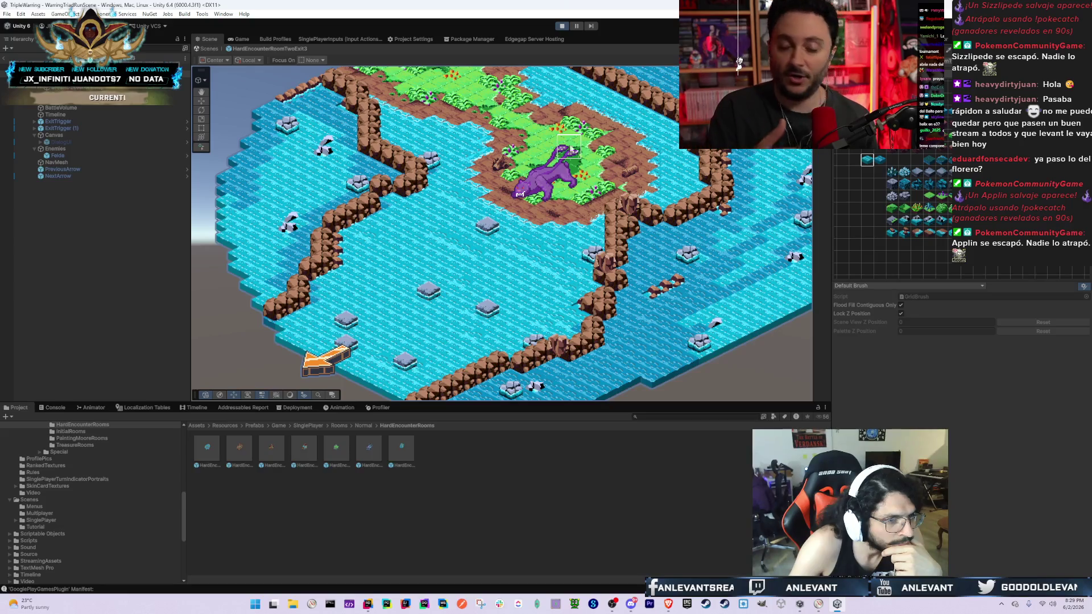
left_click(203, 179)
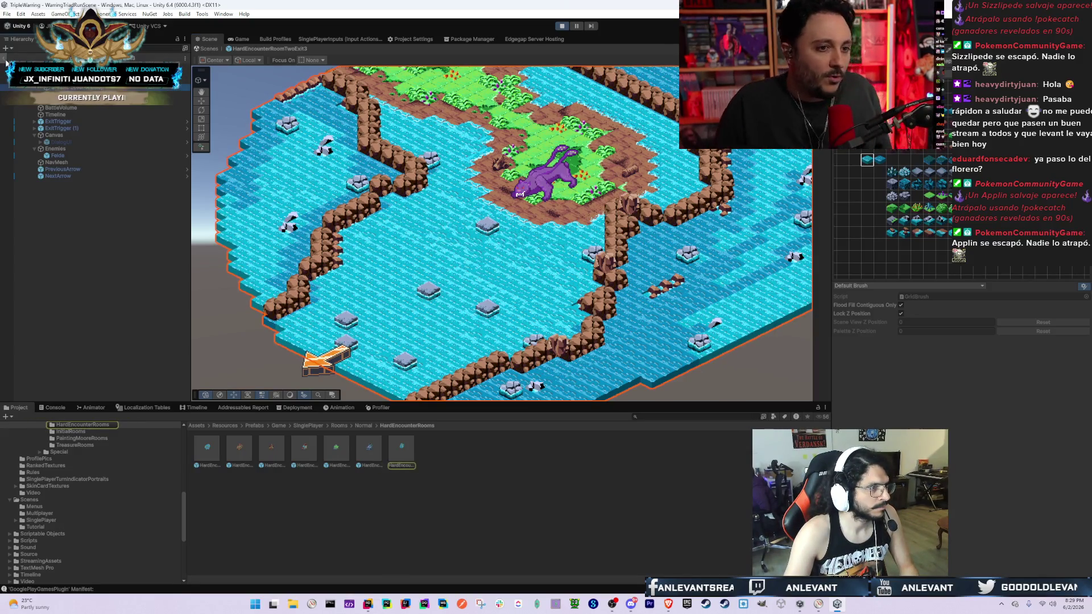
double_click(404, 450)
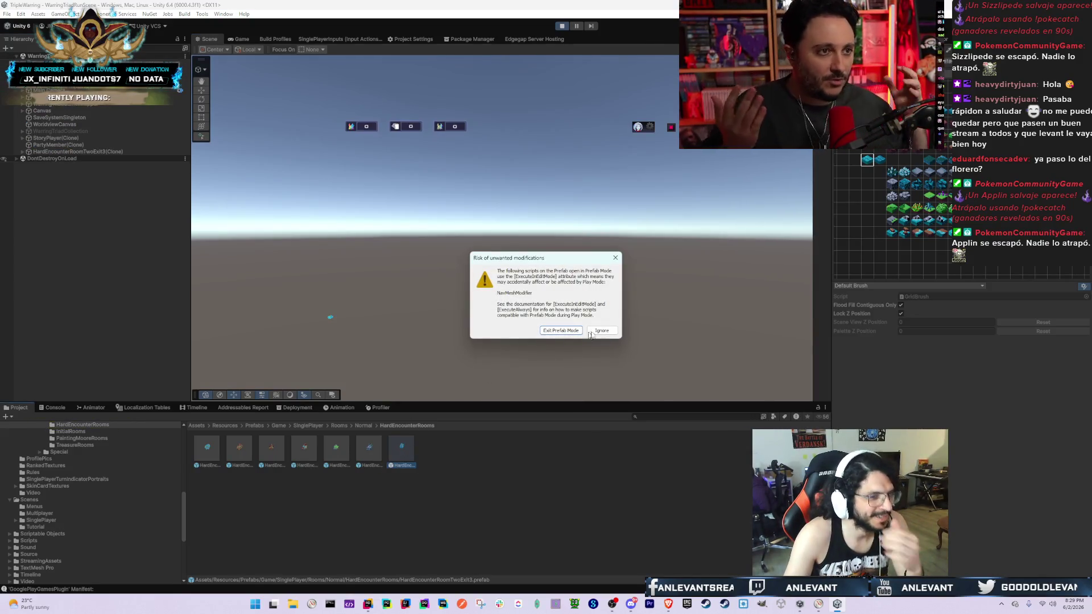
left_click(608, 333)
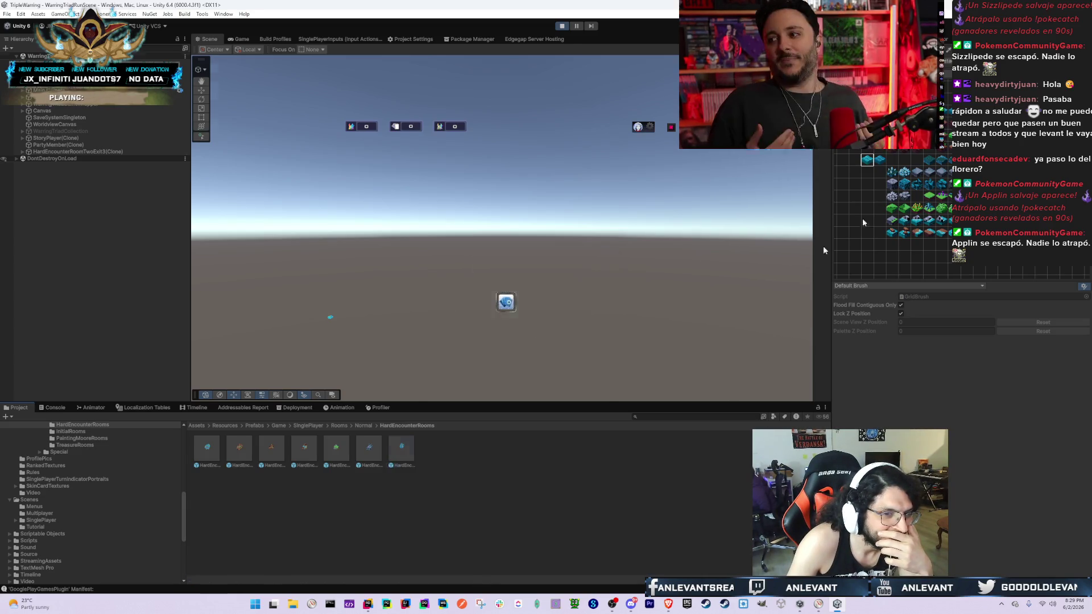
left_click(864, 159)
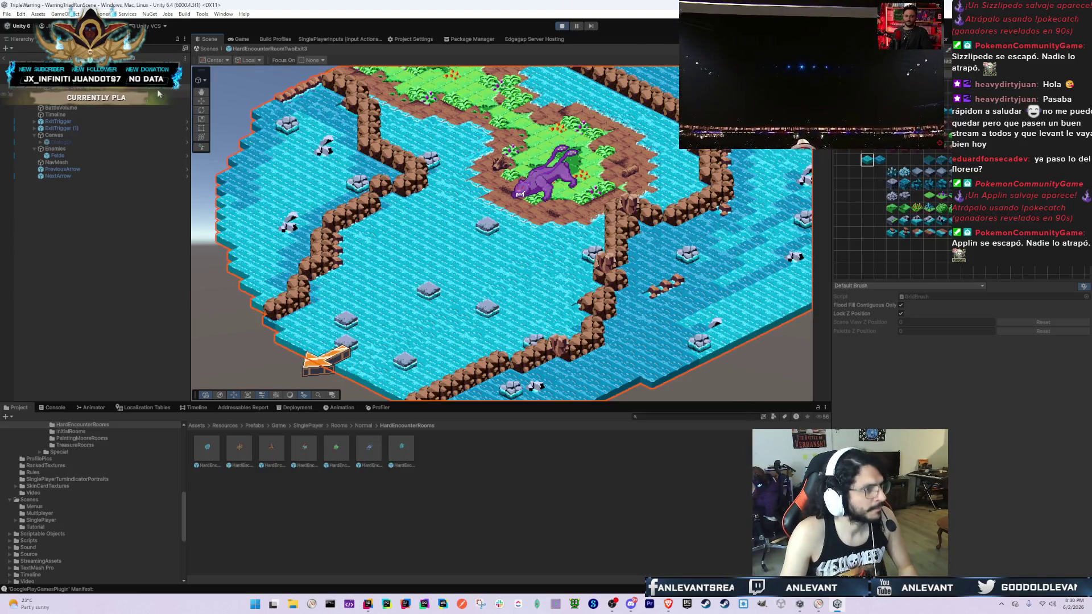
left_click(917, 143)
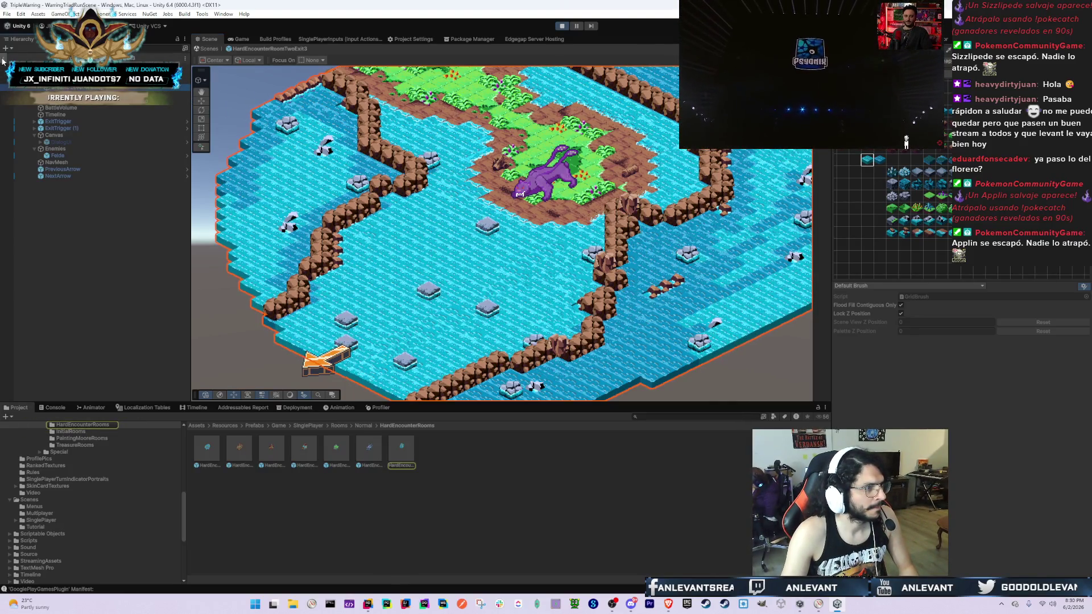
double_click(401, 445)
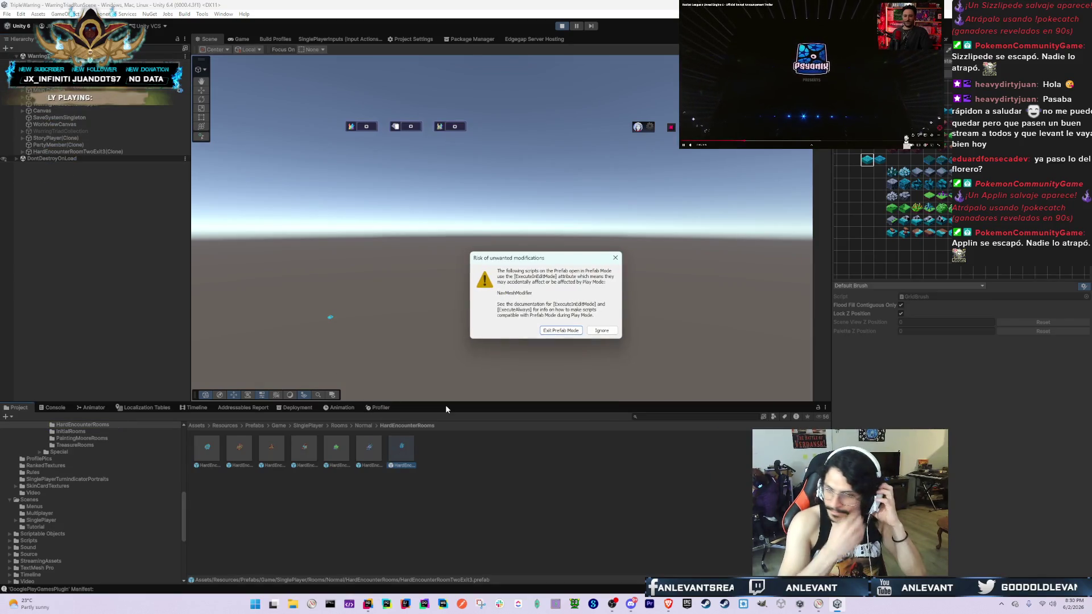
left_click(604, 330)
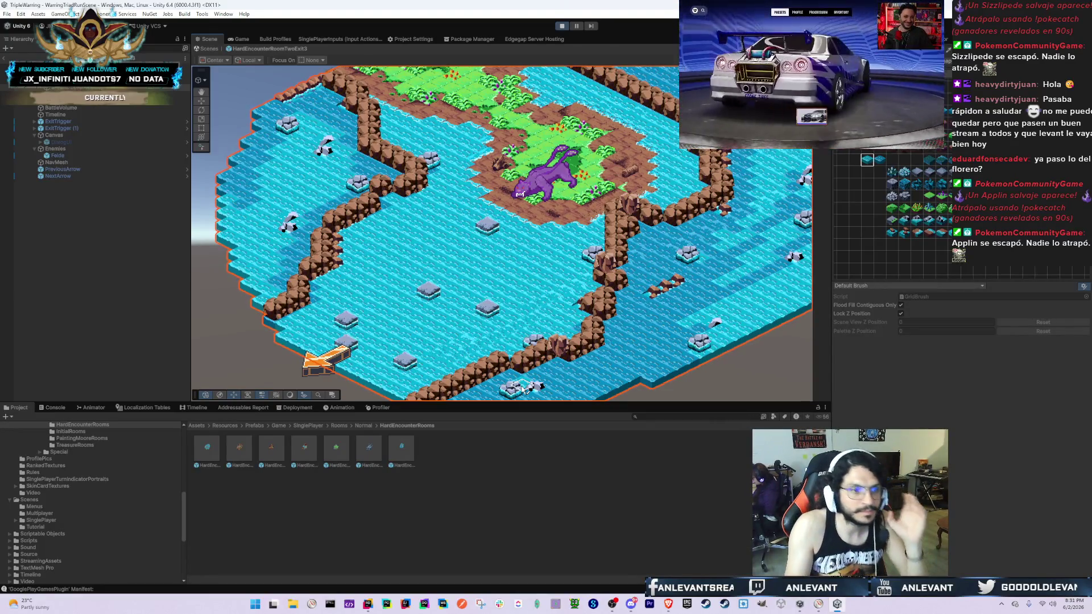
left_click(266, 48)
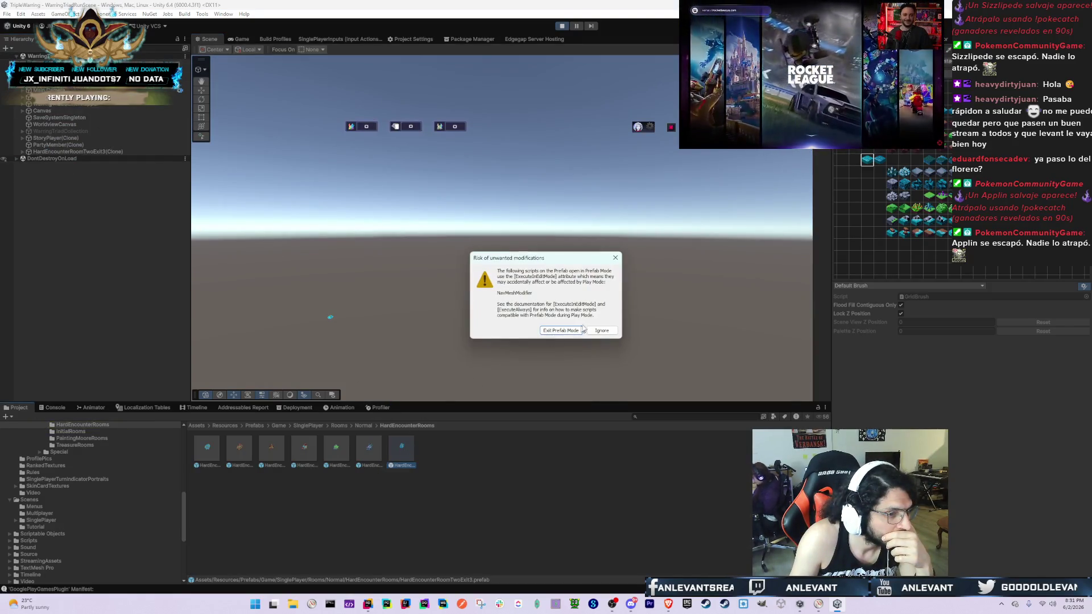
left_click(600, 331)
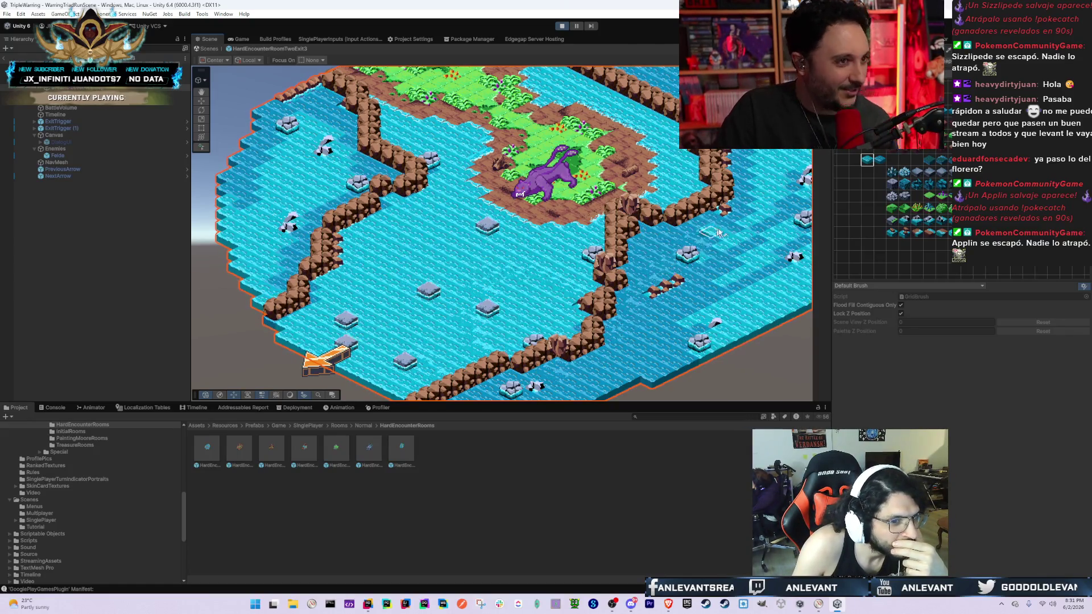
key("Right")
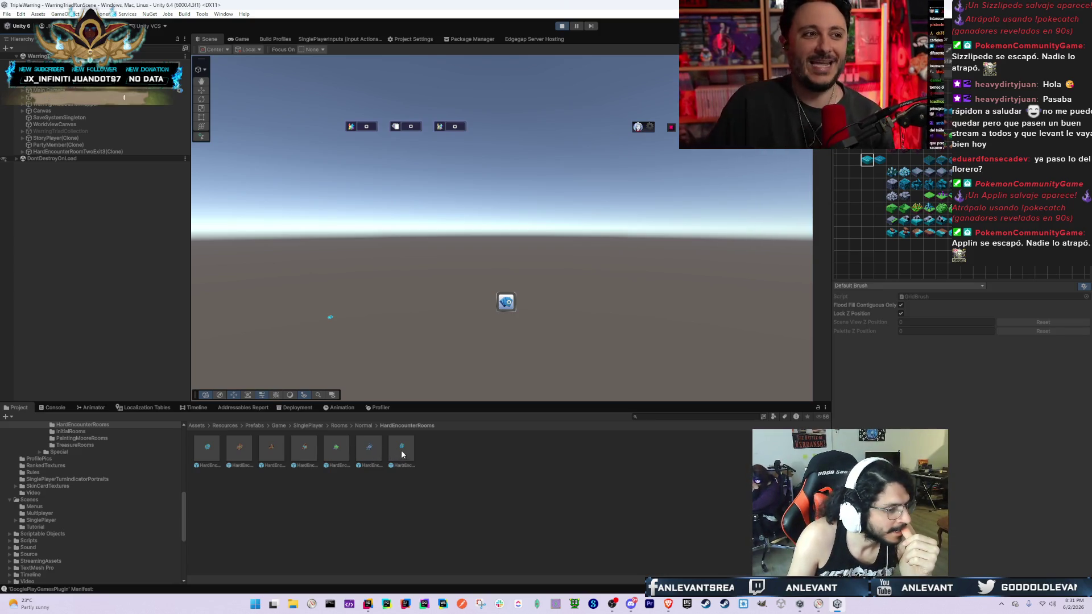
left_click(79, 152)
double_click(402, 450)
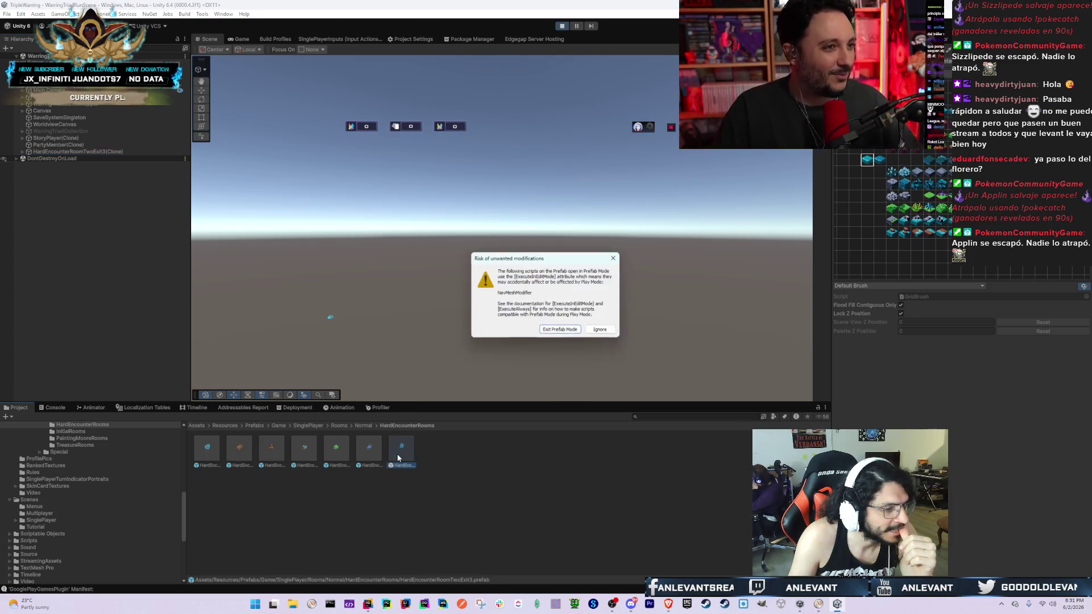
left_click(602, 330)
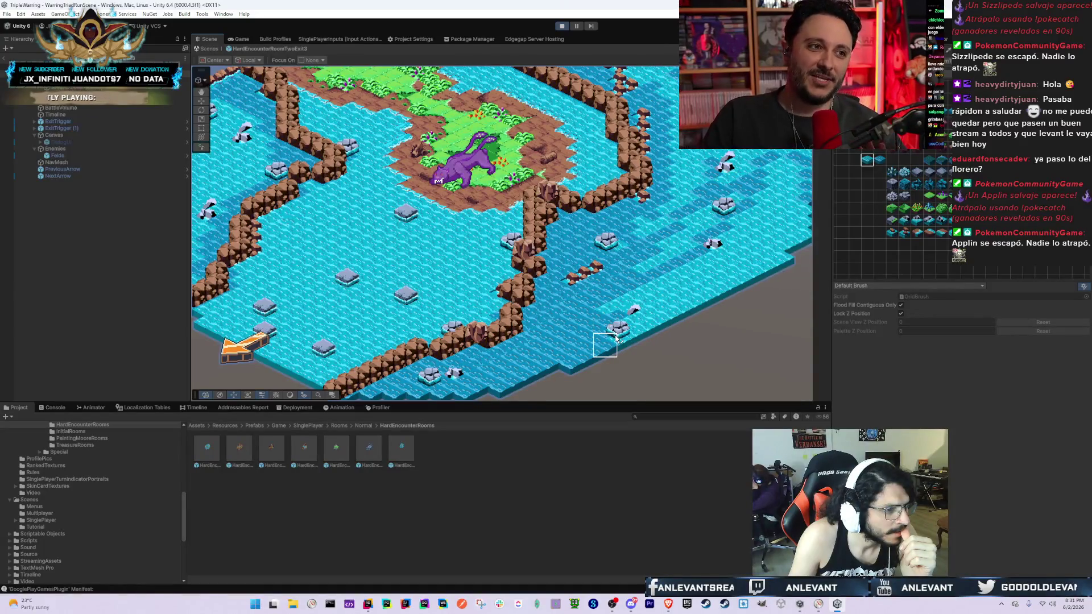
- Hide the cliff-wall tilemap with H, then select the water tilemap and activate the paint brush
left_click(86, 101)
key("h")
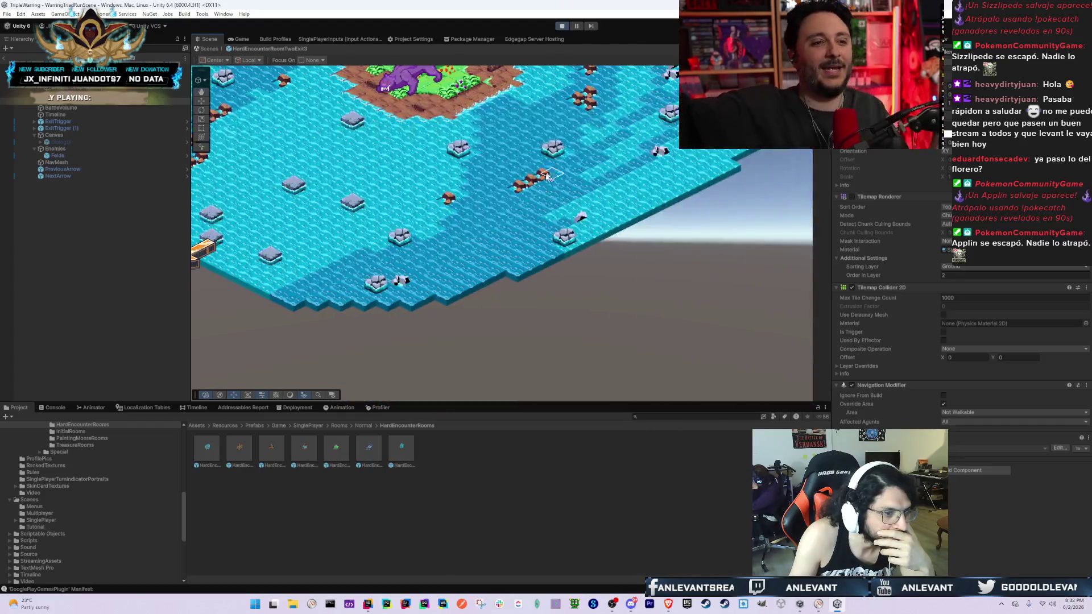
left_click(49, 97)
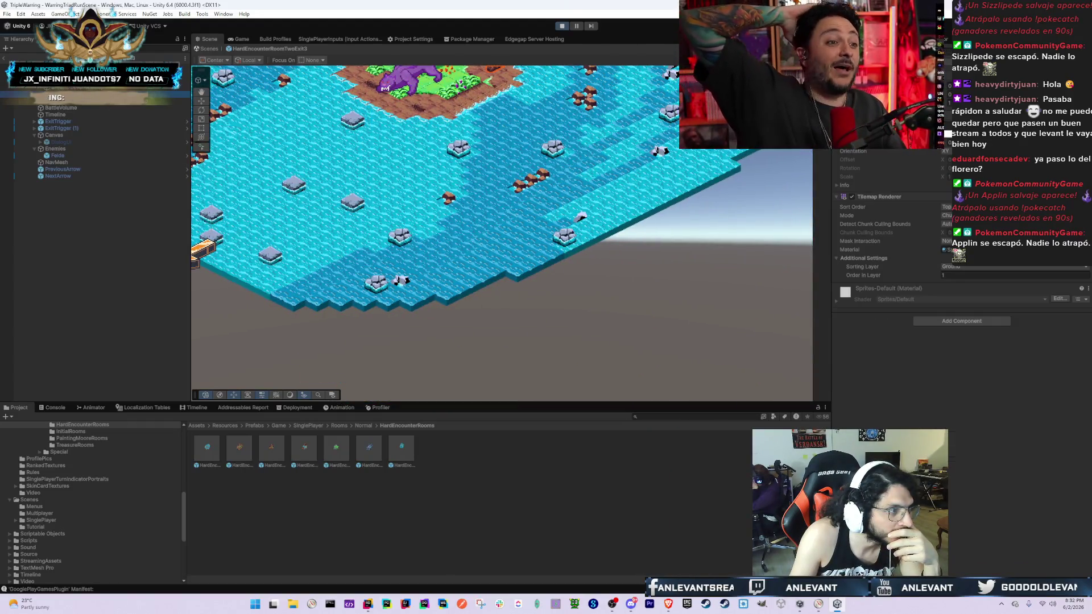
key("b")
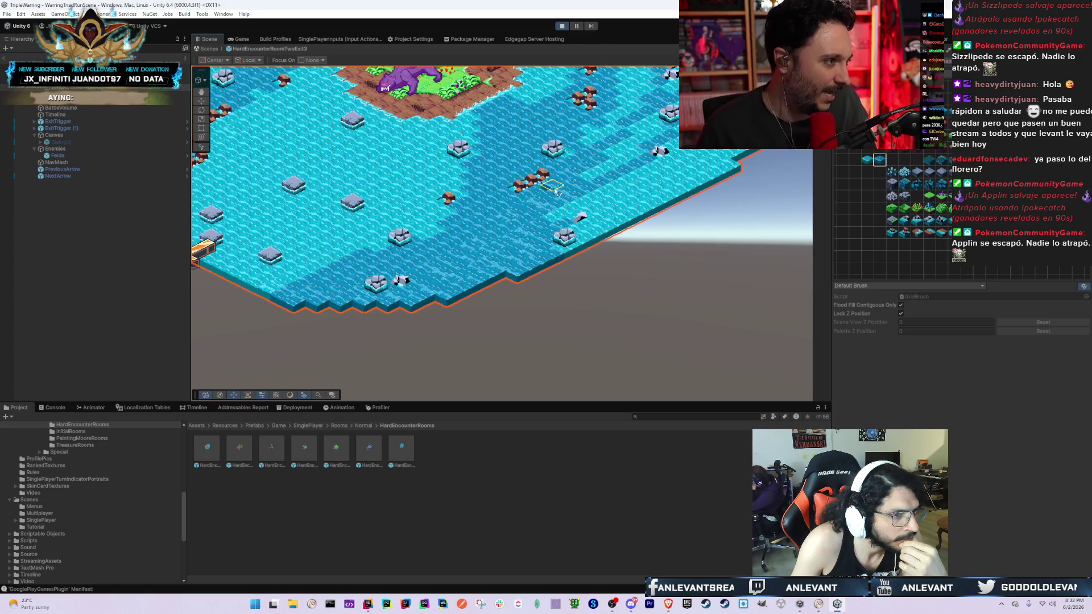
- Paint dark water over the strip of light shallow tiles across the map's middle
mouse_move(587, 190)
left_mouse_down()
mouse_move(622, 173)
mouse_move(599, 186)
left_mouse_up()
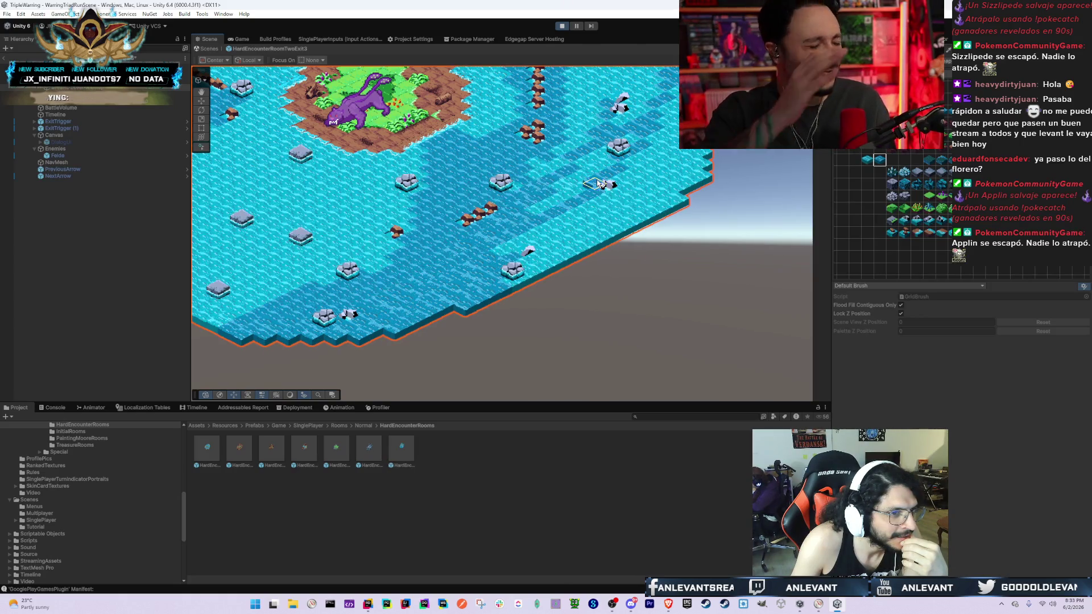
left_click_drag(624, 162, 585, 203)
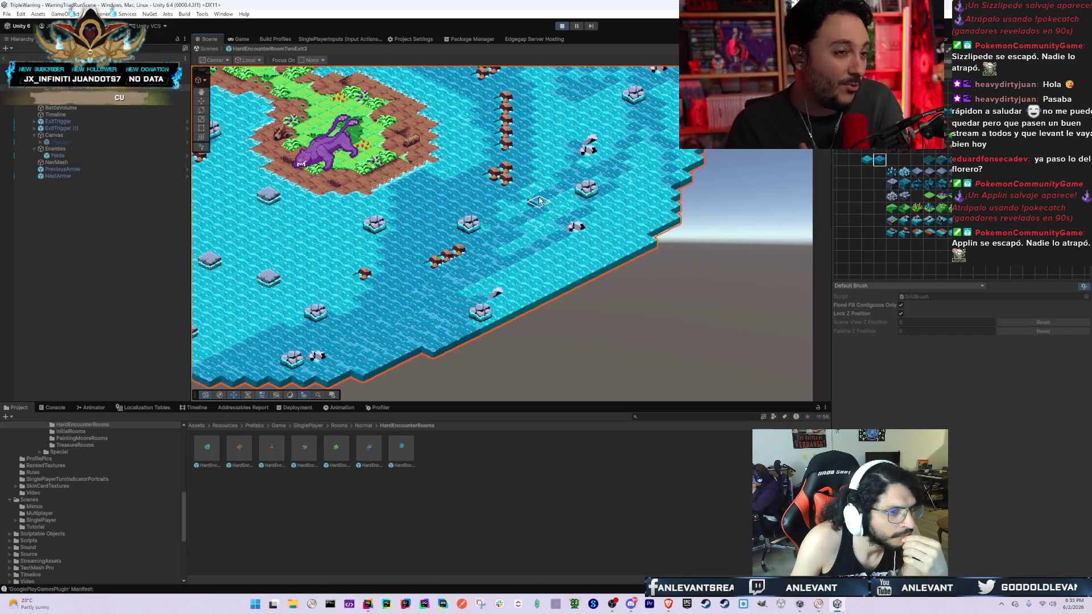
left_click_drag(667, 190, 514, 277)
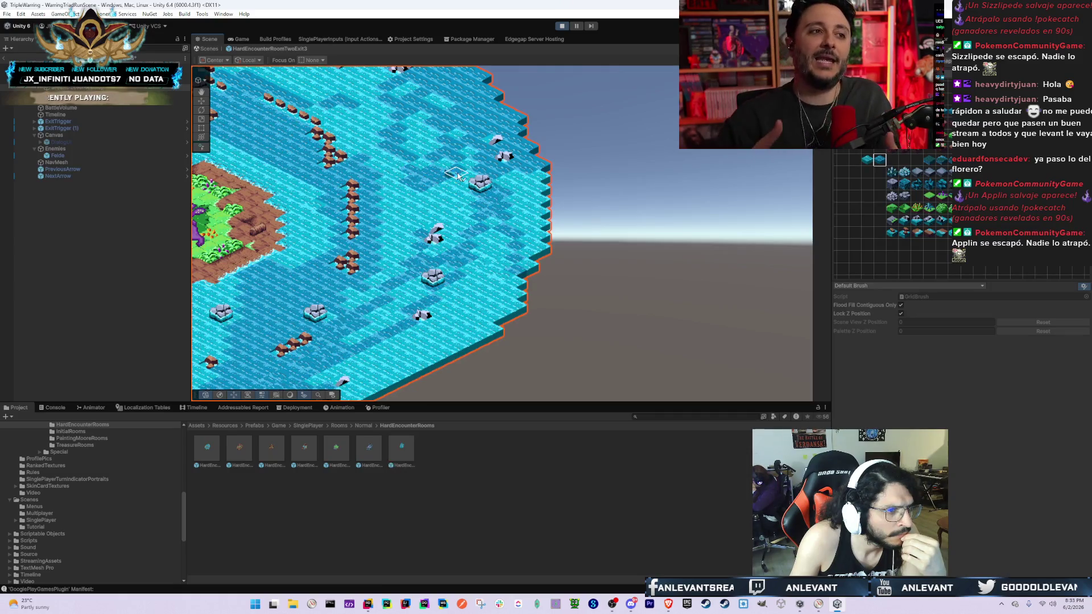
scroll(495, 208, "up", 2)
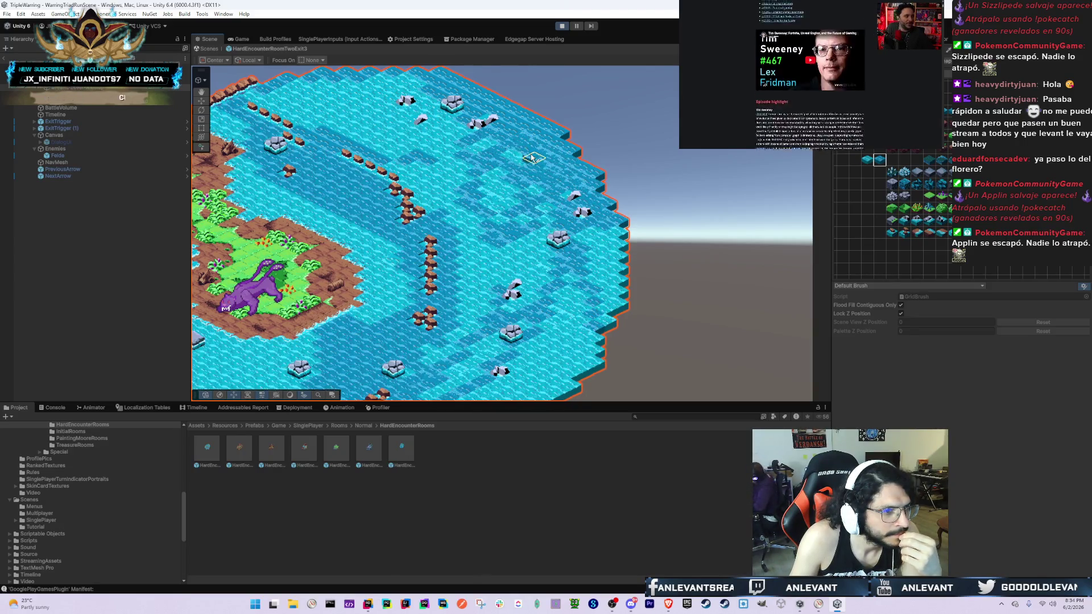
- Place a rock tile in open water near the top edge, undoing a stray water tile
left_click_drag(518, 144, 562, 228)
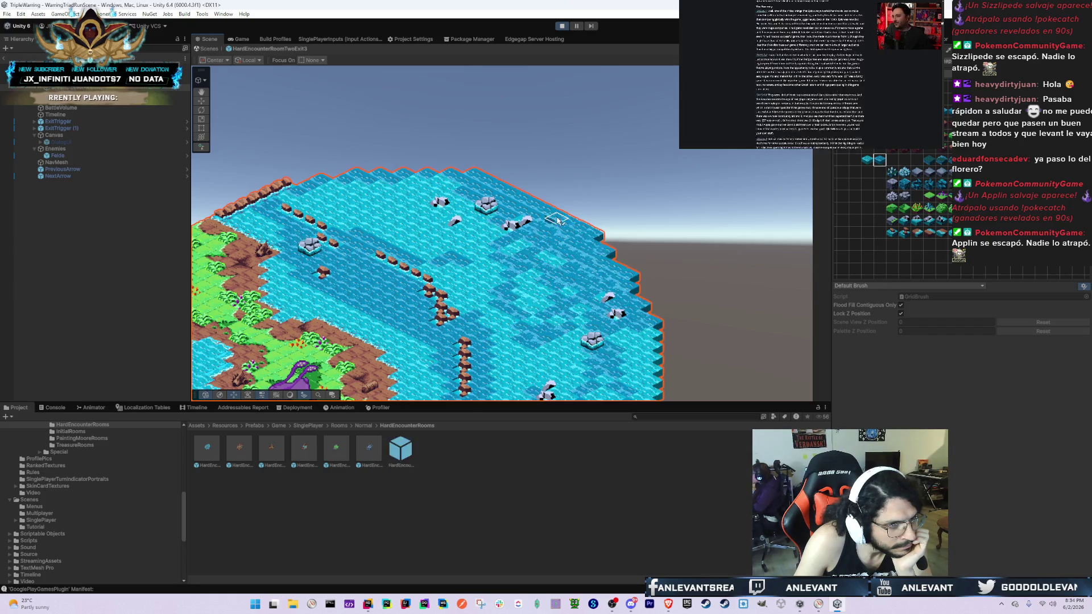
left_click(529, 219)
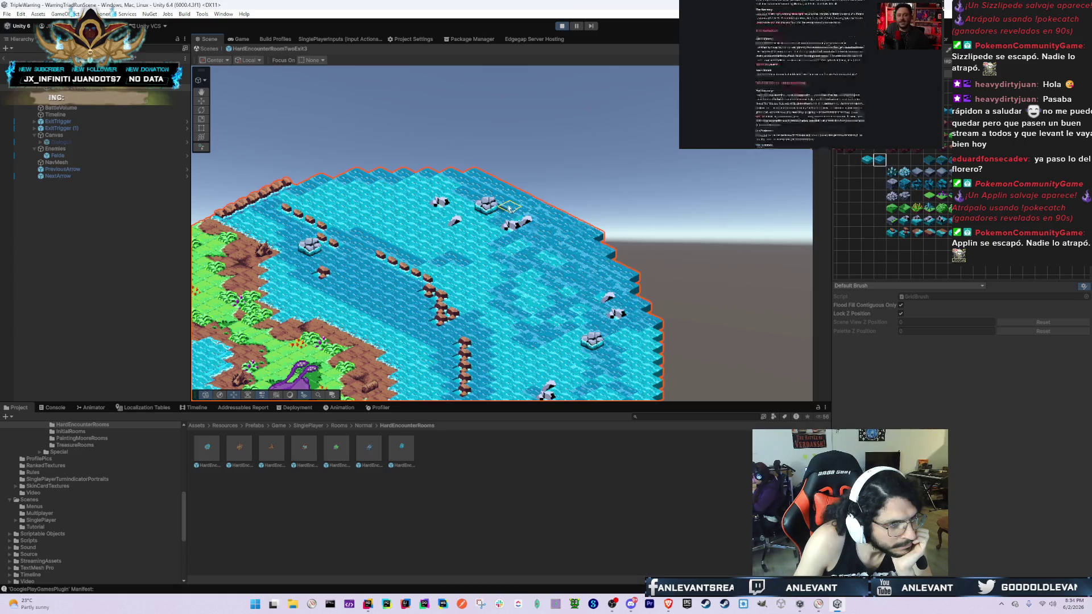
left_click(515, 193)
key("ctrl+z")
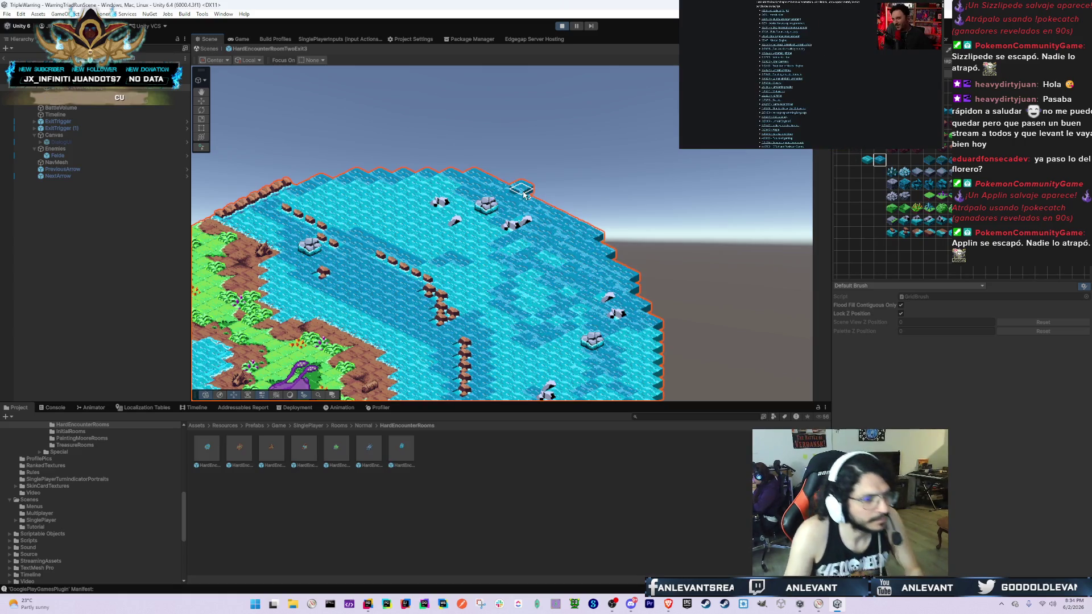